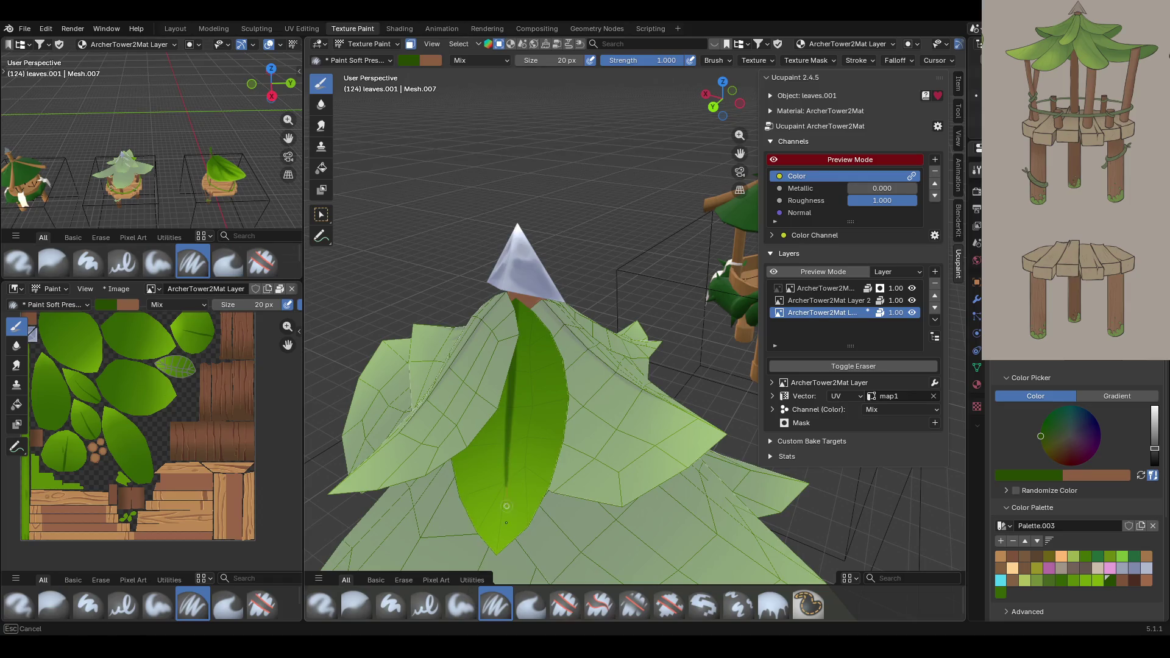
# Mask painting to the front roof leaf, deselecting the lower leaf piece with Shift+L.
pyautogui.click(321, 214)
pyautogui.press('Home')
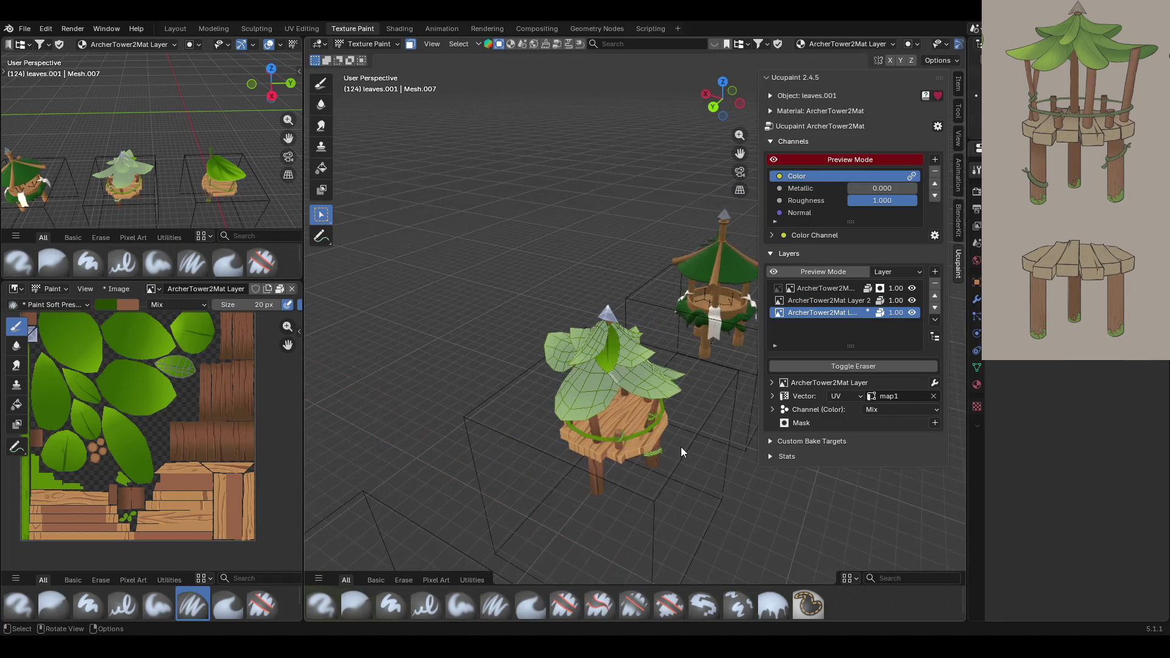
pyautogui.press('KP_Decimal')
pyautogui.moveTo(667, 416)
pyautogui.mouseDown(button='middle')
pyautogui.moveTo(602, 396)
pyautogui.moveTo(613, 365)
pyautogui.moveTo(631, 448)
pyautogui.moveTo(555, 415)
pyautogui.moveTo(560, 460)
pyautogui.moveTo(659, 480)
pyautogui.moveTo(568, 462)
pyautogui.moveTo(572, 476)
pyautogui.mouseUp(button='middle')
pyautogui.scroll(-4, 613, 366)
pyautogui.hotkey('shift', 'l')
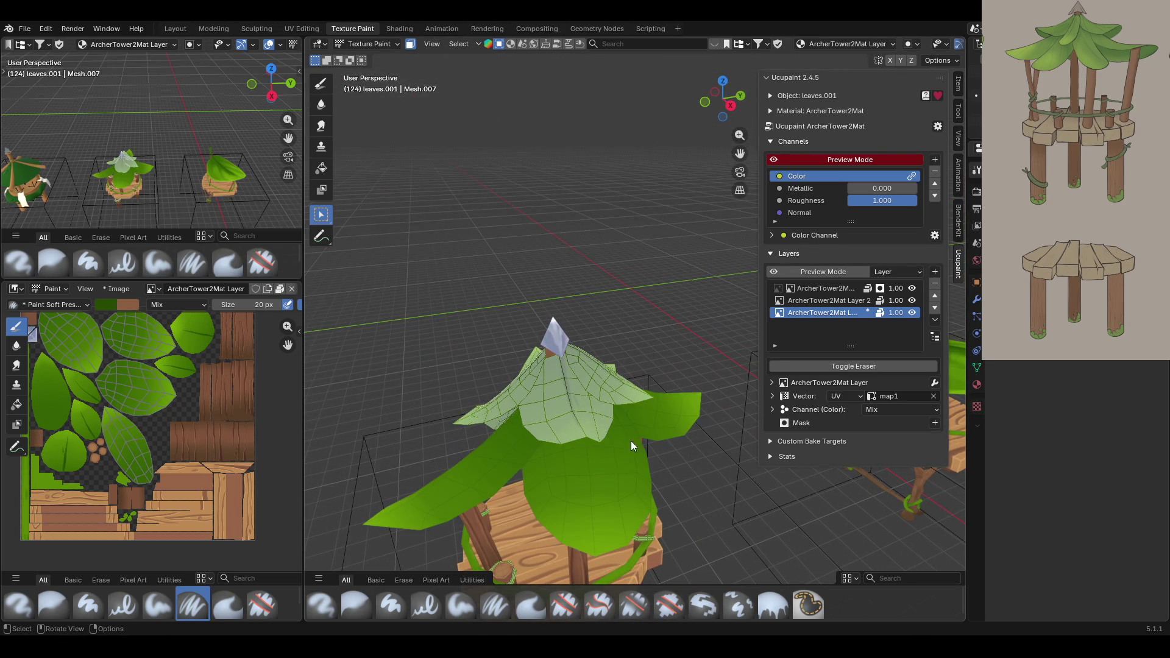
pyautogui.moveTo(630, 440); pyautogui.dragTo(460, 458, button='middle')
pyautogui.moveTo(621, 322)
pyautogui.keyDown('ctrl'); pyautogui.mouseDown(button='middle')
pyautogui.moveTo(636, 277)
pyautogui.moveTo(751, 233)
pyautogui.mouseUp(button='middle'); pyautogui.keyUp('ctrl')
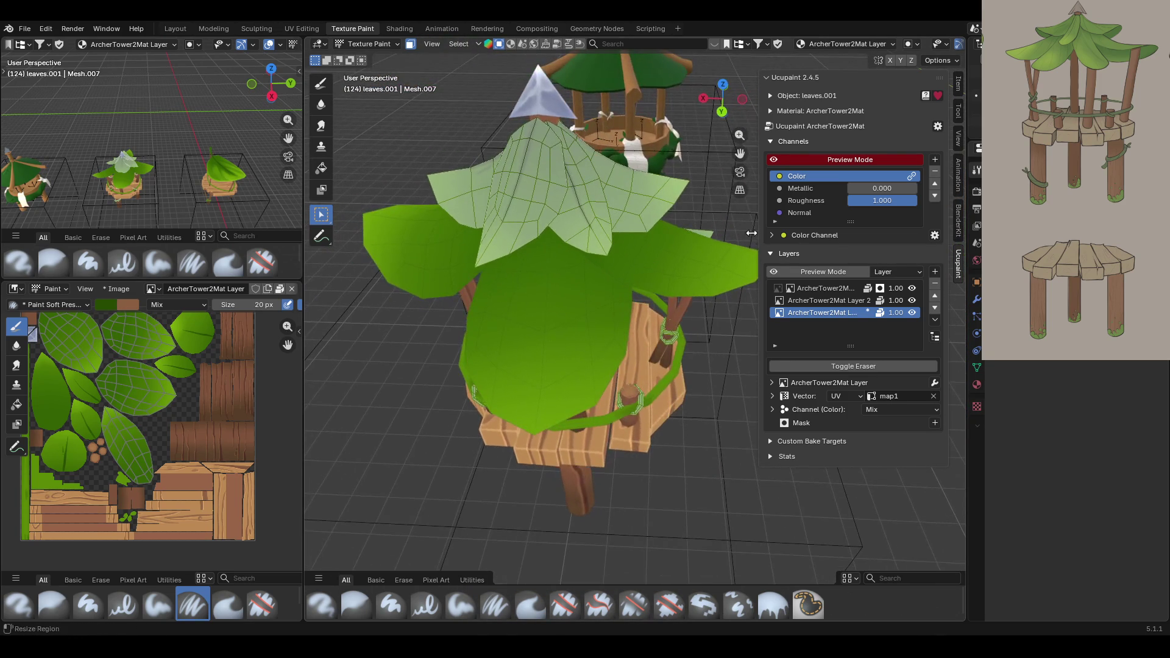
pyautogui.moveTo(550, 530); pyautogui.dragTo(572, 535, button='middle')
# Paint a dark green vein down the leaf centre with the Paint Soft brush.
pyautogui.click(507, 602)
pyautogui.moveTo(740, 154); pyautogui.dragTo(739, 174)
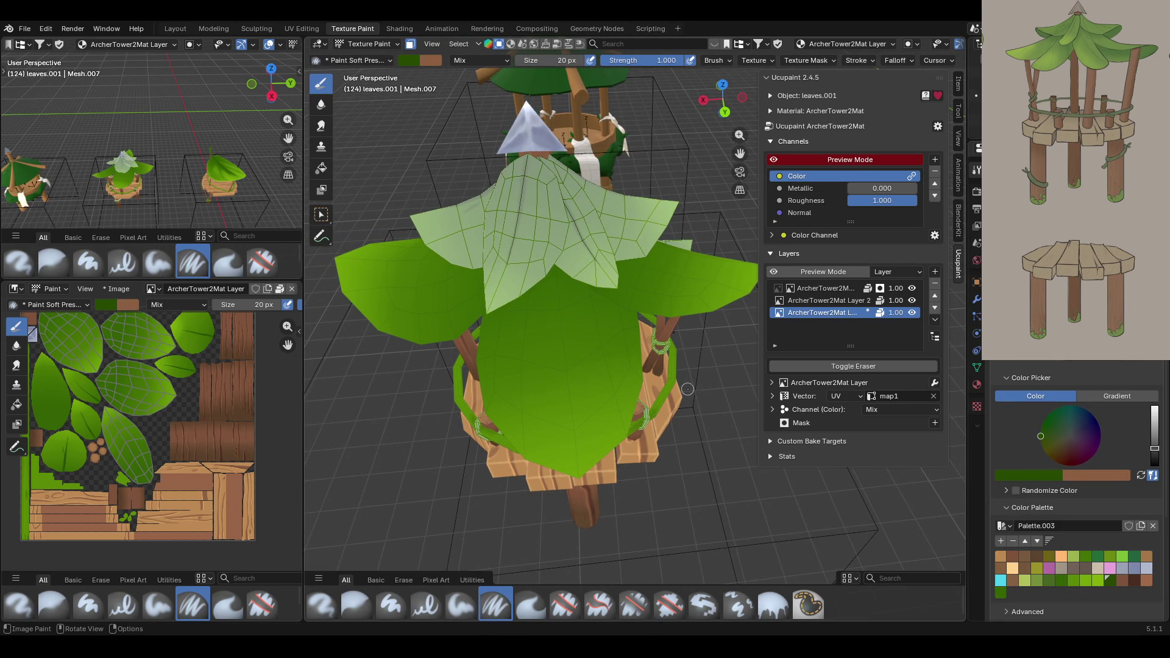
pyautogui.moveTo(556, 273)
pyautogui.mouseDown()
pyautogui.moveTo(556, 256)
pyautogui.moveTo(572, 427)
pyautogui.mouseUp()
pyautogui.moveTo(567, 548)
pyautogui.mouseDown(button='middle')
pyautogui.moveTo(517, 391)
pyautogui.moveTo(531, 249)
pyautogui.moveTo(551, 279)
pyautogui.mouseUp(button='middle')
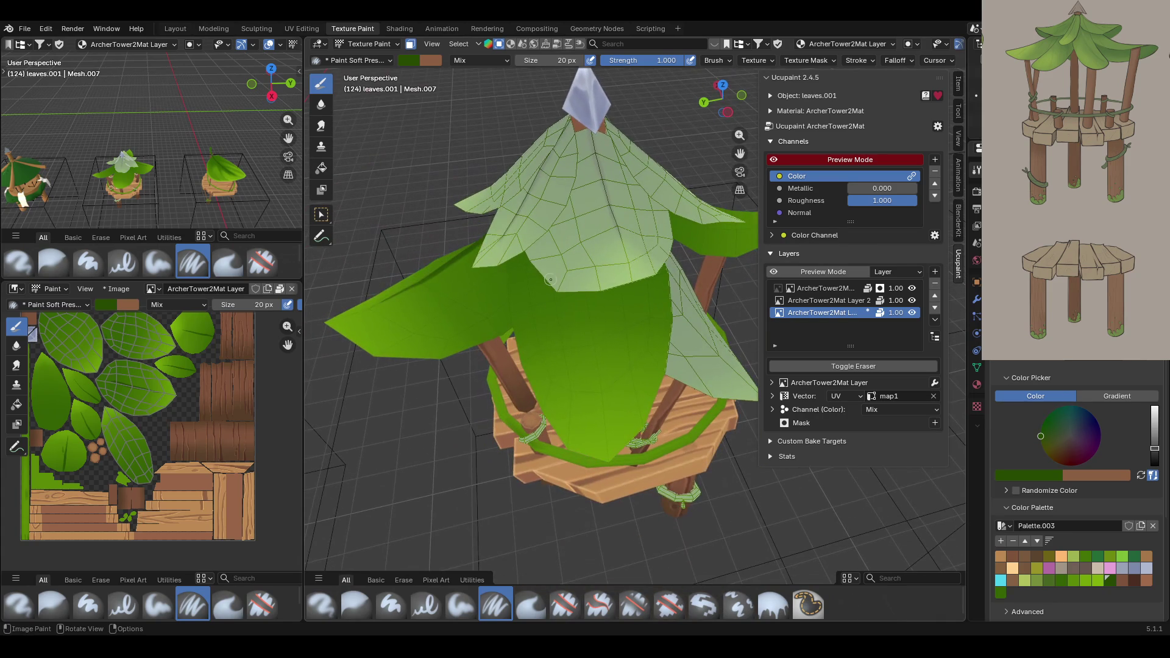
pyautogui.moveTo(572, 237); pyautogui.dragTo(604, 423)
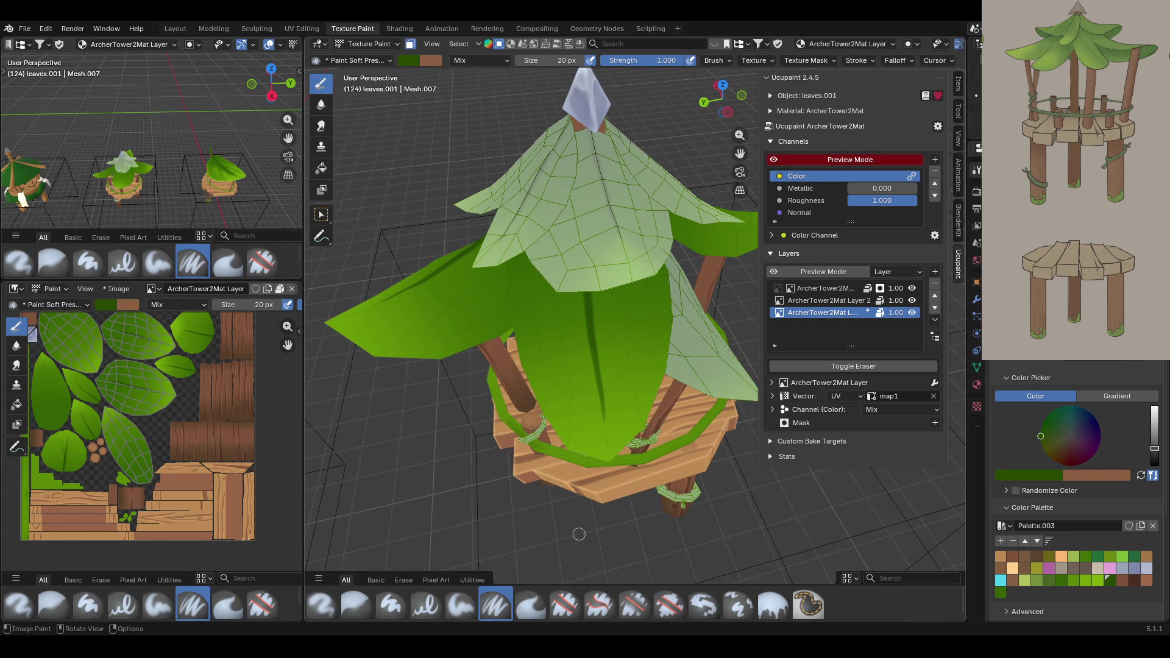
pyautogui.moveTo(584, 507)
pyautogui.mouseDown(button='middle')
pyautogui.moveTo(589, 375)
pyautogui.moveTo(524, 252)
pyautogui.moveTo(638, 188)
pyautogui.moveTo(542, 189)
pyautogui.mouseUp(button='middle')
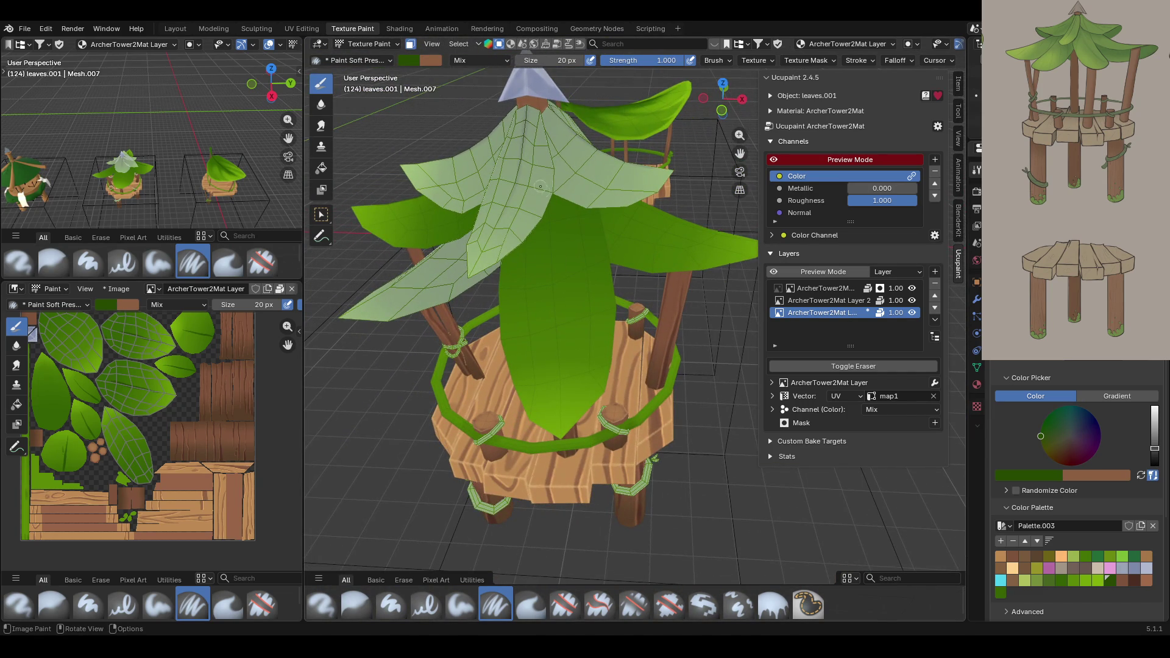
# Paint the front leaf's vein, undoing three bad strokes before a shorter one stays.
pyautogui.moveTo(543, 170); pyautogui.dragTo(557, 380)
pyautogui.hotkey('ctrl', 'z')
pyautogui.moveTo(541, 203); pyautogui.dragTo(557, 381)
pyautogui.hotkey('ctrl', 'z')
pyautogui.moveTo(553, 214); pyautogui.dragTo(554, 282)
pyautogui.hotkey('ctrl', 'z')
pyautogui.moveTo(550, 195); pyautogui.dragTo(561, 439)
# From a lower side view, repaint and extend the vein, redoing one failed stroke.
pyautogui.moveTo(682, 264); pyautogui.dragTo(675, 139, button='middle')
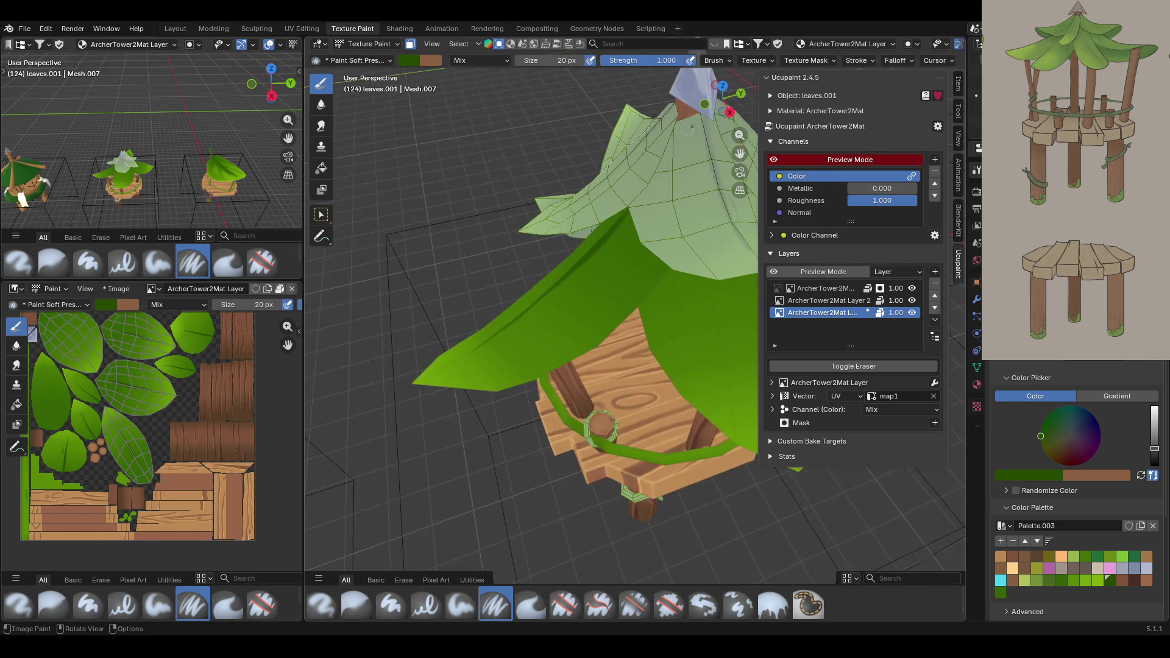
pyautogui.moveTo(739, 153); pyautogui.dragTo(629, 227)
pyautogui.moveTo(567, 189); pyautogui.dragTo(569, 238, button='middle')
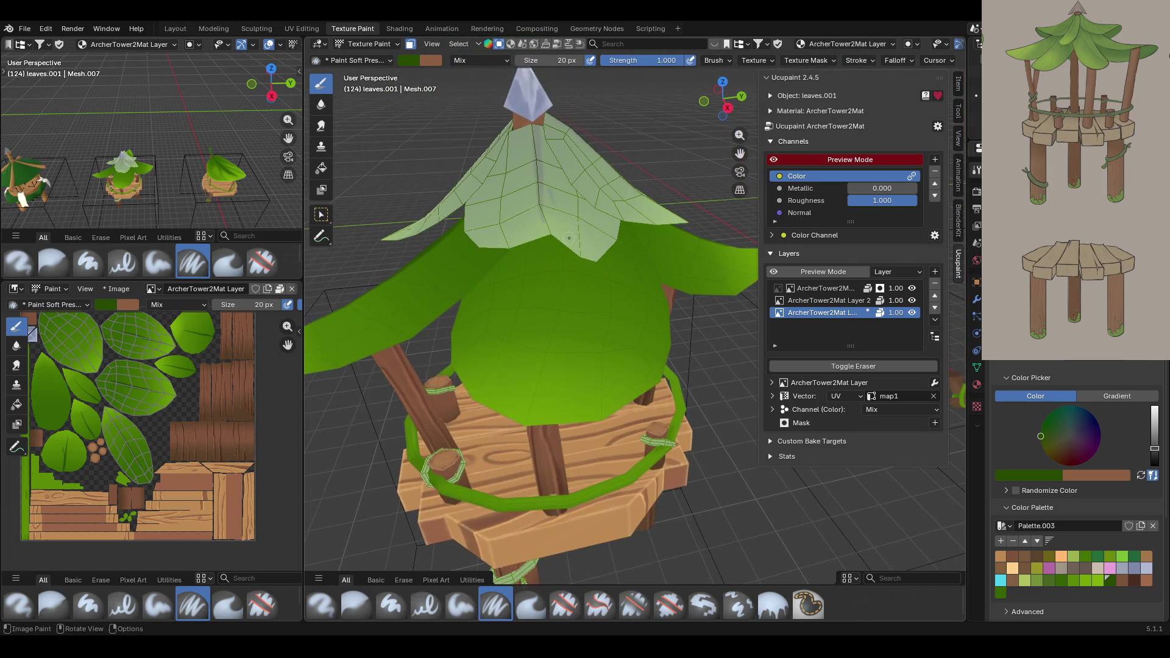
pyautogui.moveTo(559, 238)
pyautogui.mouseDown()
pyautogui.moveTo(561, 305)
pyautogui.moveTo(543, 373)
pyautogui.mouseUp()
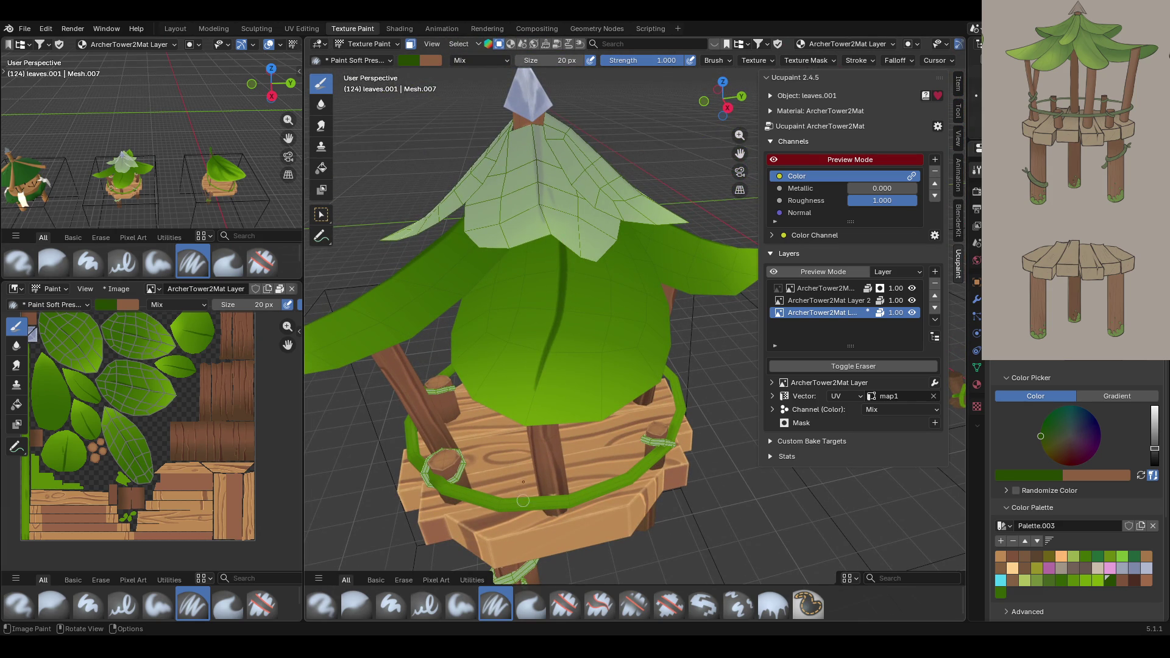
pyautogui.moveTo(545, 346); pyautogui.dragTo(546, 329, button='middle')
pyautogui.moveTo(597, 225); pyautogui.dragTo(600, 237, button='middle')
pyautogui.hotkey('ctrl', 'z')
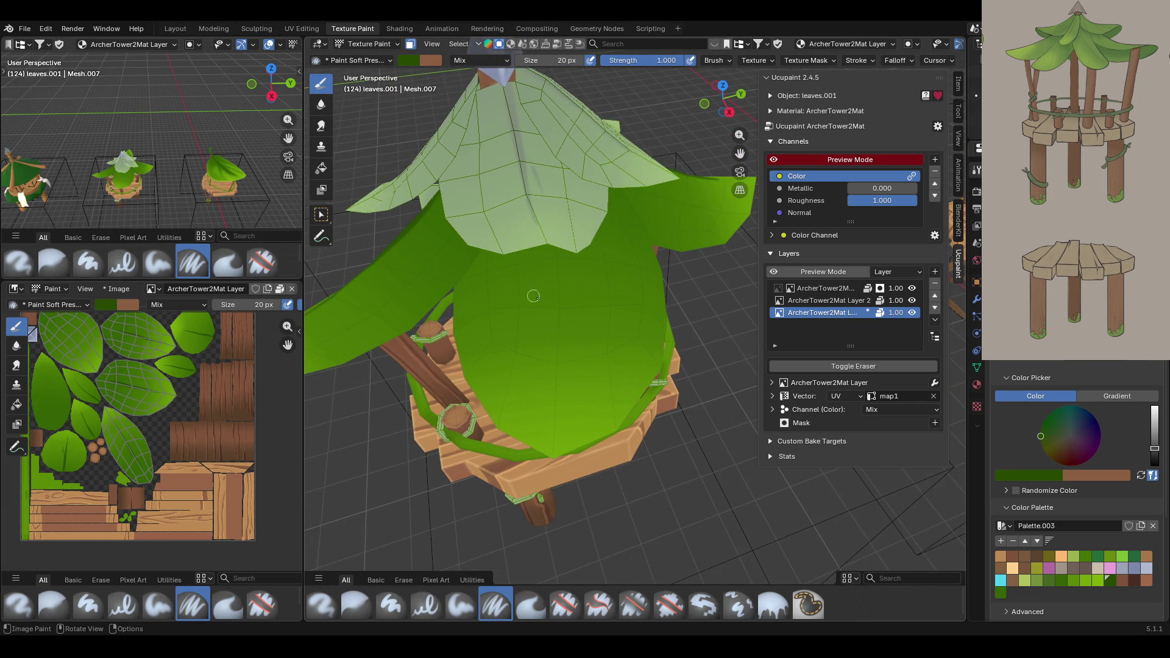
pyautogui.moveTo(548, 226); pyautogui.dragTo(556, 366)
pyautogui.scroll(-5, 609, 366)
pyautogui.moveTo(610, 366)
pyautogui.mouseDown(button='middle')
pyautogui.moveTo(713, 321)
pyautogui.moveTo(695, 384)
pyautogui.mouseUp(button='middle')
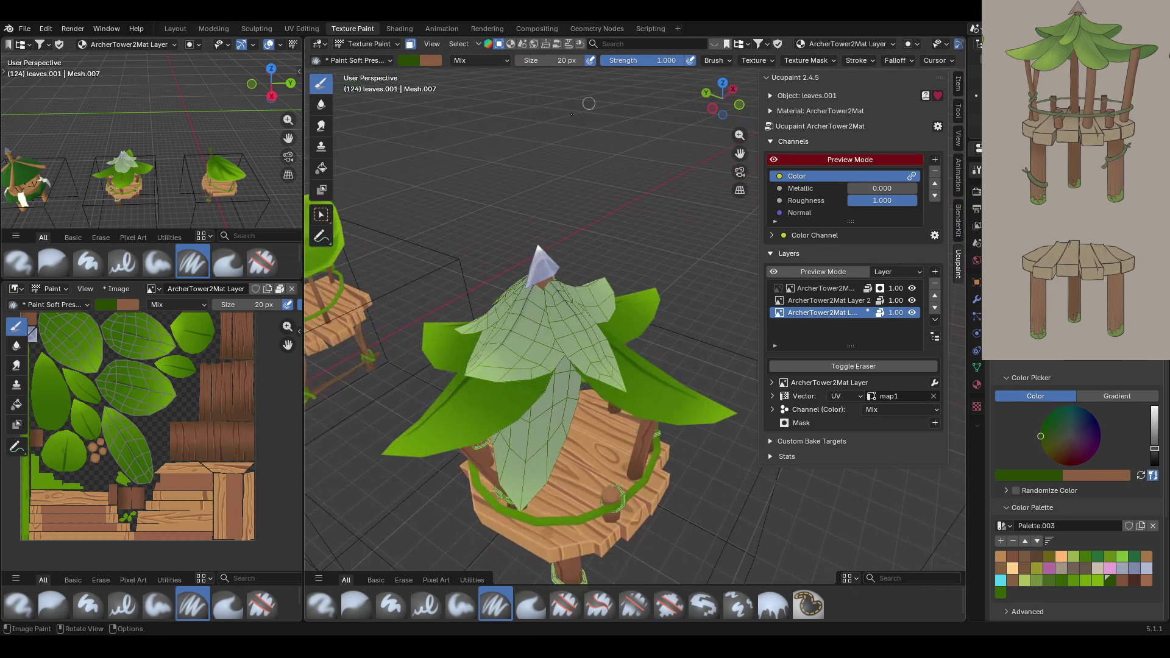
pyautogui.click(321, 214)
# Invert the face selection with Ctrl+I and paint a vein down the inner leaf.
pyautogui.hotkey('ctrl', 'i')
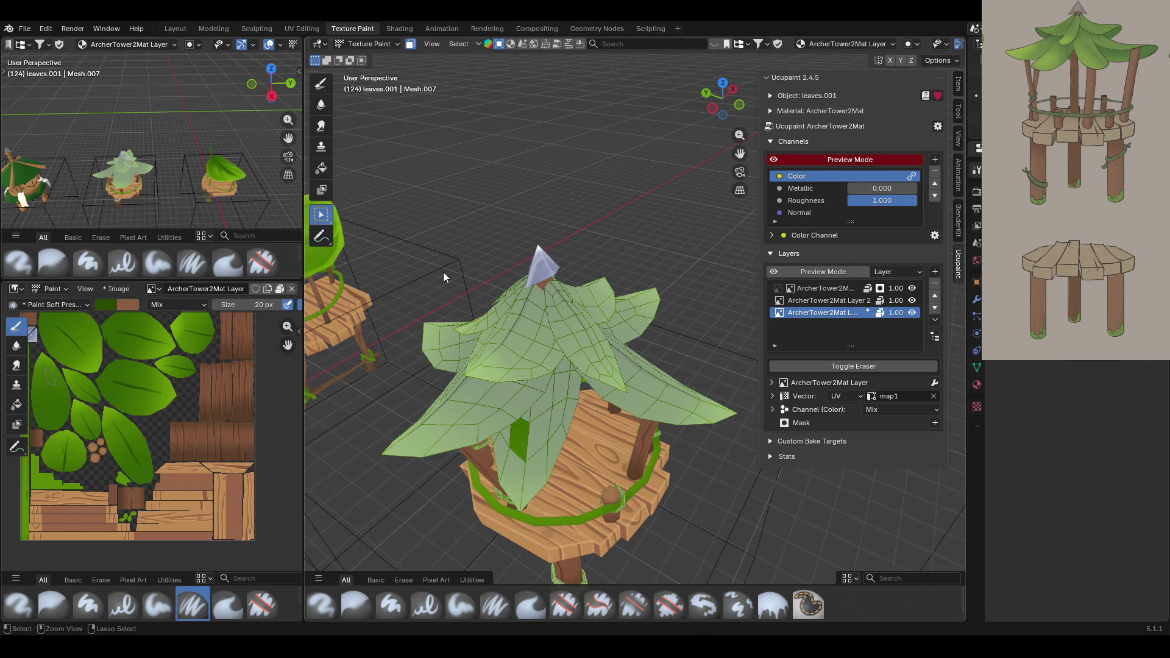
pyautogui.click(321, 83)
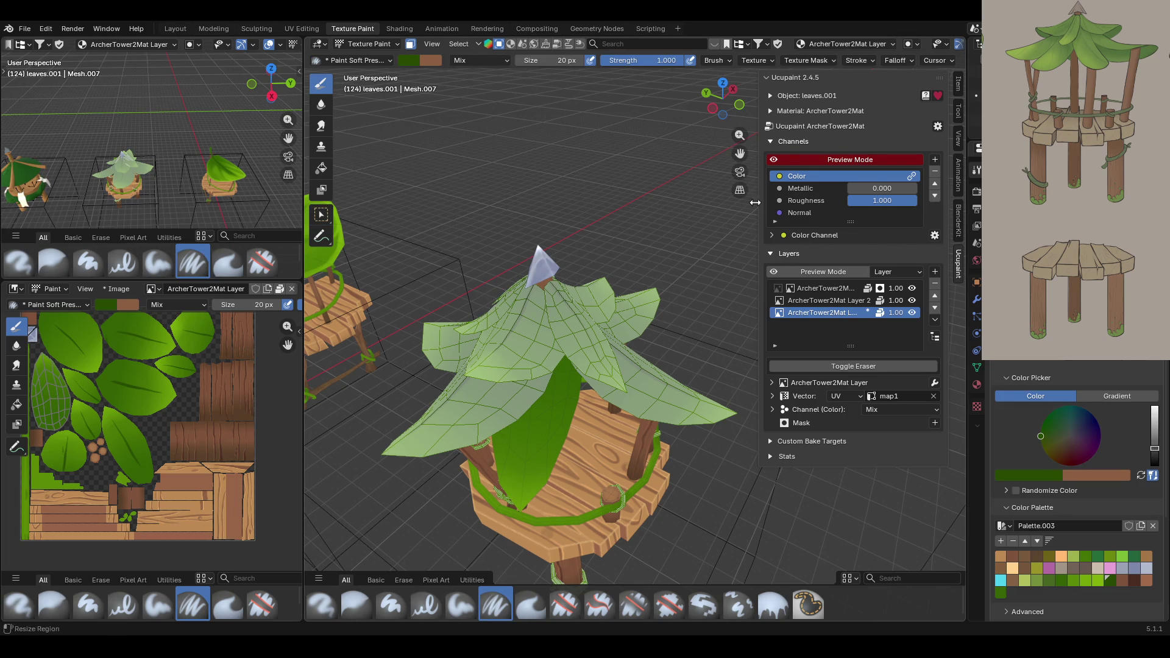
pyautogui.keyDown('shift'); pyautogui.moveTo(762, 226); pyautogui.dragTo(750, 164, button='middle'); pyautogui.keyUp('shift')
pyautogui.keyDown('ctrl'); pyautogui.moveTo(538, 305); pyautogui.dragTo(538, 262, button='middle'); pyautogui.keyUp('ctrl')
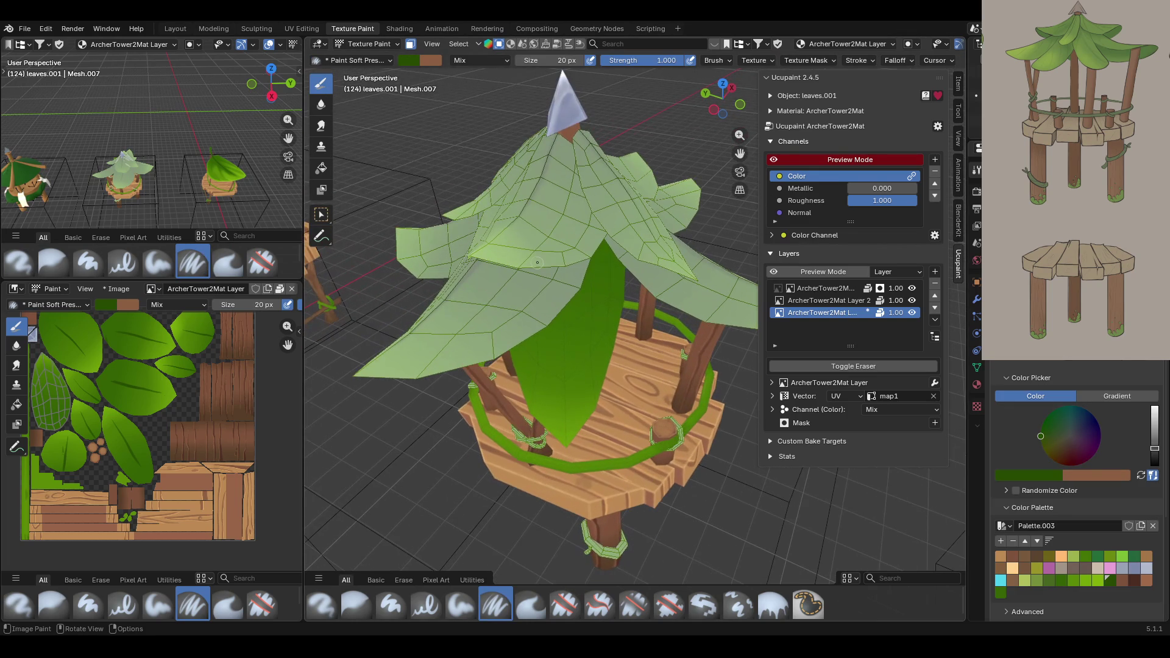
pyautogui.moveTo(565, 239); pyautogui.dragTo(566, 426)
# Turn off face selection masking and orbit to inspect all the veined roof leaves.
pyautogui.click(321, 214)
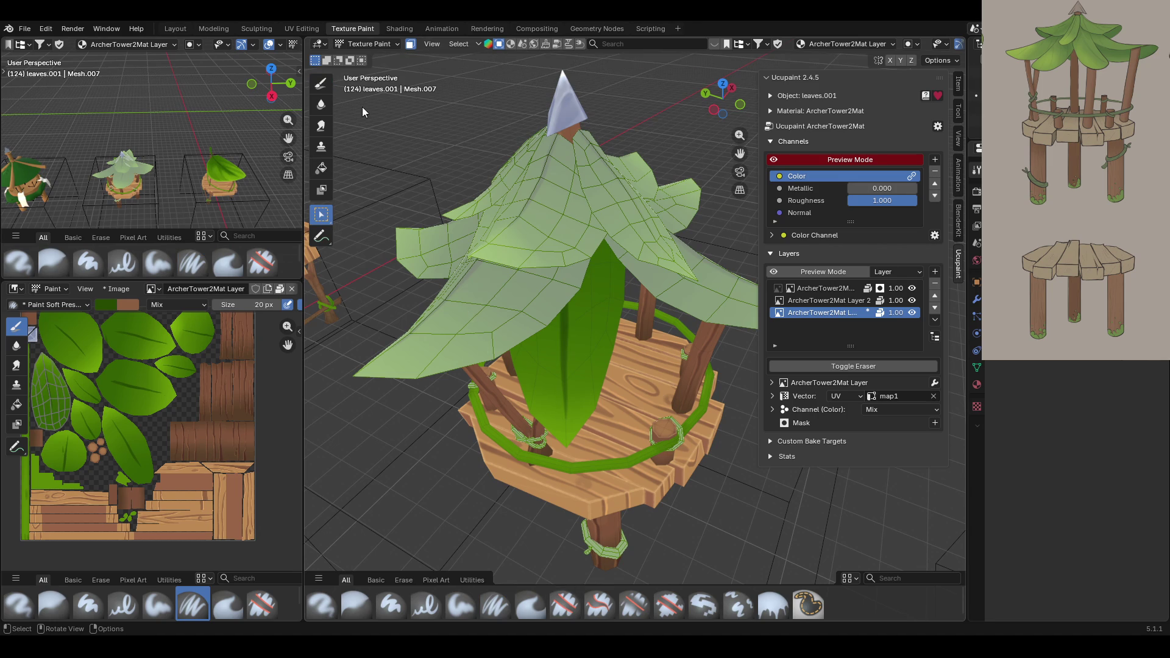
pyautogui.click(498, 44)
pyautogui.moveTo(595, 163); pyautogui.dragTo(535, 203, button='middle')
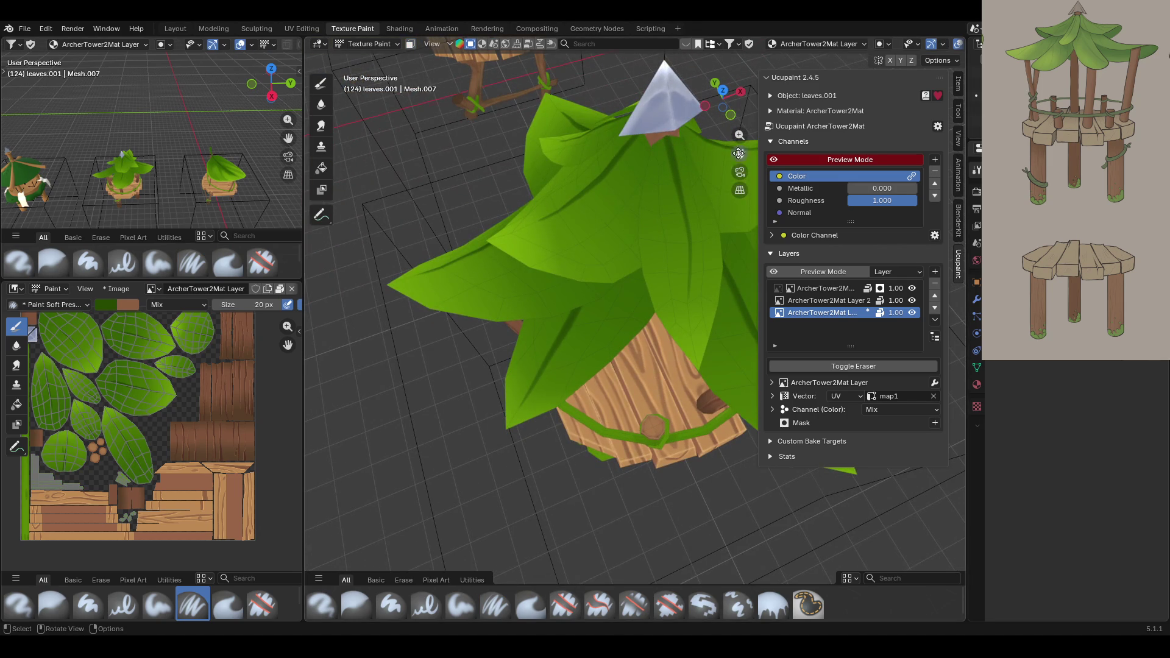
pyautogui.moveTo(738, 158)
pyautogui.mouseDown(button='middle')
pyautogui.moveTo(605, 217)
pyautogui.moveTo(528, 210)
pyautogui.moveTo(492, 176)
pyautogui.moveTo(571, 251)
pyautogui.mouseUp(button='middle')
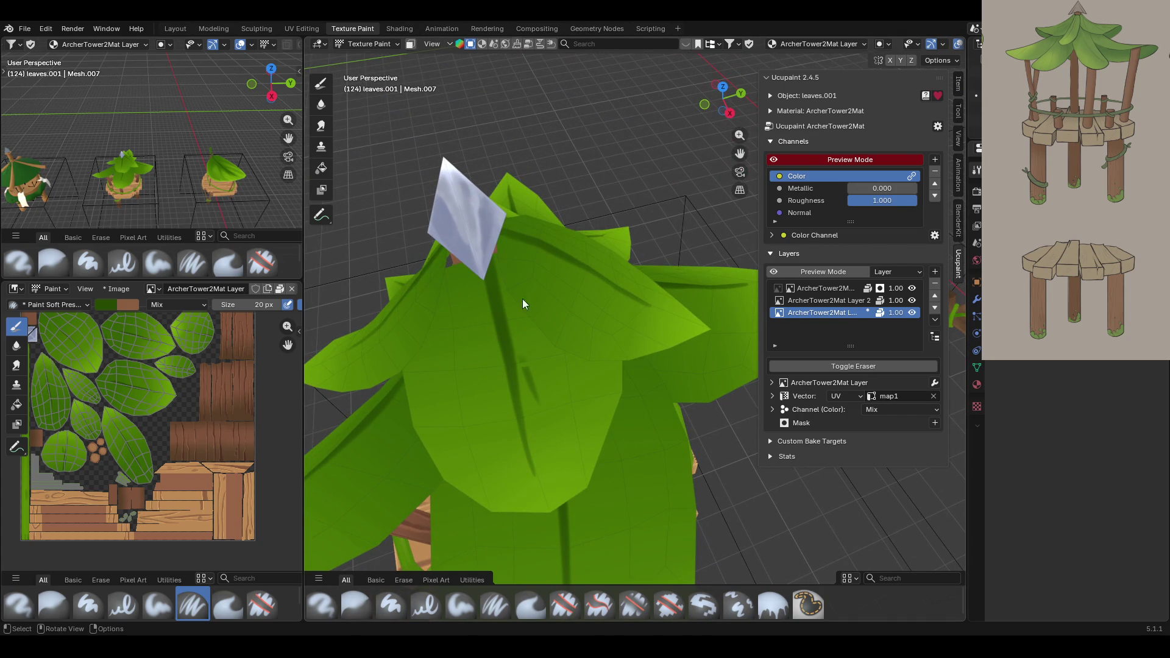
# Blend the vein strokes with the Blur brush, then save ArcherTower.blend with Ctrl+S.
pyautogui.click(366, 605)
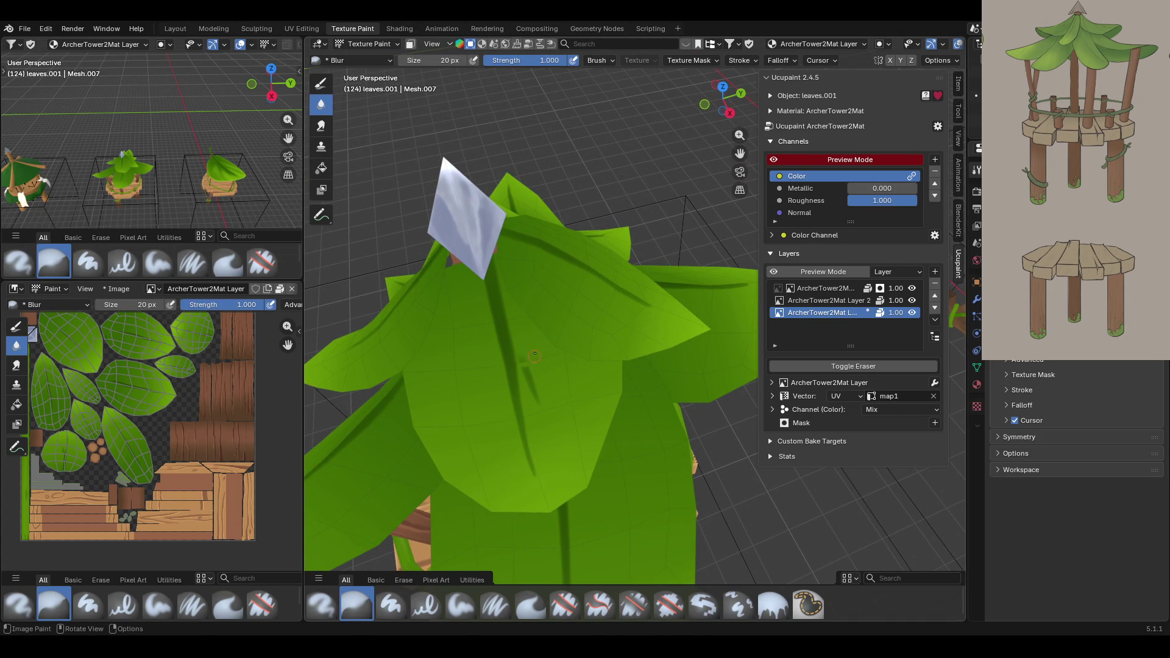
pyautogui.moveTo(529, 359)
pyautogui.mouseDown()
pyautogui.moveTo(546, 402)
pyautogui.moveTo(531, 391)
pyautogui.mouseUp()
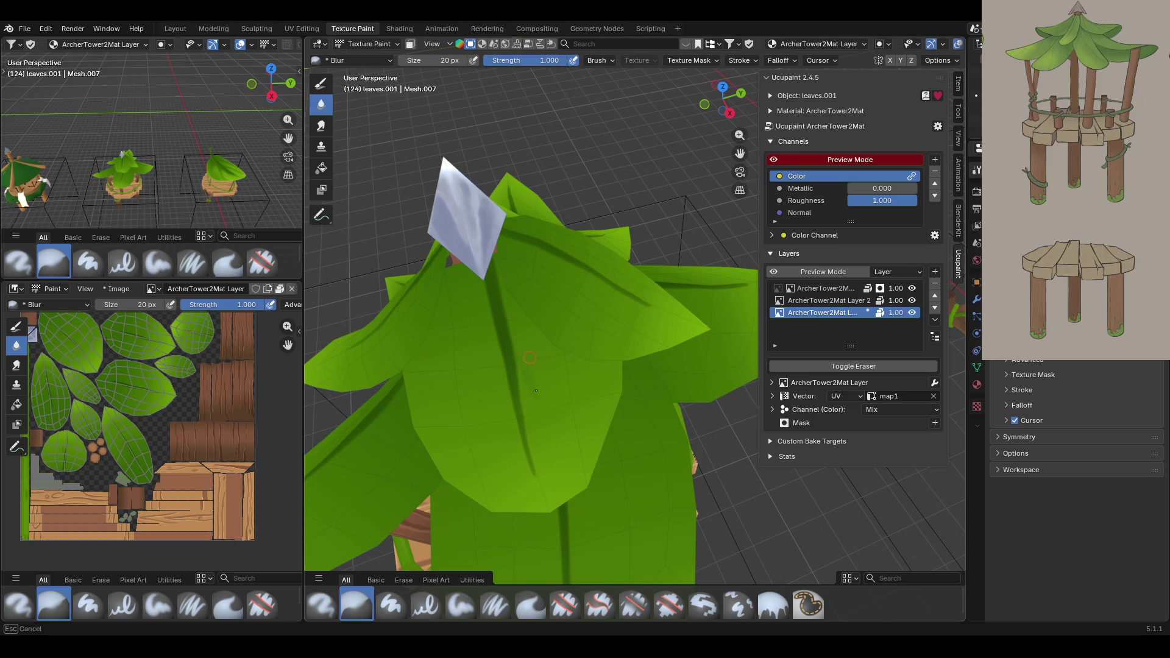
pyautogui.moveTo(531, 349); pyautogui.dragTo(536, 353)
pyautogui.moveTo(536, 353)
pyautogui.mouseDown(button='middle')
pyautogui.moveTo(669, 422)
pyautogui.moveTo(658, 360)
pyautogui.moveTo(663, 378)
pyautogui.moveTo(675, 229)
pyautogui.moveTo(670, 329)
pyautogui.mouseUp(button='middle')
pyautogui.hotkey('ctrl', 's')
pyautogui.scroll(-5, 669, 423)
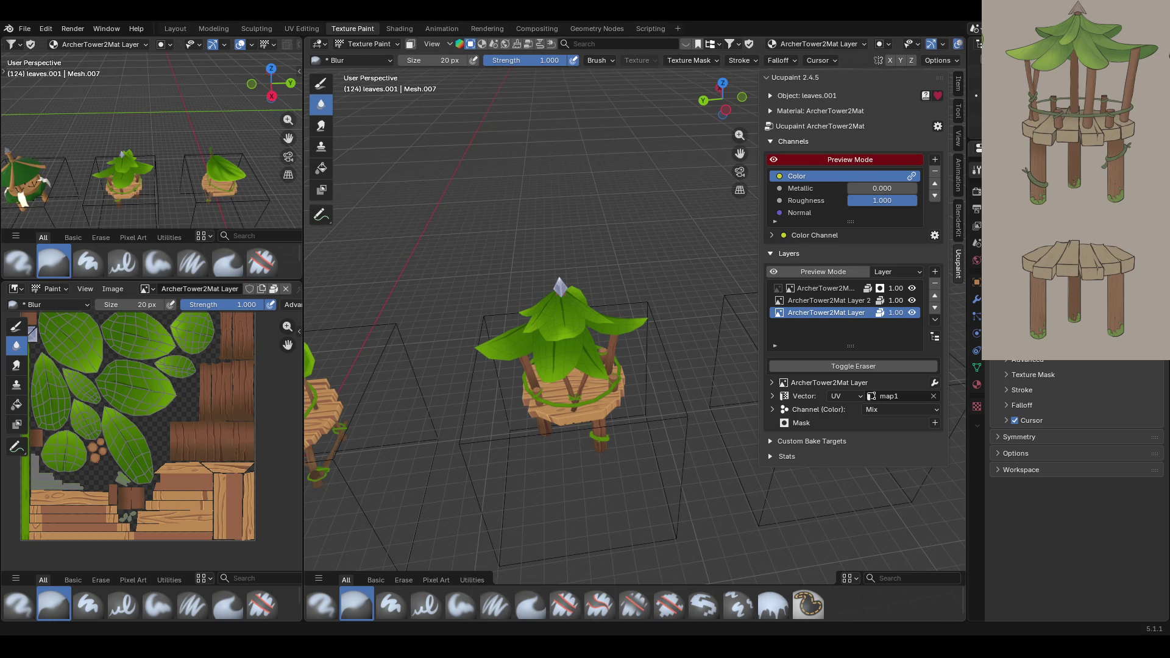
pyautogui.moveTo(659, 386); pyautogui.dragTo(371, 414, button='middle')
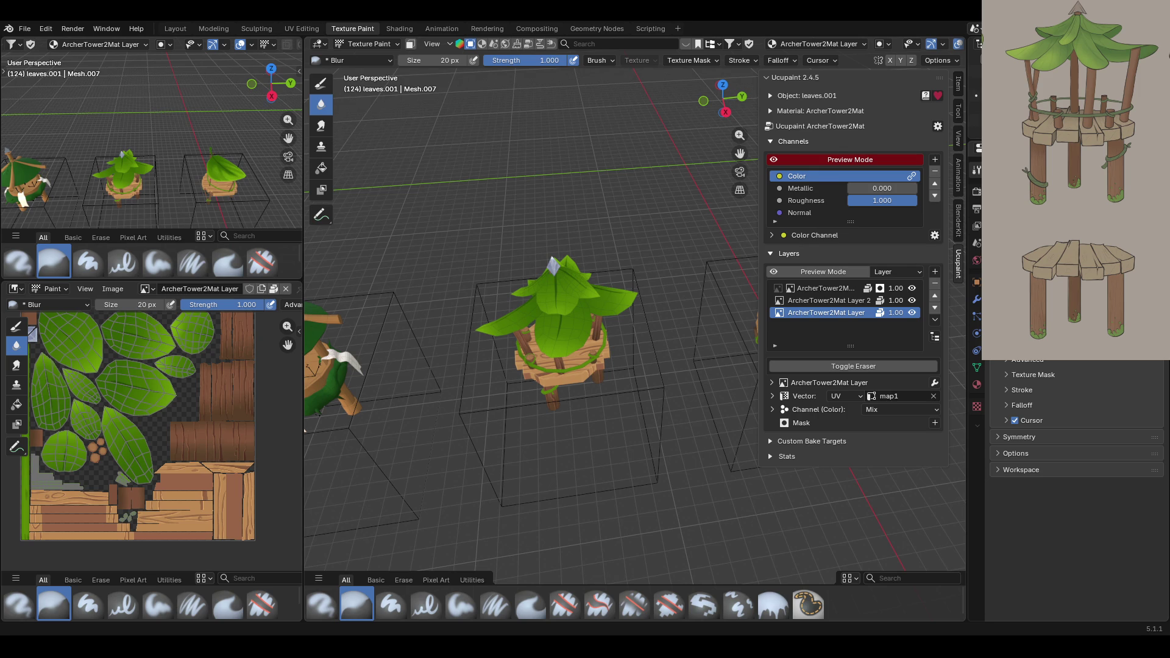
pyautogui.moveTo(609, 316); pyautogui.dragTo(600, 313, button='middle')
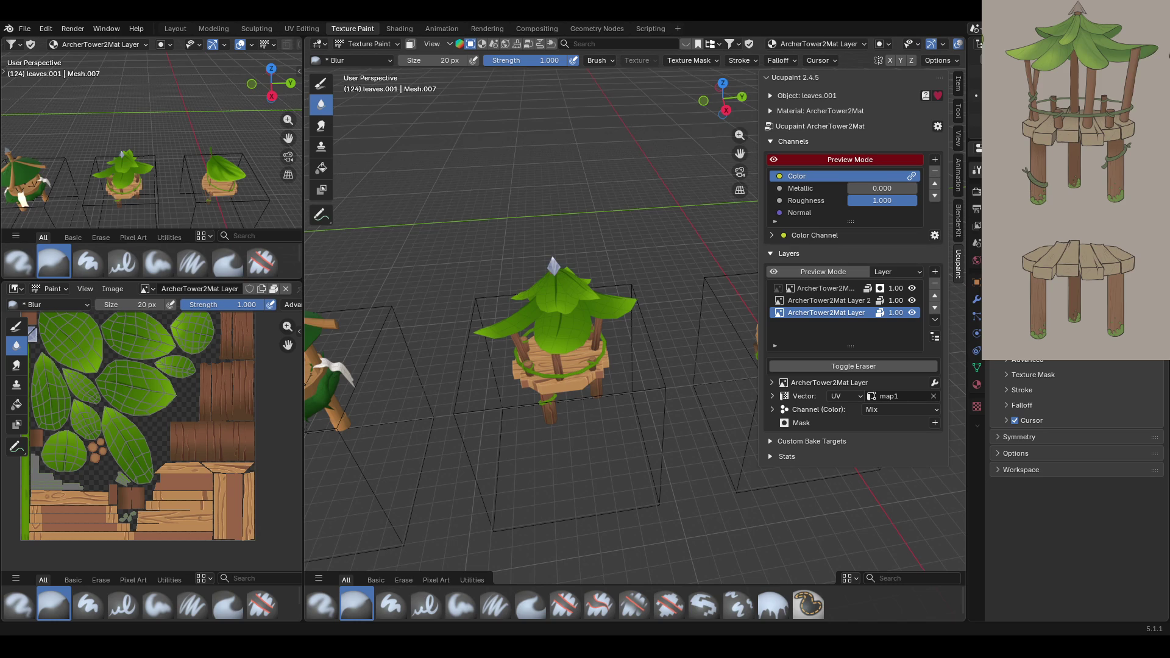
pyautogui.moveTo(588, 384); pyautogui.dragTo(575, 376, button='middle')
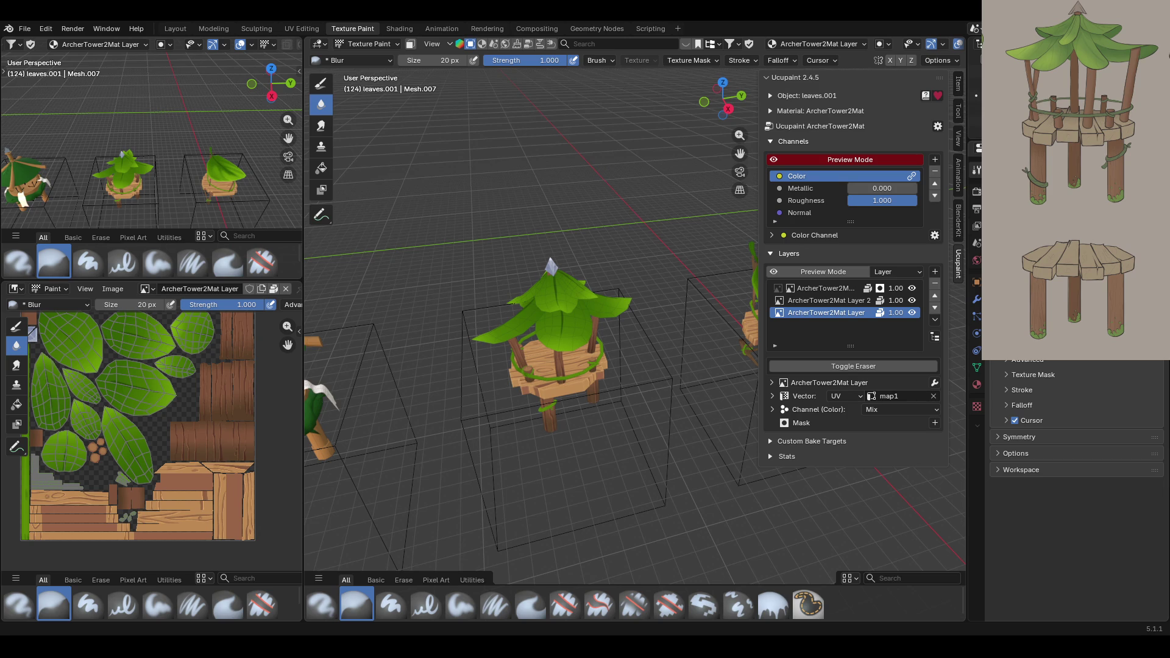
pyautogui.scroll(5, 542, 362)
pyautogui.scroll(-5, 542, 362)
pyautogui.moveTo(542, 362)
pyautogui.keyDown('shift'); pyautogui.mouseDown(button='middle')
pyautogui.moveTo(493, 357)
pyautogui.moveTo(366, 390)
pyautogui.mouseUp(button='middle'); pyautogui.keyUp('shift')
pyautogui.moveTo(426, 255); pyautogui.dragTo(641, 289, button='middle')
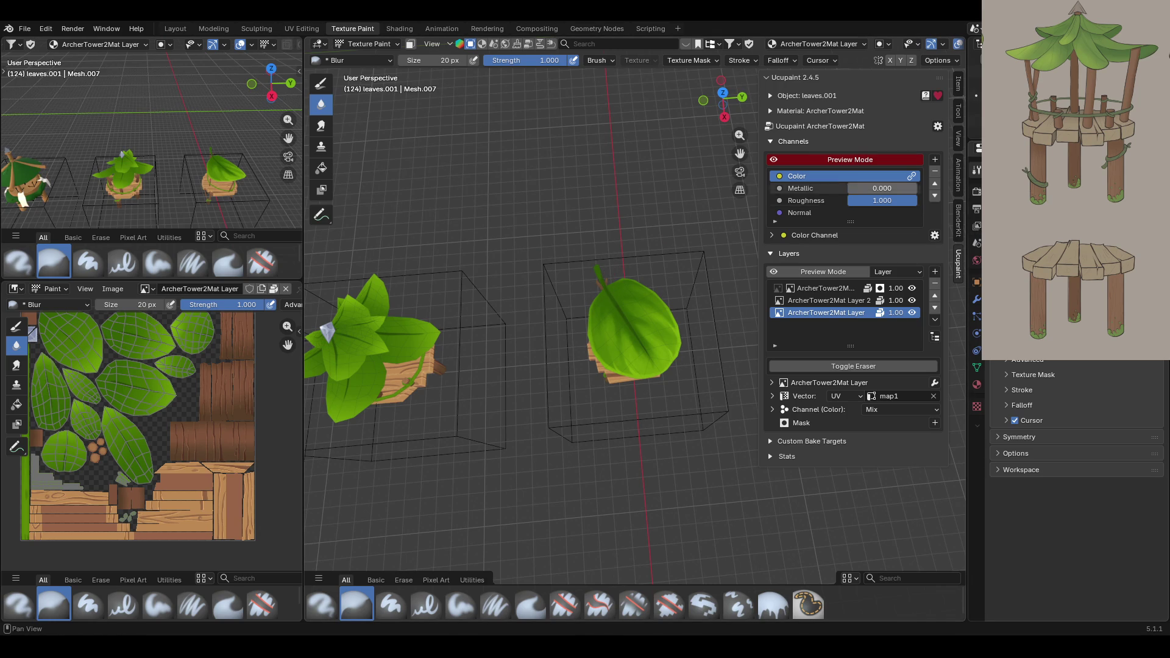
pyautogui.moveTo(739, 153); pyautogui.dragTo(799, 138)
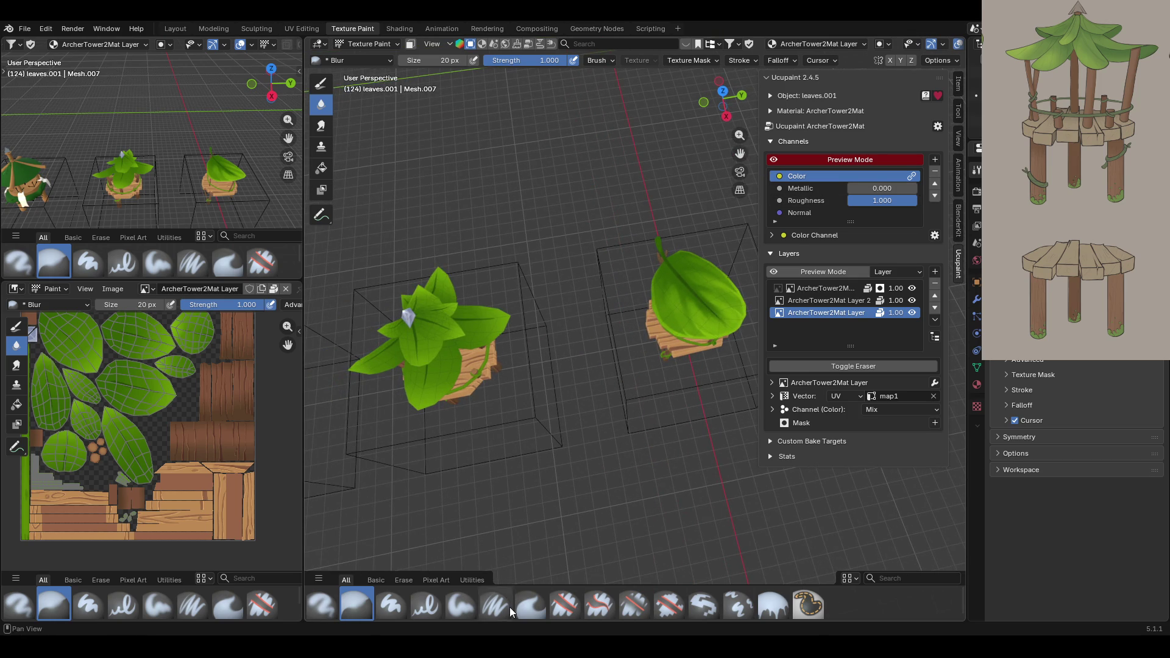
pyautogui.click(472, 607)
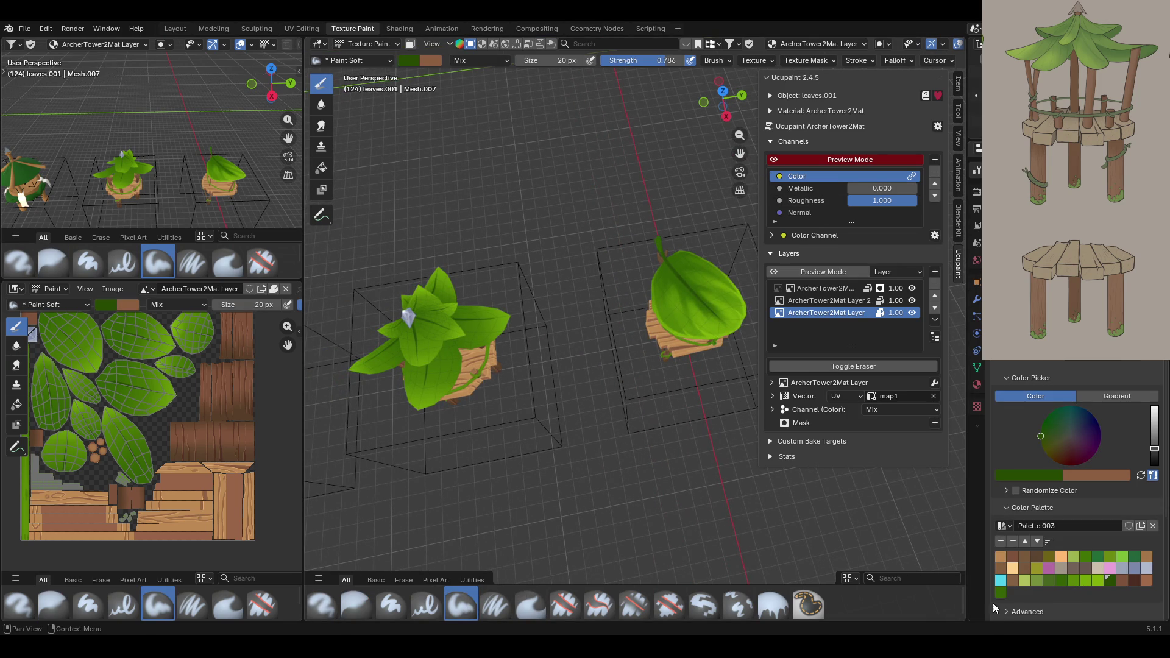
# Set the brush colour to a brighter green sampled from the viewport.
pyautogui.click(999, 593)
pyautogui.click(1014, 473)
pyautogui.click(1045, 456)
pyautogui.click(687, 281)
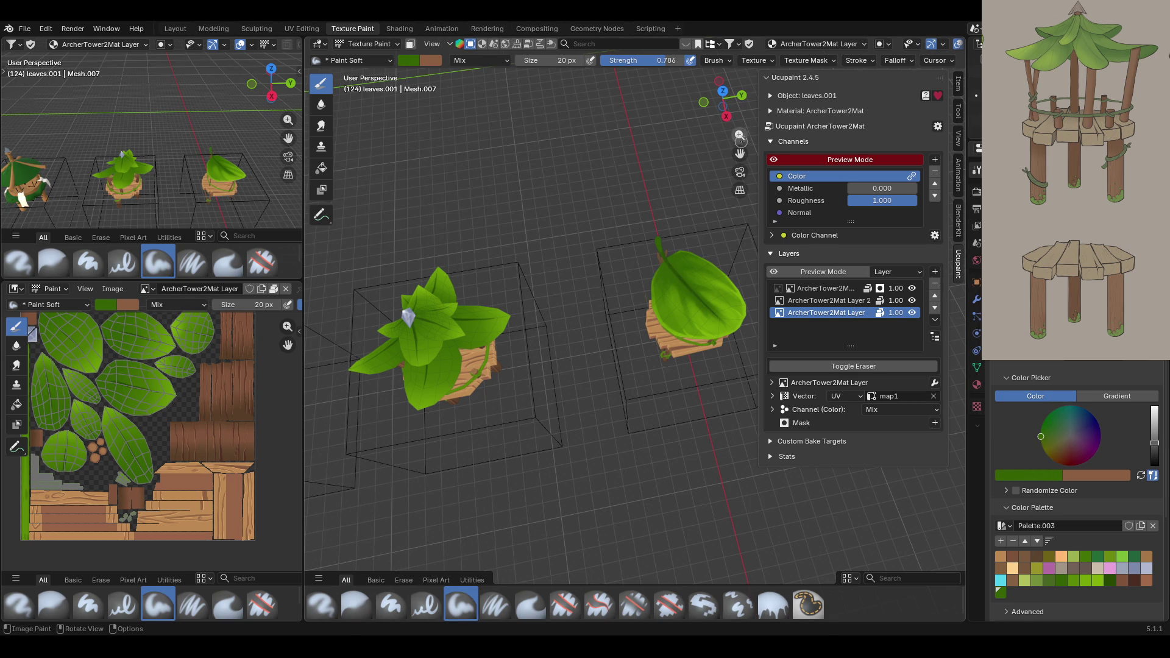
# Turn on face masking and select the whole front leaf with Ctrl+L.
pyautogui.moveTo(740, 153); pyautogui.dragTo(862, 141)
pyautogui.scroll(5, 481, 341)
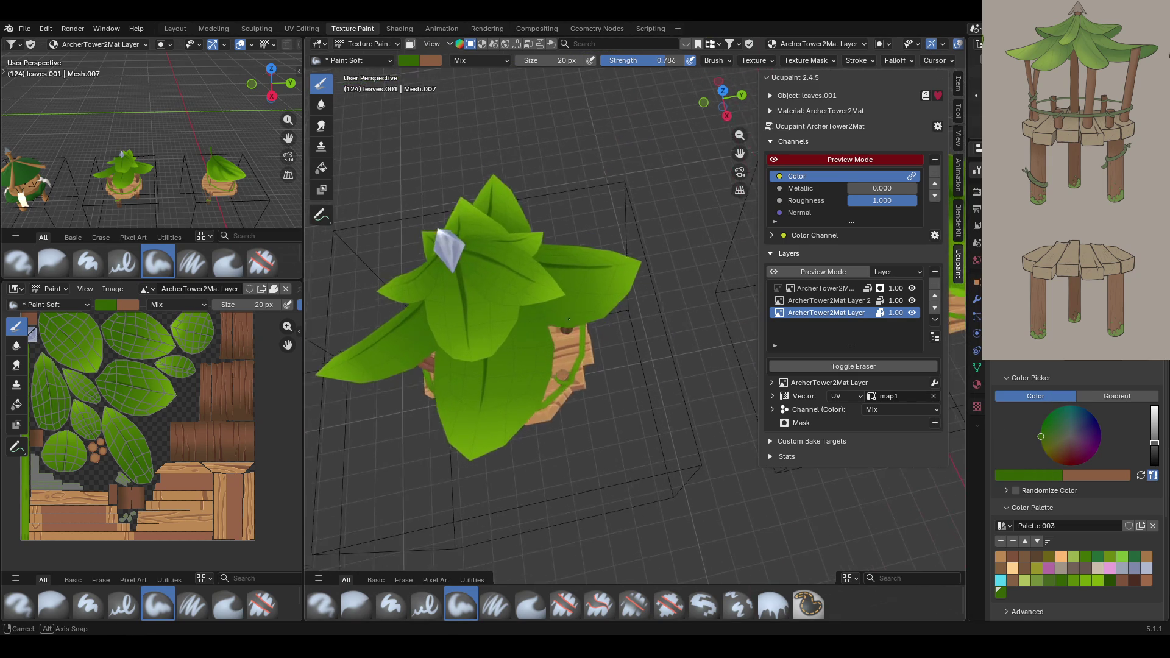
pyautogui.click(470, 44)
pyautogui.click(321, 215)
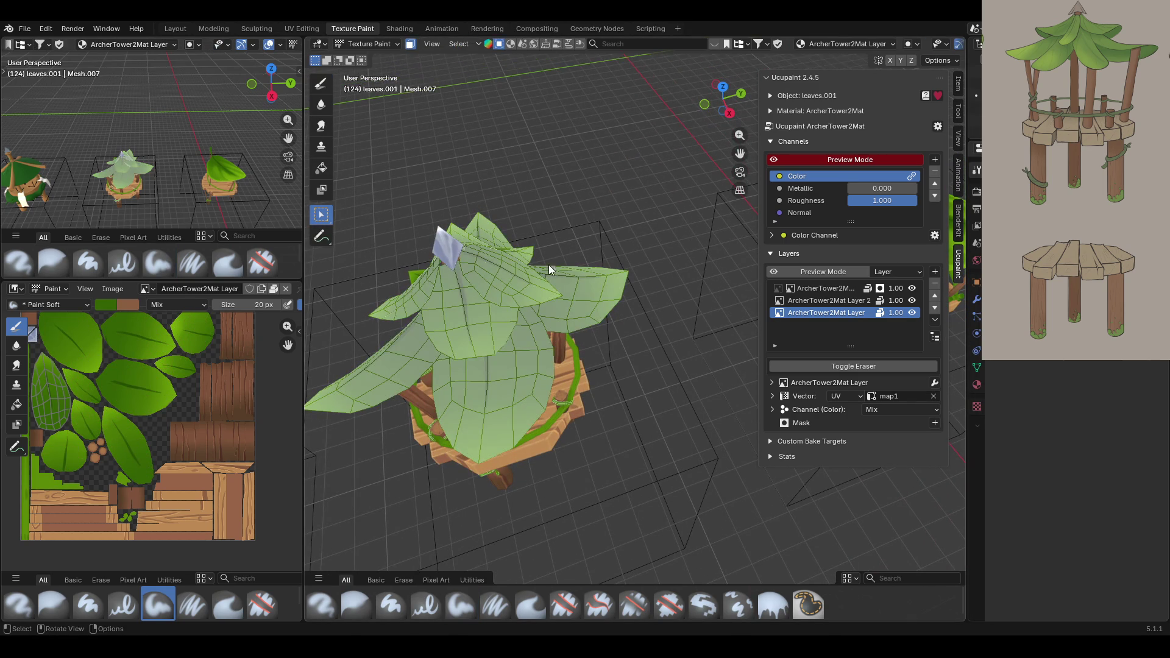
pyautogui.moveTo(548, 264); pyautogui.dragTo(498, 346, button='middle')
pyautogui.click(481, 390)
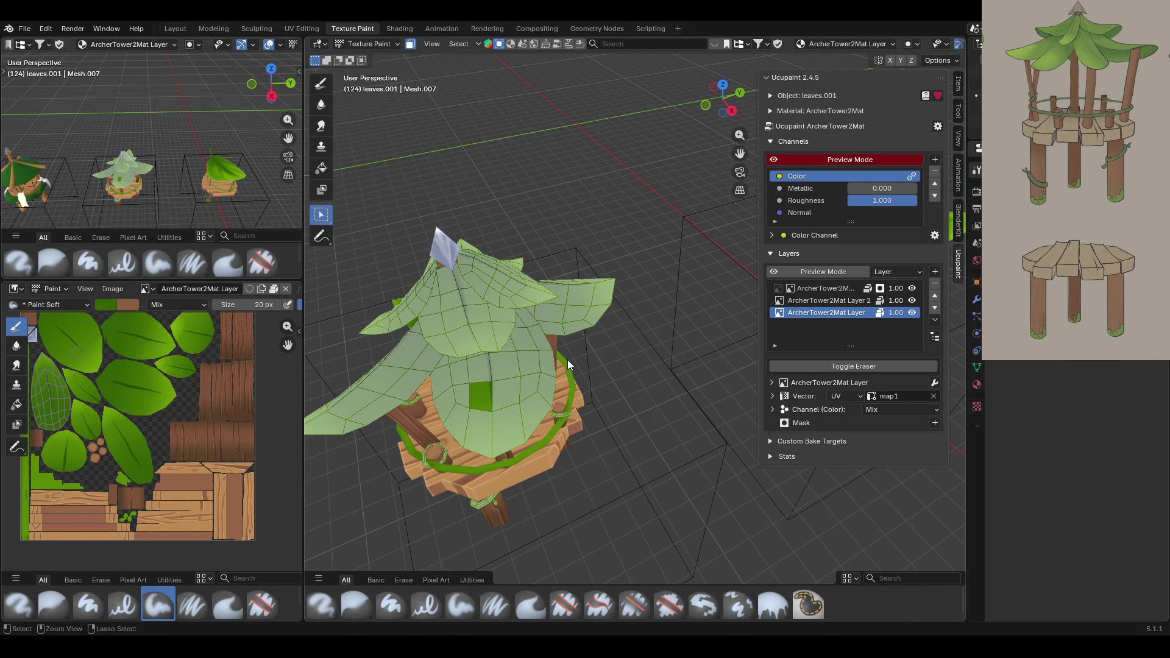
pyautogui.hotkey('ctrl', 'l')
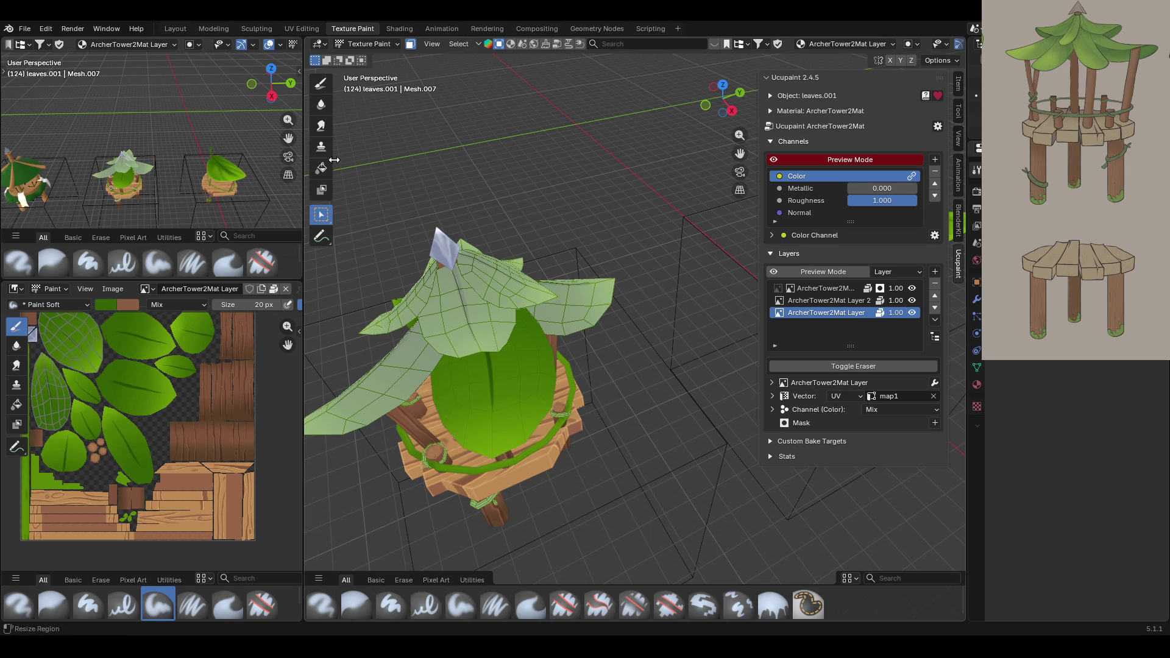
pyautogui.click(323, 85)
# Paint bright green dabs and strokes across the front leaf with the Draw tool.
pyautogui.click(1098, 581)
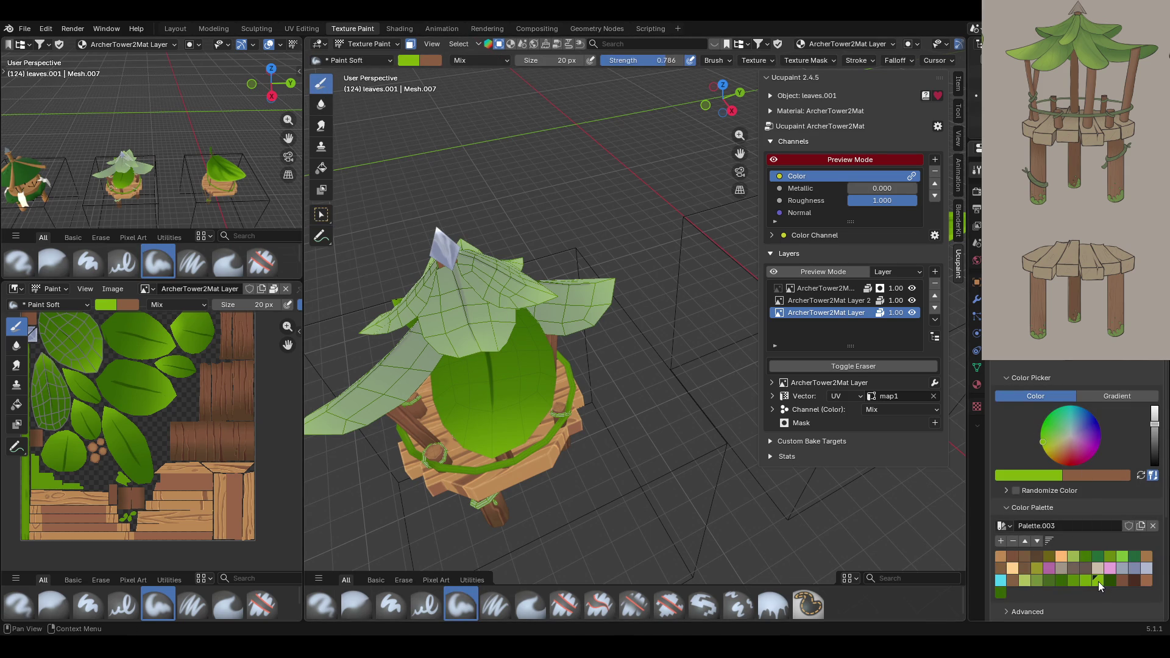
pyautogui.moveTo(727, 158); pyautogui.dragTo(632, 291, button='middle')
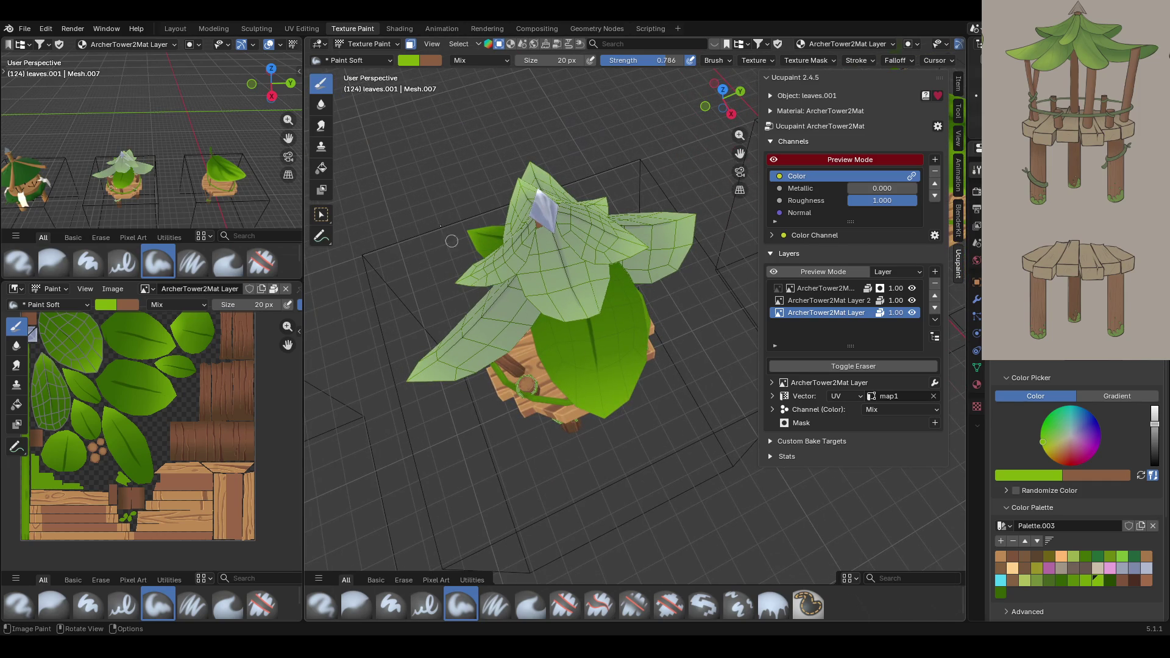
pyautogui.click(530, 339)
pyautogui.moveTo(530, 339)
pyautogui.mouseDown()
pyautogui.moveTo(556, 387)
pyautogui.moveTo(530, 313)
pyautogui.moveTo(550, 384)
pyautogui.mouseUp()
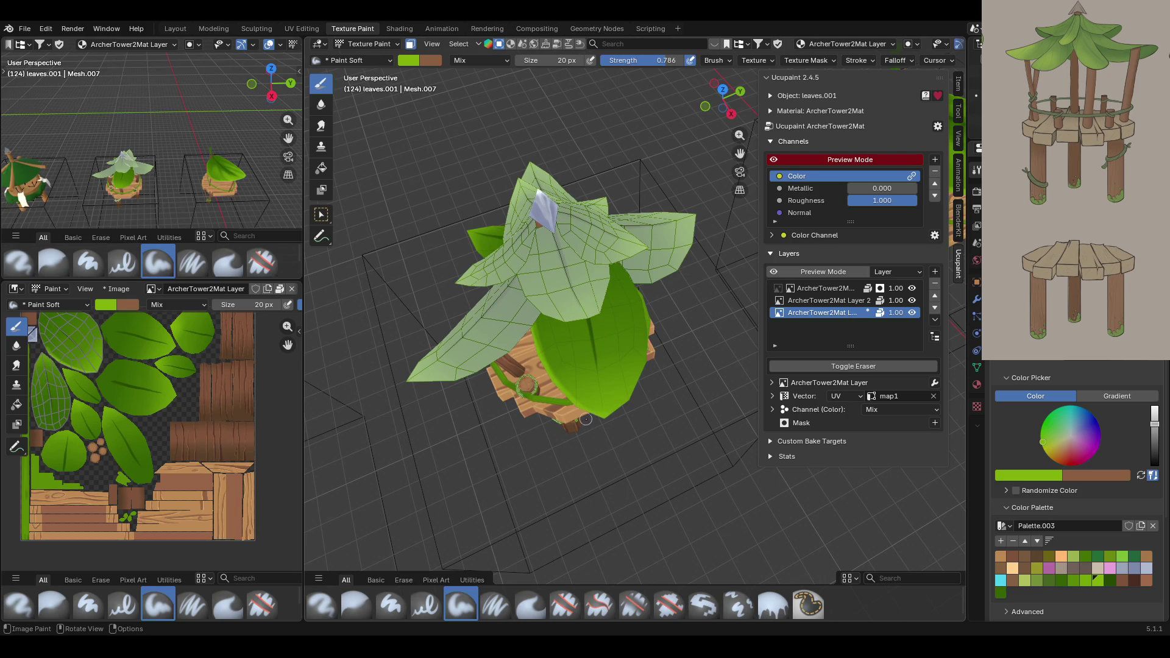
pyautogui.moveTo(615, 407)
pyautogui.mouseDown()
pyautogui.moveTo(652, 316)
pyautogui.moveTo(619, 260)
pyautogui.moveTo(647, 410)
pyautogui.mouseUp()
pyautogui.click(622, 268)
pyautogui.moveTo(647, 410); pyautogui.dragTo(634, 390, button='middle')
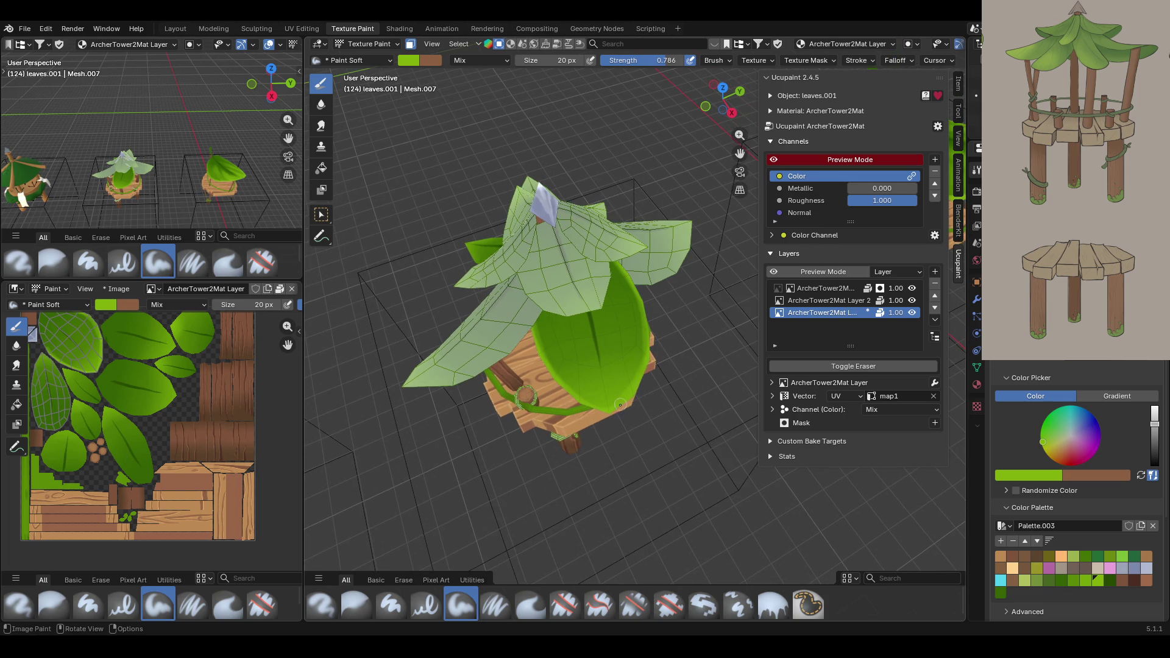
pyautogui.scroll(3, 610, 341)
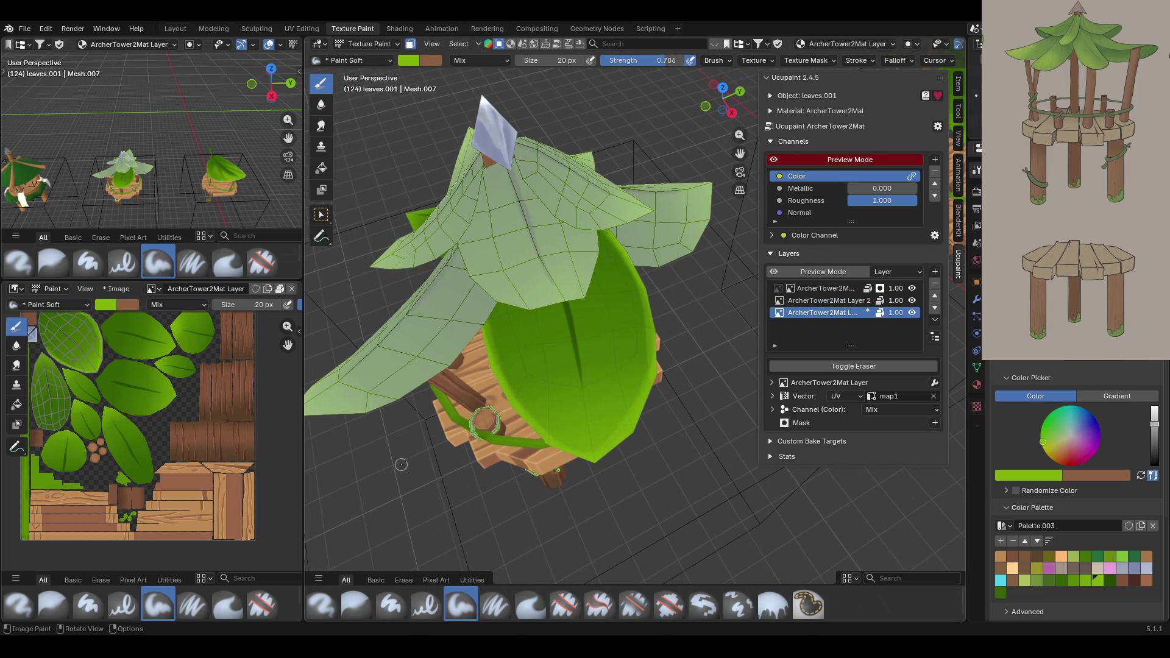
# Turn off Stabilize Stroke and paint green along the leaf's right and lower edges.
pyautogui.click(496, 604)
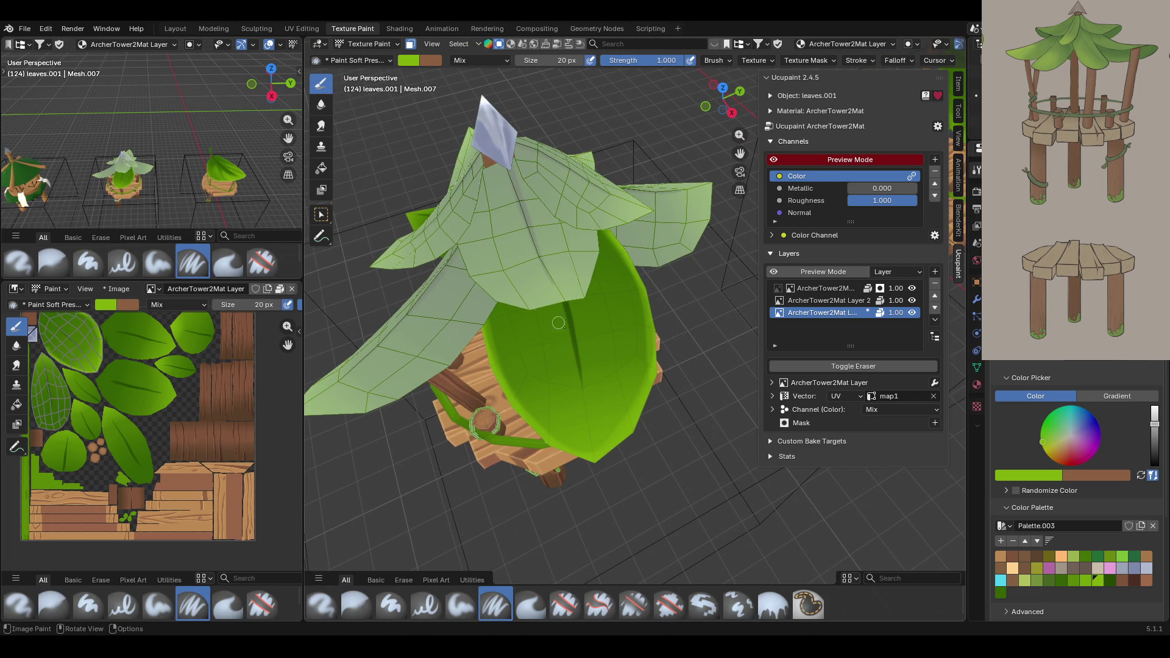
pyautogui.moveTo(632, 388); pyautogui.dragTo(628, 376)
pyautogui.click(856, 60)
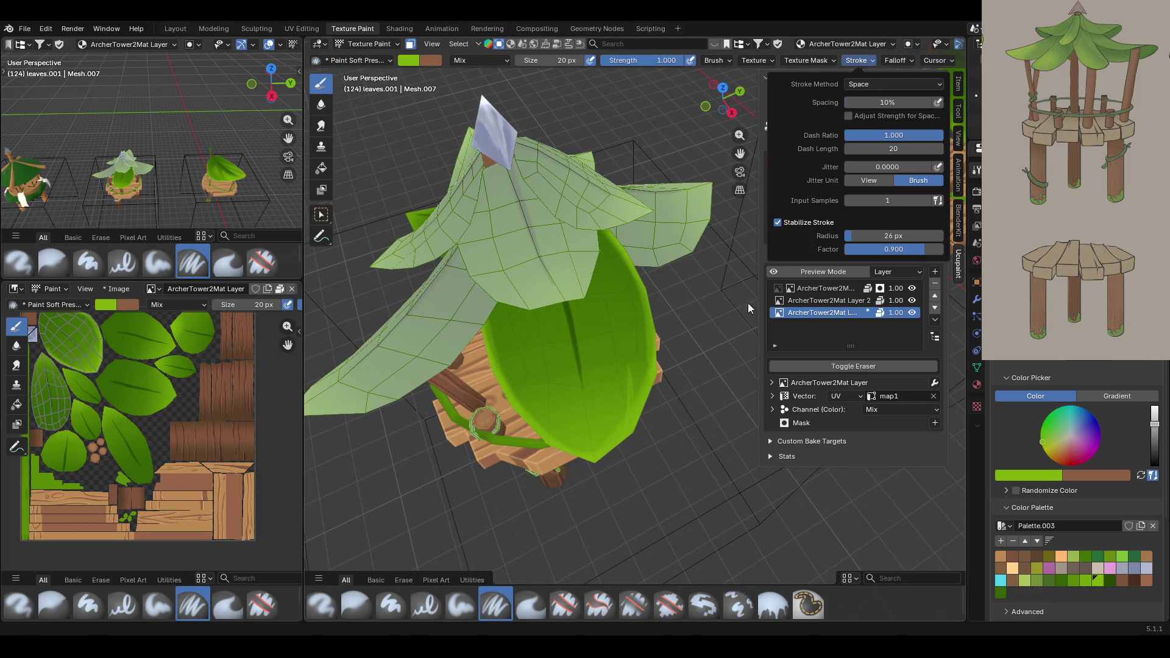
pyautogui.click(778, 223)
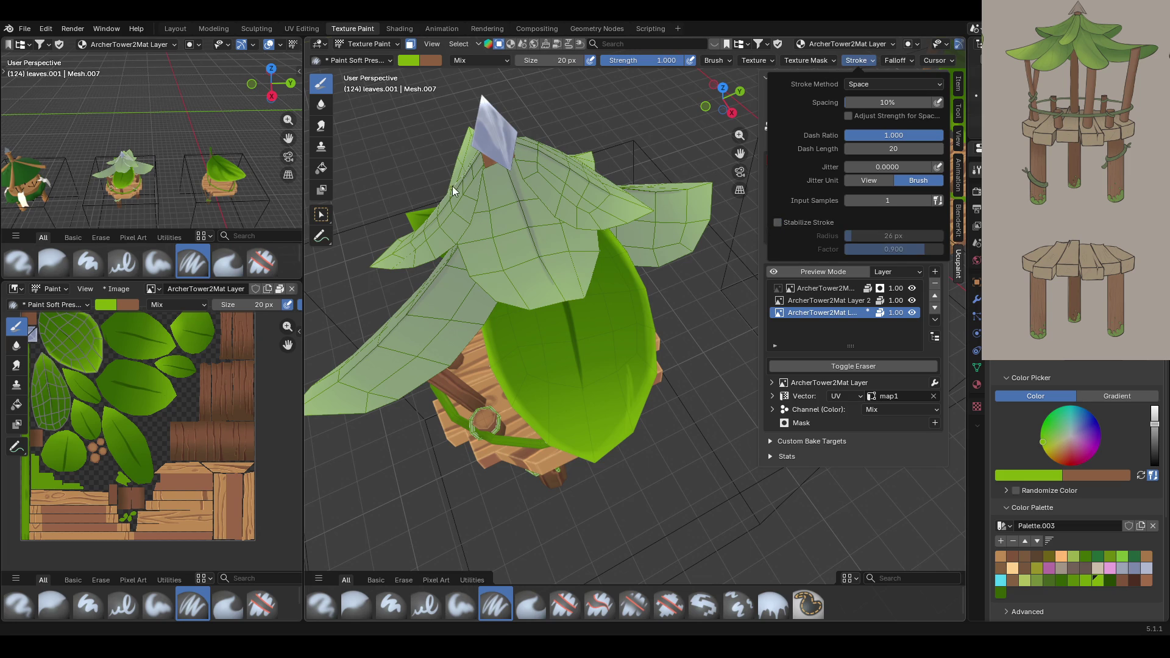
pyautogui.click(552, 420)
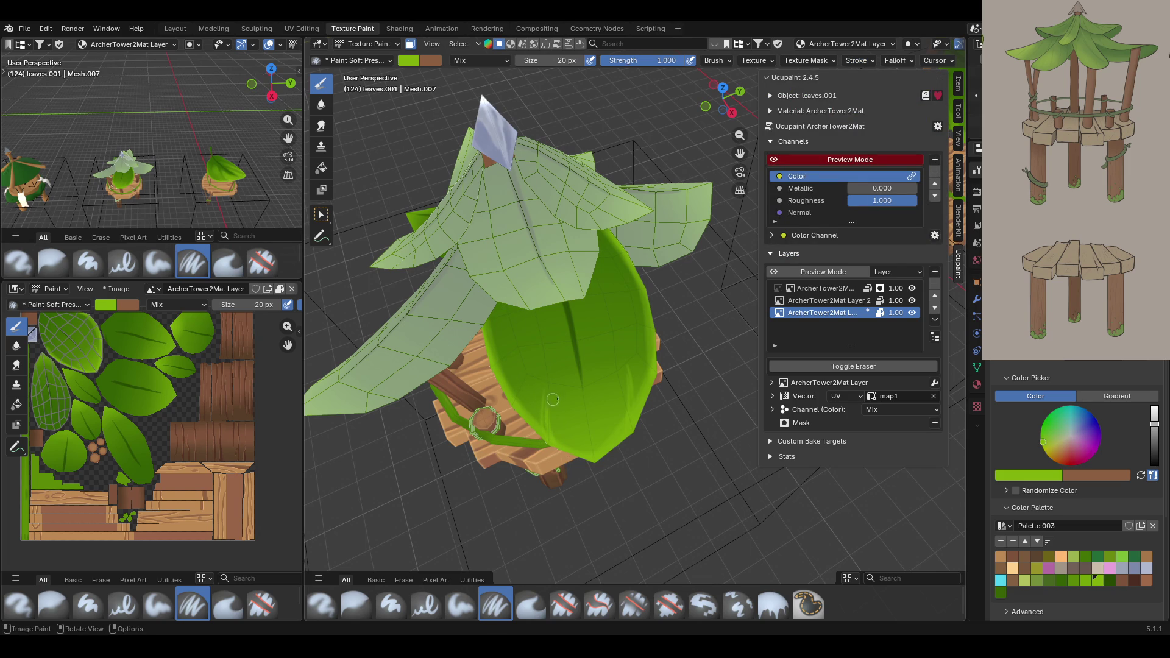
pyautogui.moveTo(525, 402); pyautogui.dragTo(528, 414)
pyautogui.moveTo(529, 418); pyautogui.dragTo(530, 427)
pyautogui.moveTo(497, 311)
pyautogui.mouseDown()
pyautogui.moveTo(490, 332)
pyautogui.moveTo(490, 320)
pyautogui.mouseUp()
pyautogui.click(636, 360)
pyautogui.moveTo(636, 360)
pyautogui.mouseDown()
pyautogui.moveTo(639, 371)
pyautogui.moveTo(629, 288)
pyautogui.moveTo(656, 324)
pyautogui.moveTo(647, 298)
pyautogui.moveTo(654, 329)
pyautogui.mouseUp()
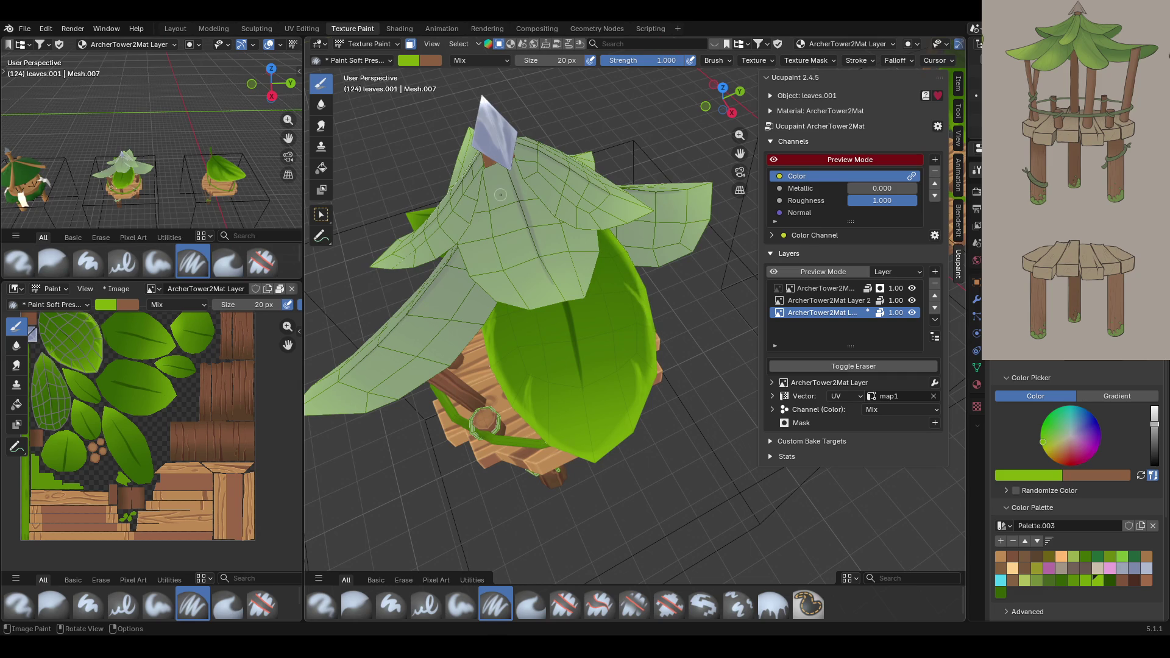
pyautogui.moveTo(602, 448)
pyautogui.mouseDown()
pyautogui.moveTo(575, 455)
pyautogui.moveTo(589, 460)
pyautogui.mouseUp()
# Smear the leaf paint toward its edges with the Smear brush at strength 0.600.
pyautogui.moveTo(627, 323); pyautogui.dragTo(605, 337, button='middle')
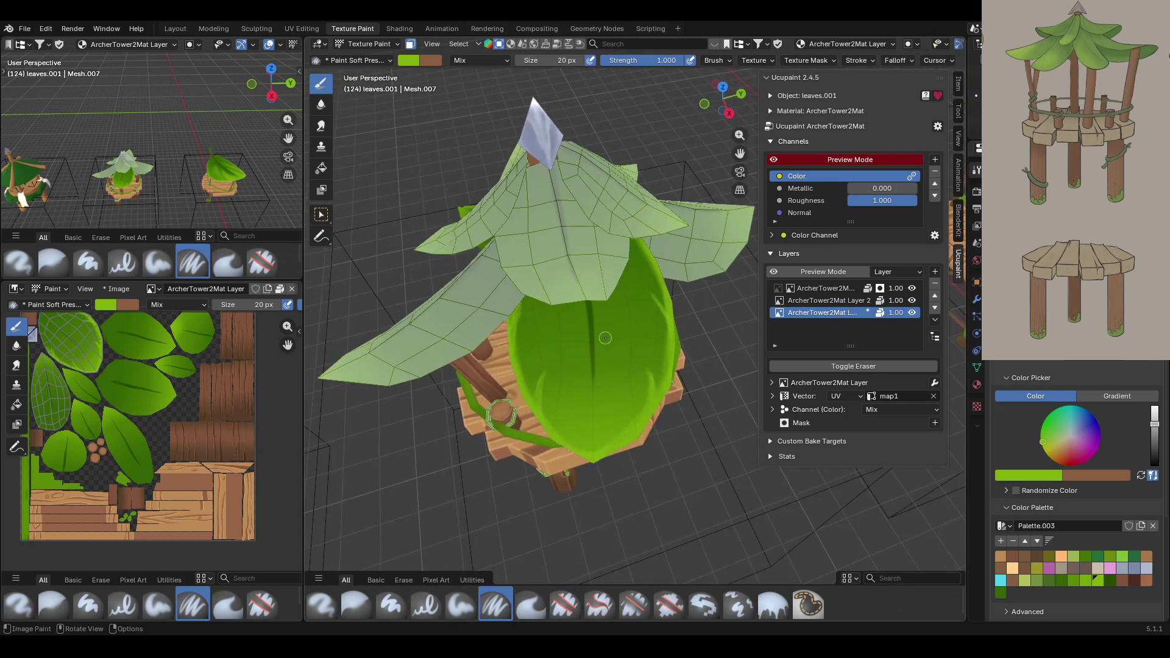
pyautogui.click(321, 124)
pyautogui.moveTo(548, 364); pyautogui.dragTo(544, 378)
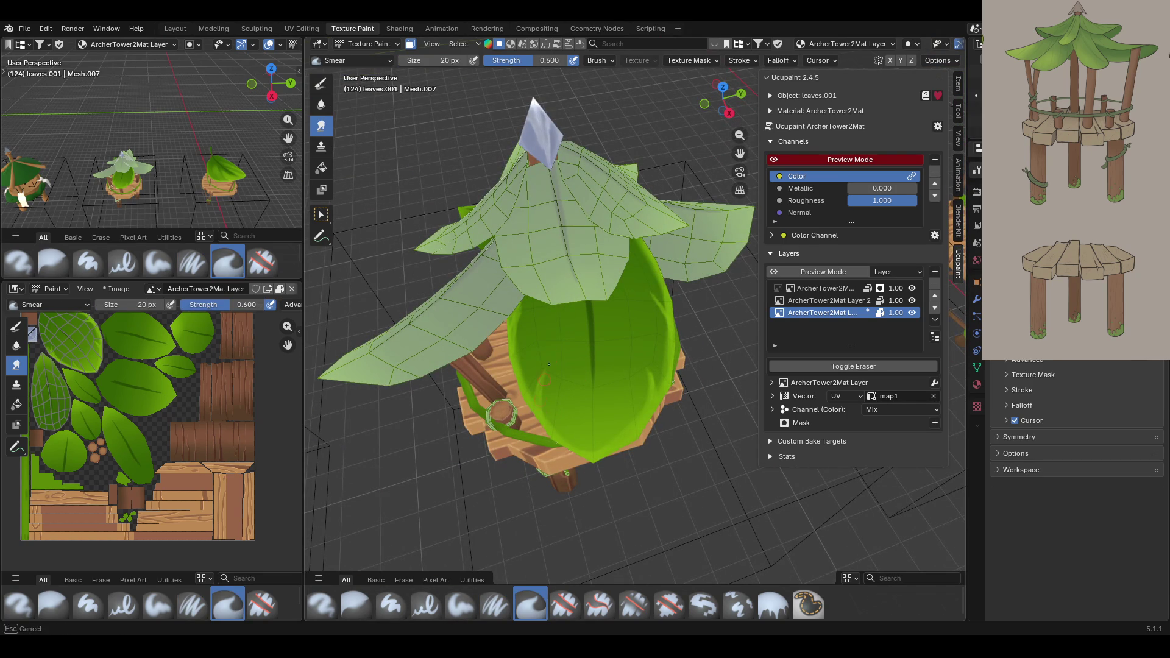
pyautogui.moveTo(555, 338)
pyautogui.mouseDown()
pyautogui.moveTo(638, 320)
pyautogui.moveTo(653, 378)
pyautogui.mouseUp()
pyautogui.moveTo(666, 312)
pyautogui.mouseDown()
pyautogui.moveTo(548, 252)
pyautogui.moveTo(588, 212)
pyautogui.mouseUp()
pyautogui.moveTo(530, 347); pyautogui.dragTo(561, 363, button='middle')
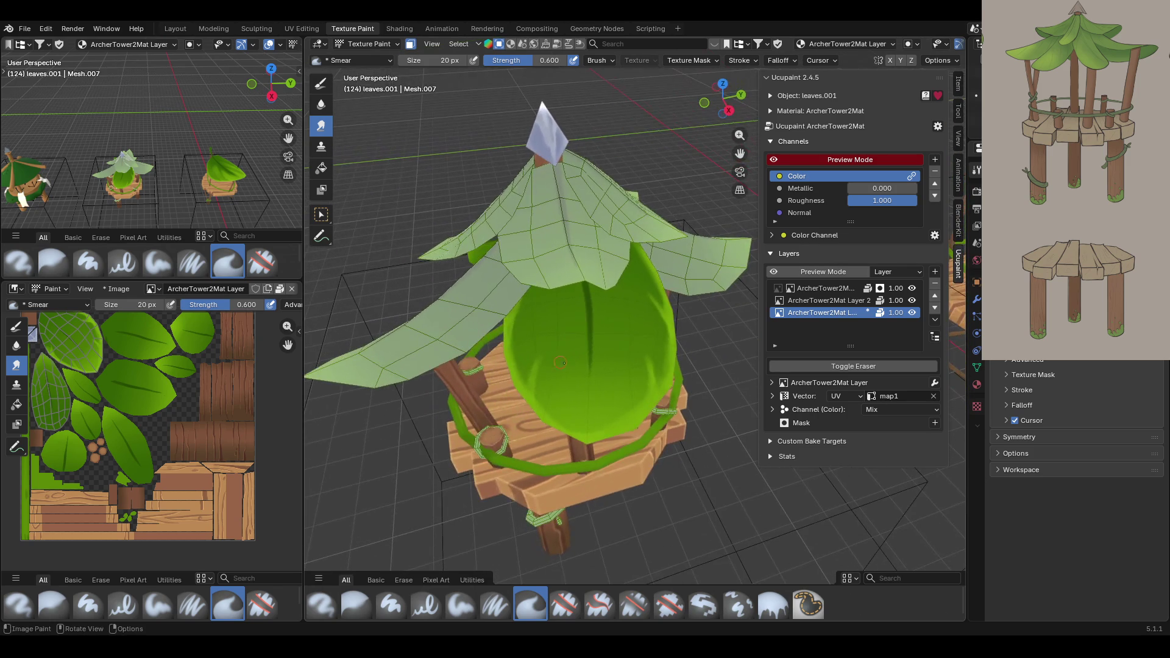
pyautogui.click(461, 605)
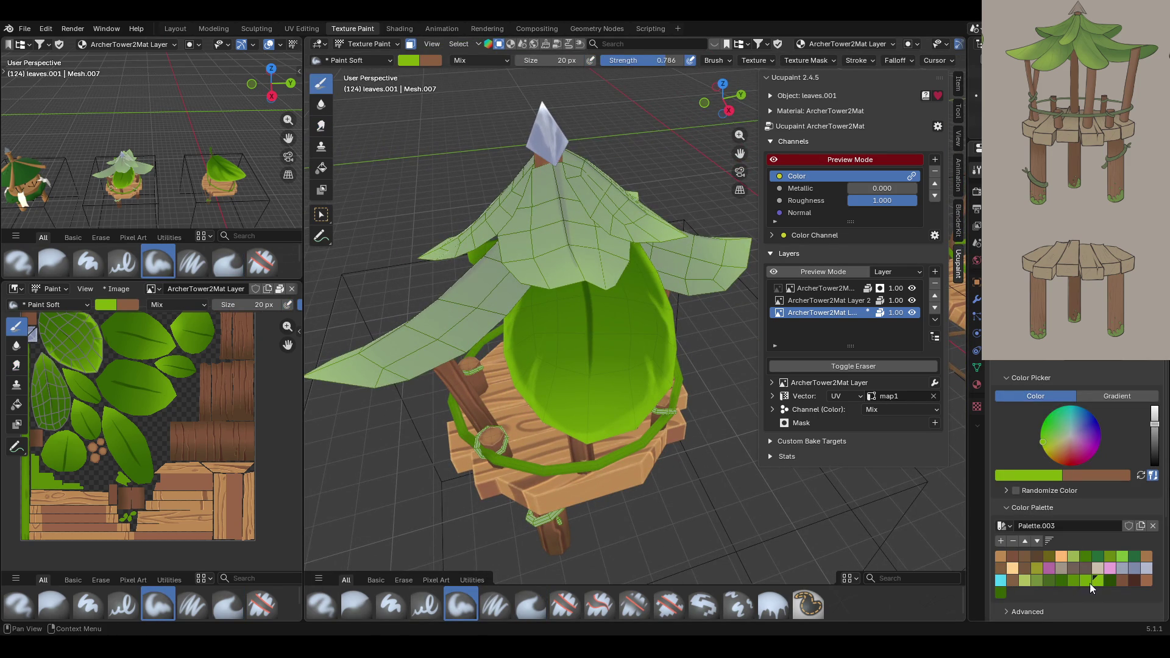
# Shade the front leaf in dark green with the brush size set to 35 px.
pyautogui.click(1000, 591)
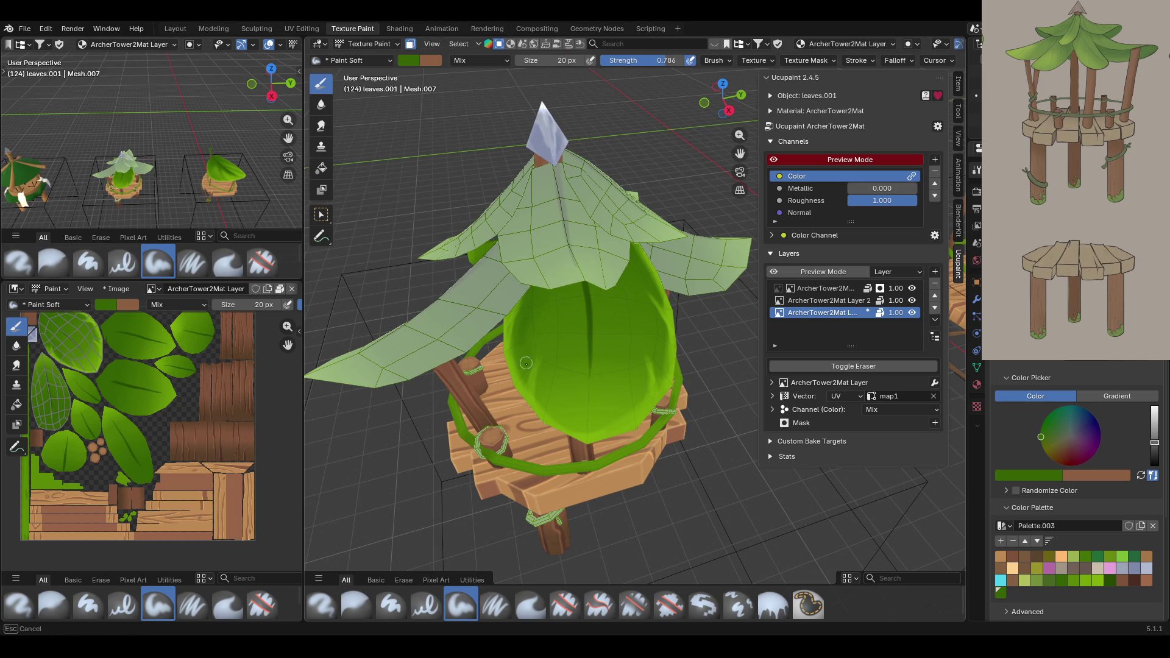
pyautogui.press('f')
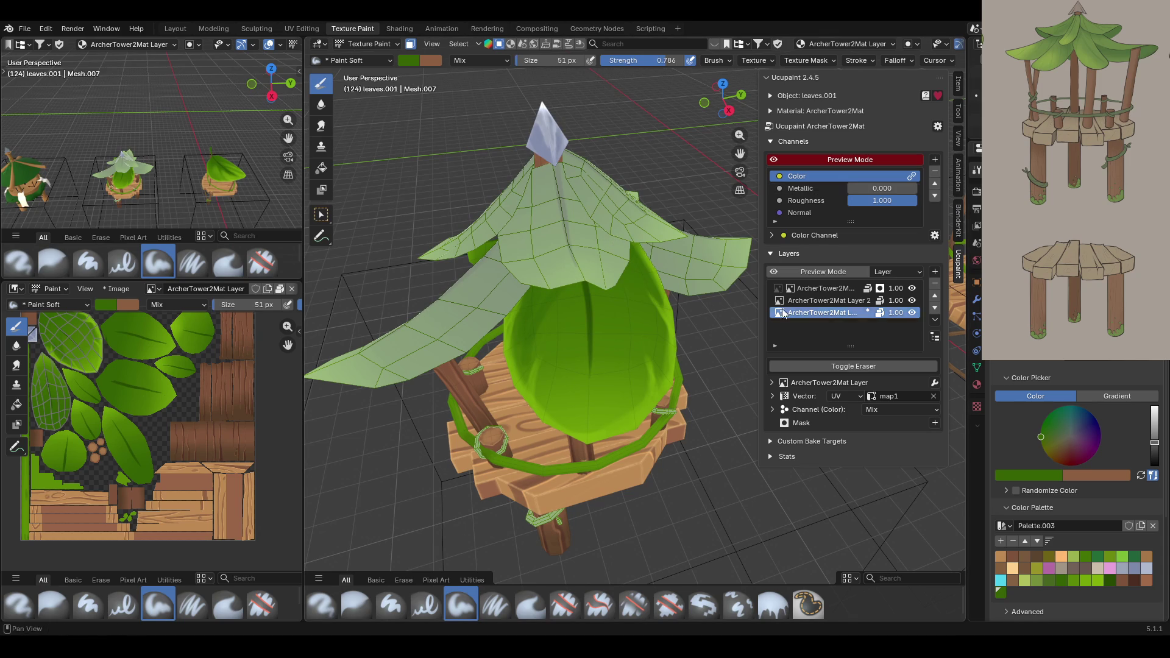
pyautogui.press('KP_8')
pyautogui.press('KP_8')
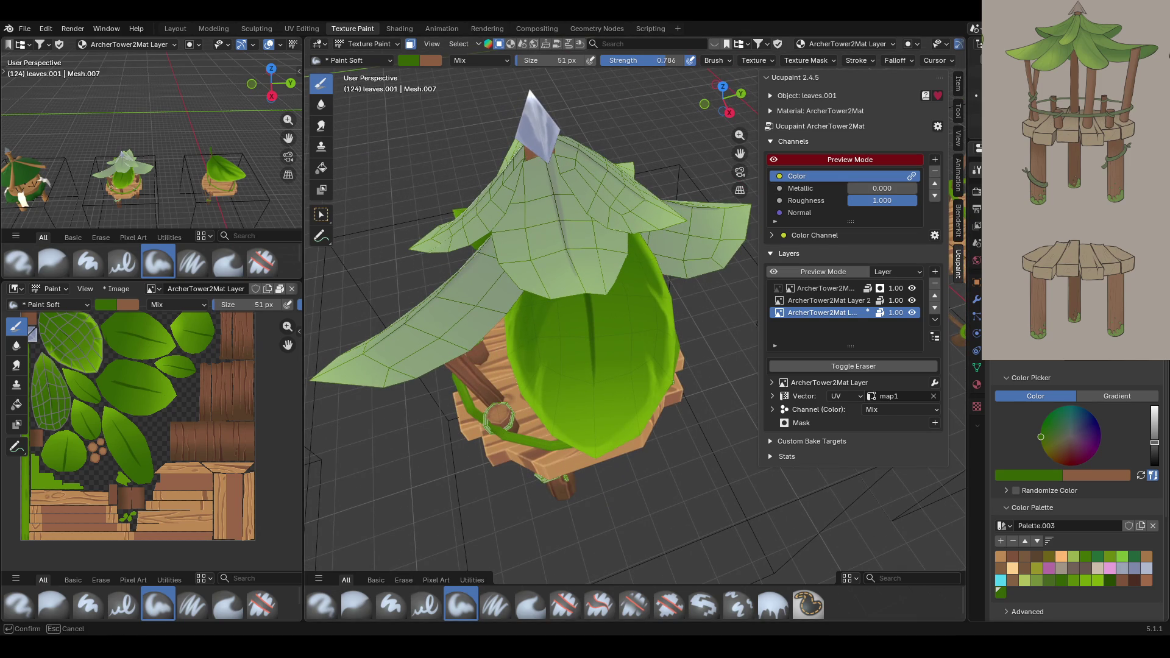
pyautogui.press('Return')
pyautogui.moveTo(466, 278); pyautogui.dragTo(458, 215, button='middle')
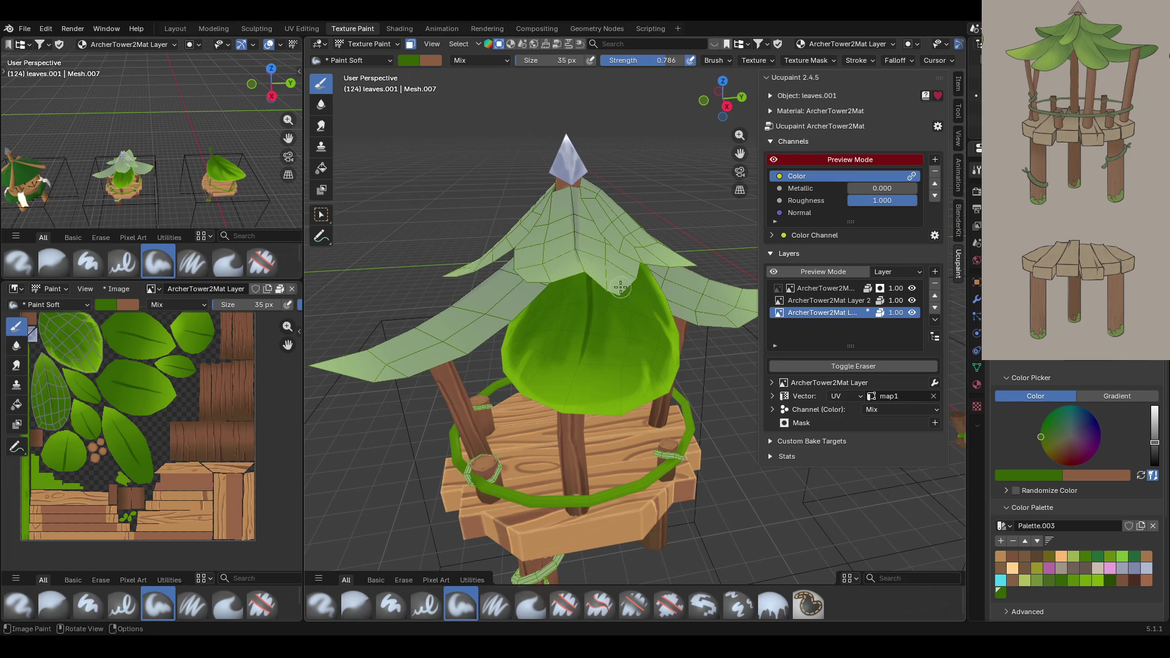
pyautogui.moveTo(598, 370)
pyautogui.mouseDown()
pyautogui.moveTo(571, 360)
pyautogui.moveTo(571, 377)
pyautogui.moveTo(607, 316)
pyautogui.mouseUp()
pyautogui.moveTo(640, 280); pyautogui.dragTo(643, 289)
pyautogui.moveTo(609, 324); pyautogui.dragTo(554, 371)
pyautogui.moveTo(713, 285); pyautogui.dragTo(718, 323, button='middle')
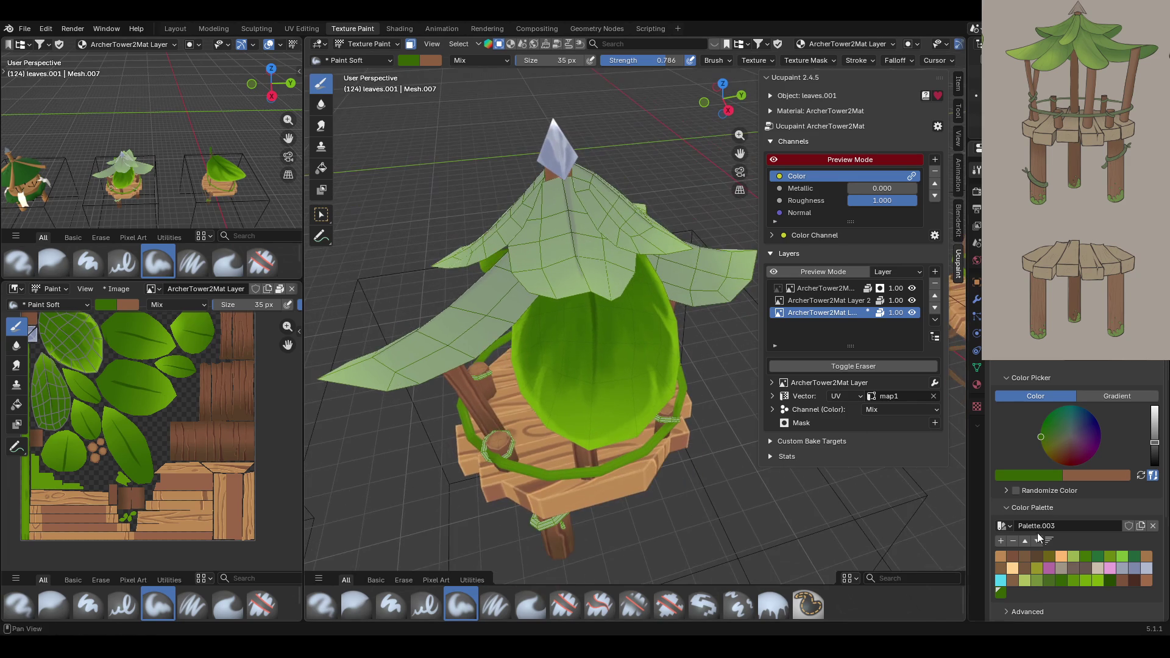
# Brighten the leaf centre and lower right with bright green strokes.
pyautogui.click(1086, 581)
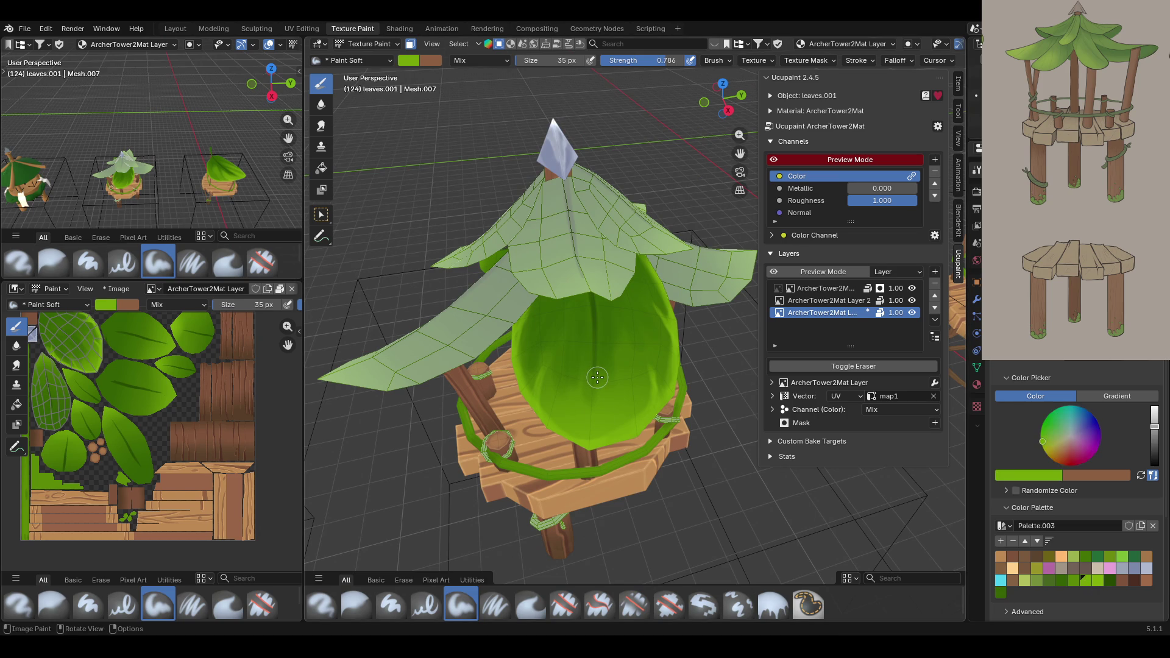
pyautogui.moveTo(557, 390)
pyautogui.mouseDown()
pyautogui.moveTo(576, 322)
pyautogui.moveTo(563, 393)
pyautogui.moveTo(538, 329)
pyautogui.moveTo(558, 297)
pyautogui.mouseUp()
pyautogui.moveTo(631, 306)
pyautogui.mouseDown()
pyautogui.moveTo(655, 345)
pyautogui.moveTo(628, 344)
pyautogui.moveTo(632, 380)
pyautogui.moveTo(617, 350)
pyautogui.moveTo(613, 387)
pyautogui.moveTo(608, 341)
pyautogui.moveTo(611, 418)
pyautogui.moveTo(575, 422)
pyautogui.moveTo(577, 372)
pyautogui.moveTo(588, 415)
pyautogui.moveTo(567, 420)
pyautogui.mouseUp()
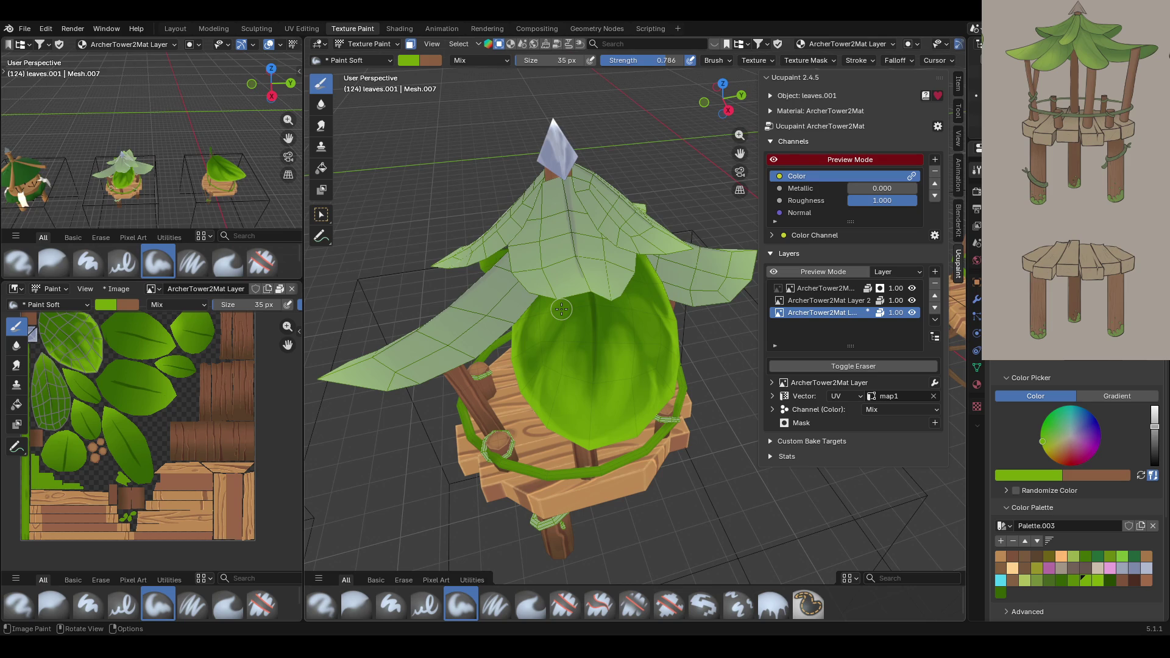
# Smear the front leaf's paint to blend its shading.
pyautogui.click(321, 125)
pyautogui.moveTo(536, 343)
pyautogui.mouseDown()
pyautogui.moveTo(530, 412)
pyautogui.moveTo(558, 372)
pyautogui.mouseUp()
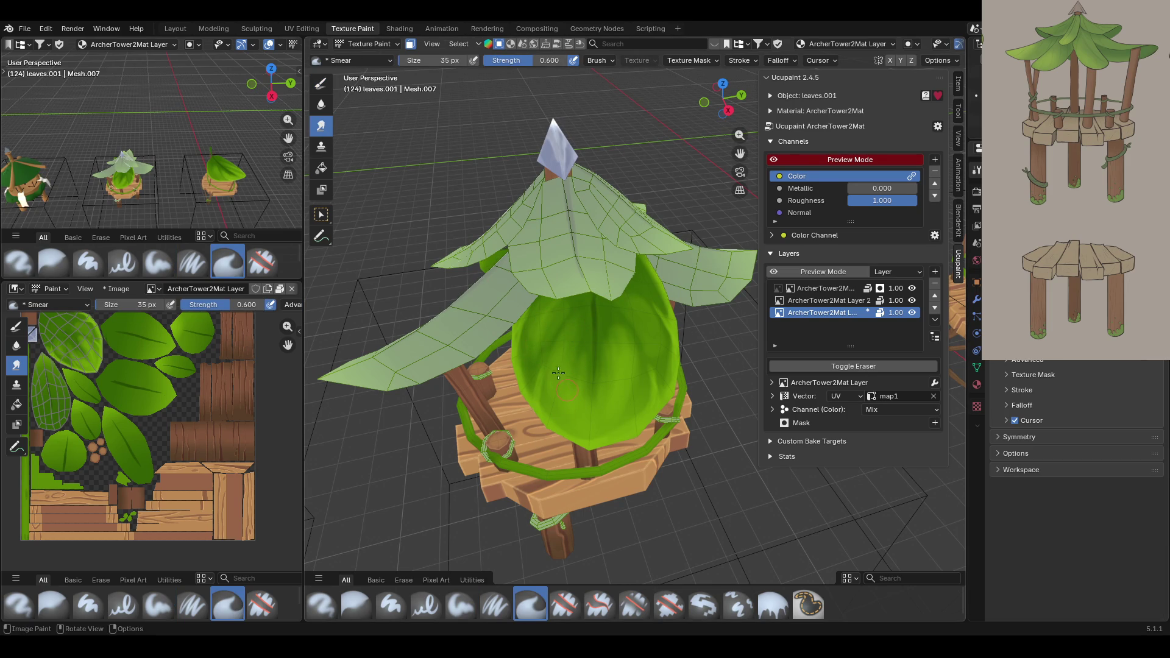
pyautogui.moveTo(618, 274)
pyautogui.mouseDown()
pyautogui.moveTo(628, 240)
pyautogui.moveTo(627, 352)
pyautogui.moveTo(621, 341)
pyautogui.moveTo(635, 397)
pyautogui.moveTo(581, 428)
pyautogui.moveTo(578, 253)
pyautogui.moveTo(610, 201)
pyautogui.mouseUp()
pyautogui.moveTo(591, 336)
pyautogui.mouseDown(button='middle')
pyautogui.moveTo(573, 332)
pyautogui.moveTo(591, 327)
pyautogui.mouseUp(button='middle')
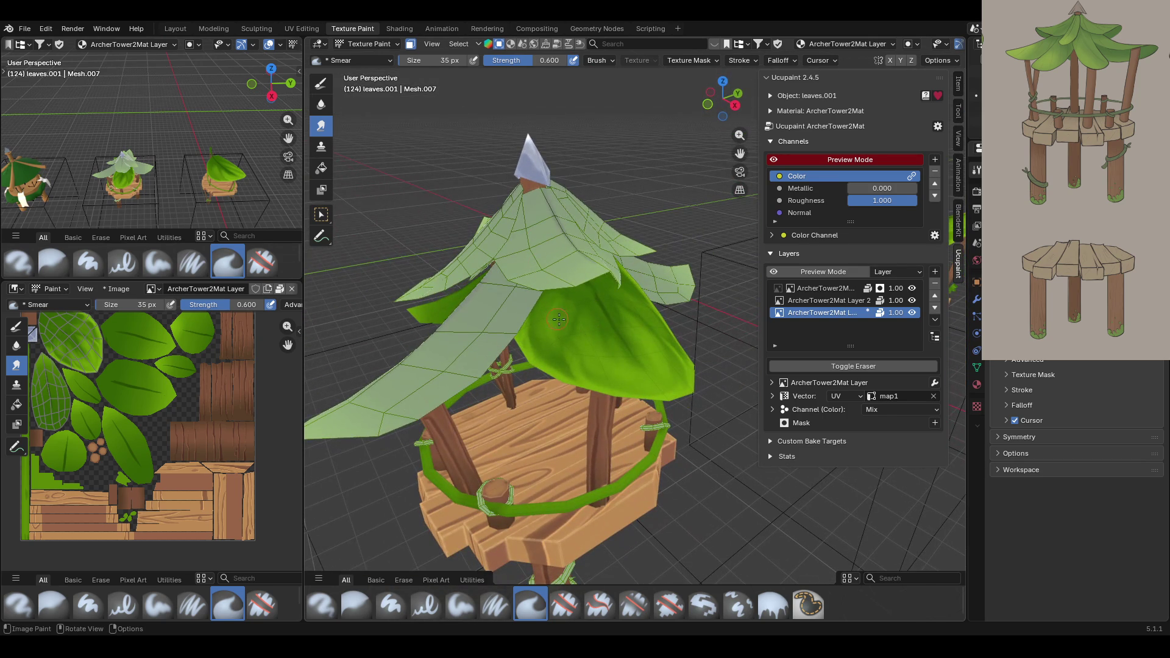
pyautogui.moveTo(629, 300); pyautogui.dragTo(625, 298)
pyautogui.moveTo(609, 291)
pyautogui.mouseDown(button='middle')
pyautogui.moveTo(600, 271)
pyautogui.moveTo(627, 237)
pyautogui.moveTo(587, 203)
pyautogui.moveTo(537, 259)
pyautogui.mouseUp(button='middle')
# Switch to the Paint Soft Pressure brush with the dark green palette swatch.
pyautogui.click(494, 606)
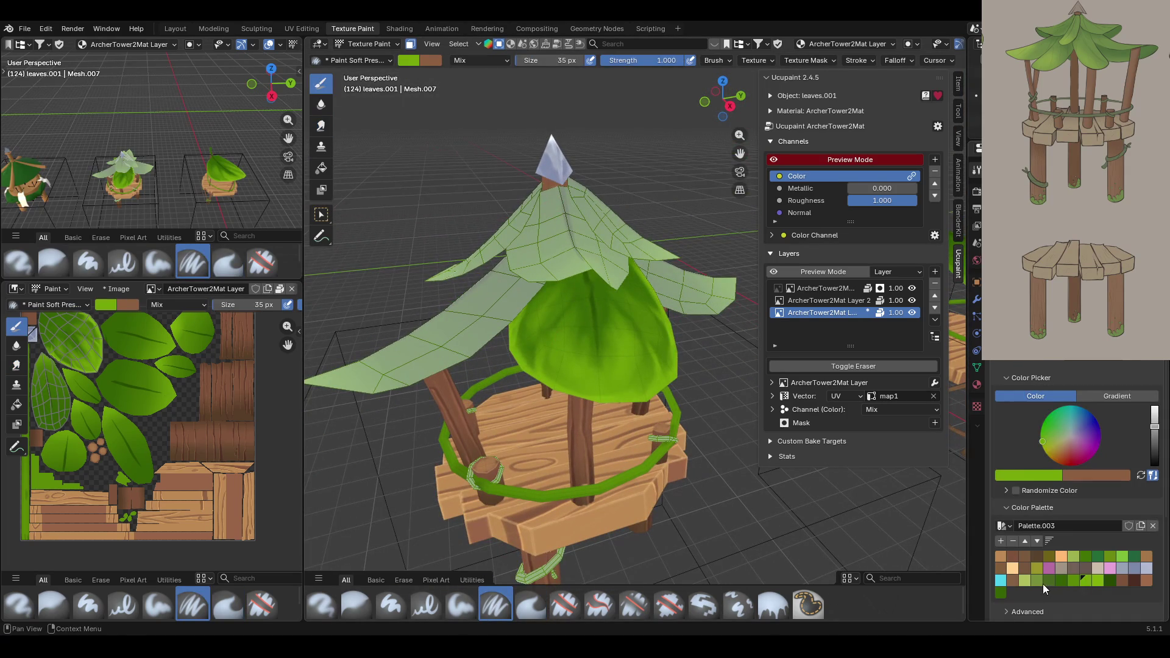
pyautogui.click(1110, 582)
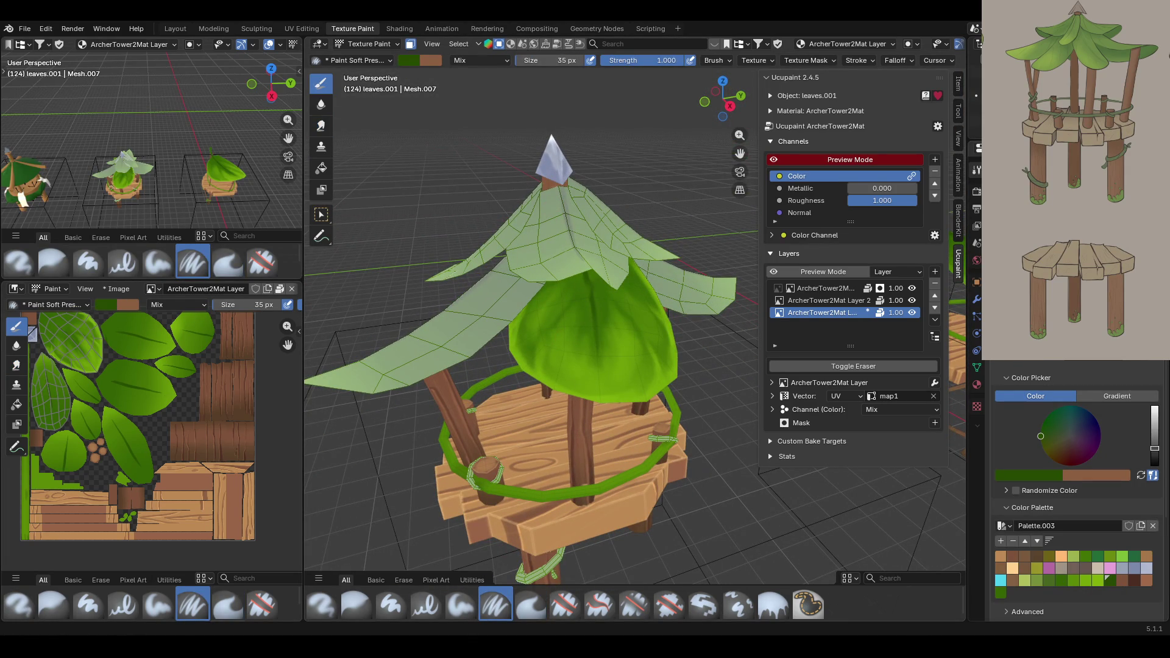
pyautogui.moveTo(561, 263); pyautogui.dragTo(566, 269, button='middle')
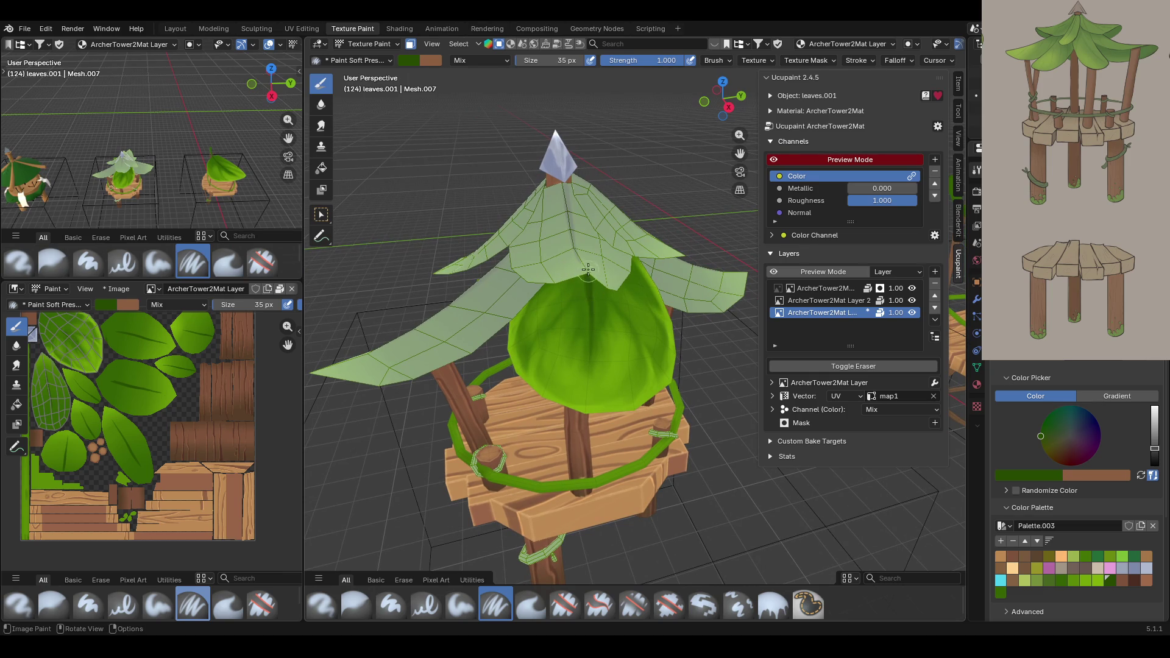
pyautogui.moveTo(551, 210); pyautogui.dragTo(551, 227, button='middle')
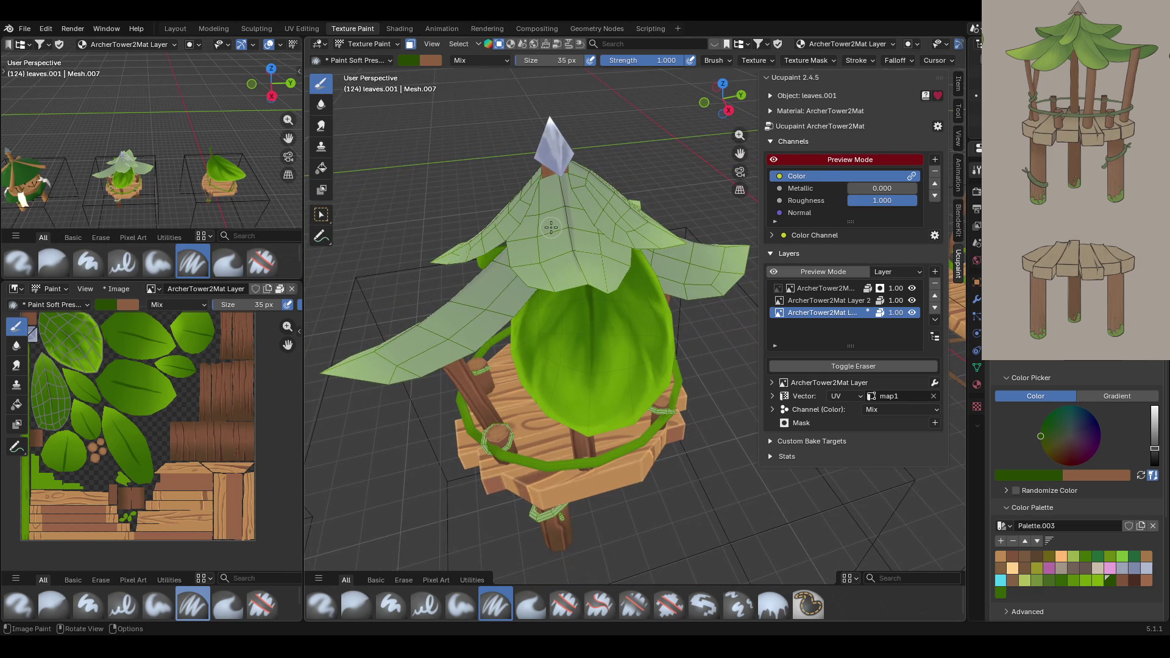
pyautogui.moveTo(551, 227)
pyautogui.mouseDown(button='middle')
pyautogui.moveTo(503, 157)
pyautogui.moveTo(582, 164)
pyautogui.moveTo(590, 191)
pyautogui.mouseUp(button='middle')
pyautogui.scroll(-4, 582, 164)
# Paint light green strokes over the roof leaves and their right edge with Paint Soft.
pyautogui.scroll(3, 668, 283)
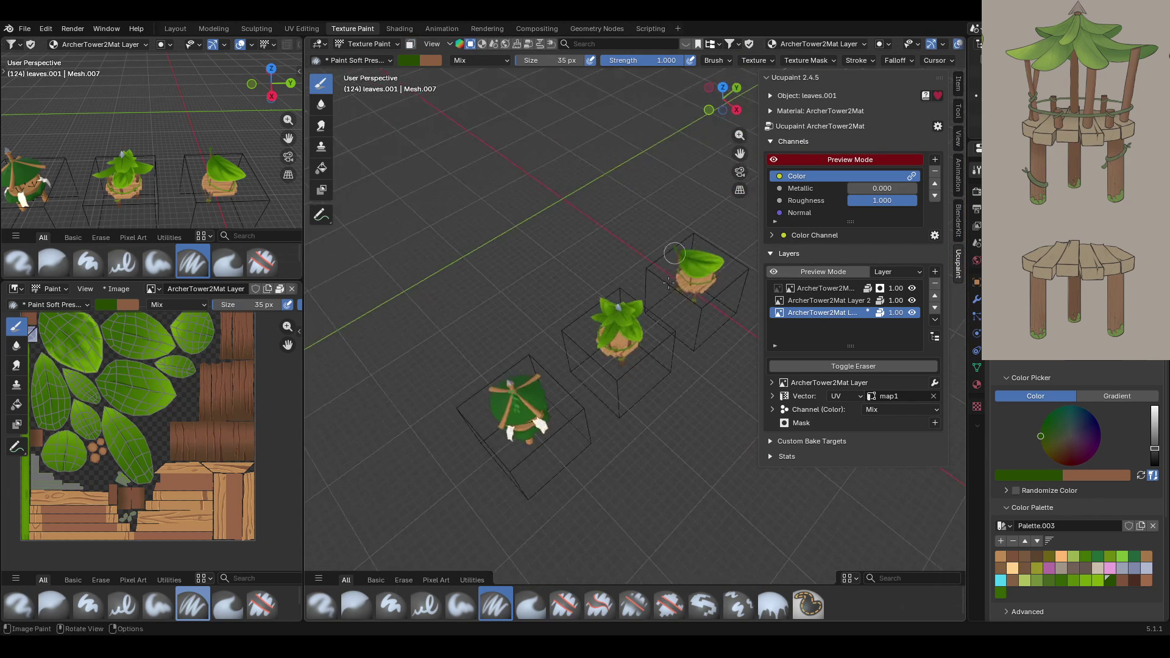
pyautogui.scroll(5, 668, 283)
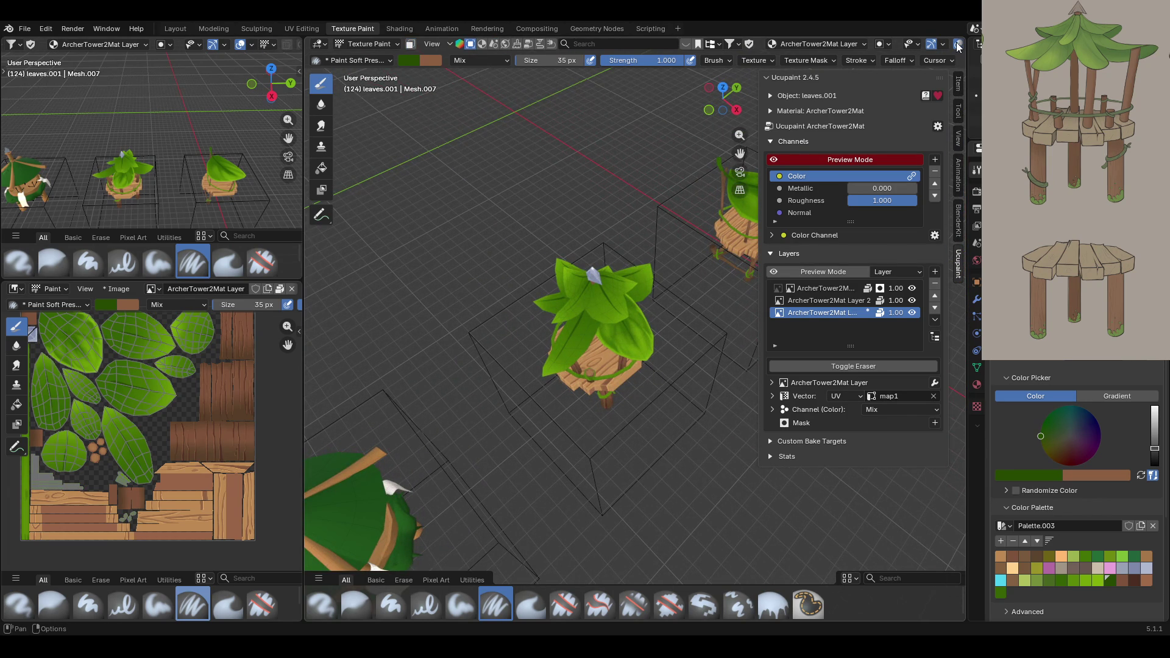
pyautogui.moveTo(707, 444)
pyautogui.mouseDown(button='middle')
pyautogui.moveTo(819, 348)
pyautogui.moveTo(627, 429)
pyautogui.moveTo(681, 445)
pyautogui.moveTo(713, 504)
pyautogui.moveTo(670, 408)
pyautogui.mouseUp(button='middle')
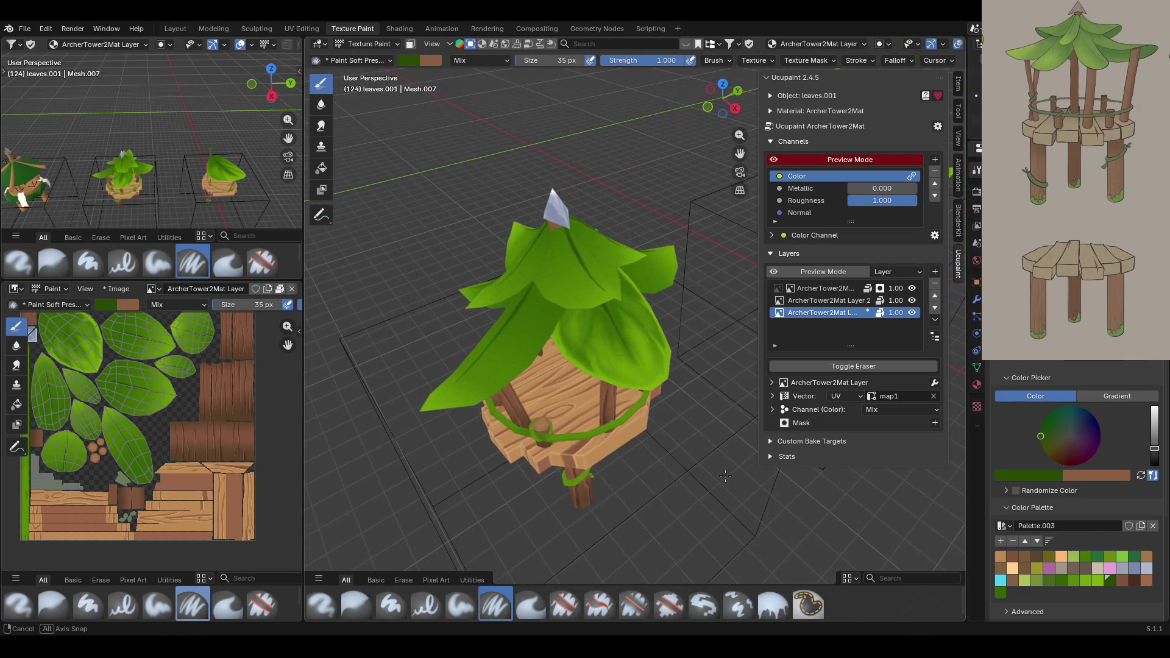
pyautogui.click(460, 603)
pyautogui.click(1091, 580)
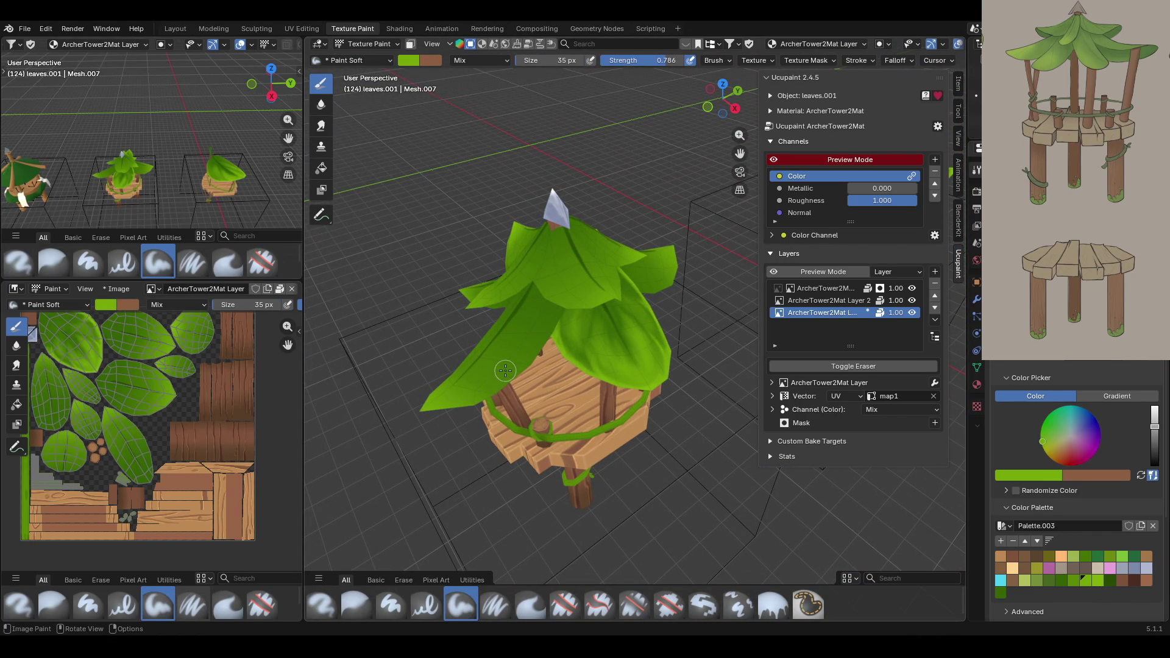
pyautogui.moveTo(602, 374); pyautogui.dragTo(667, 349)
pyautogui.moveTo(646, 310); pyautogui.dragTo(658, 332)
pyautogui.moveTo(623, 213); pyautogui.dragTo(563, 232, button='middle')
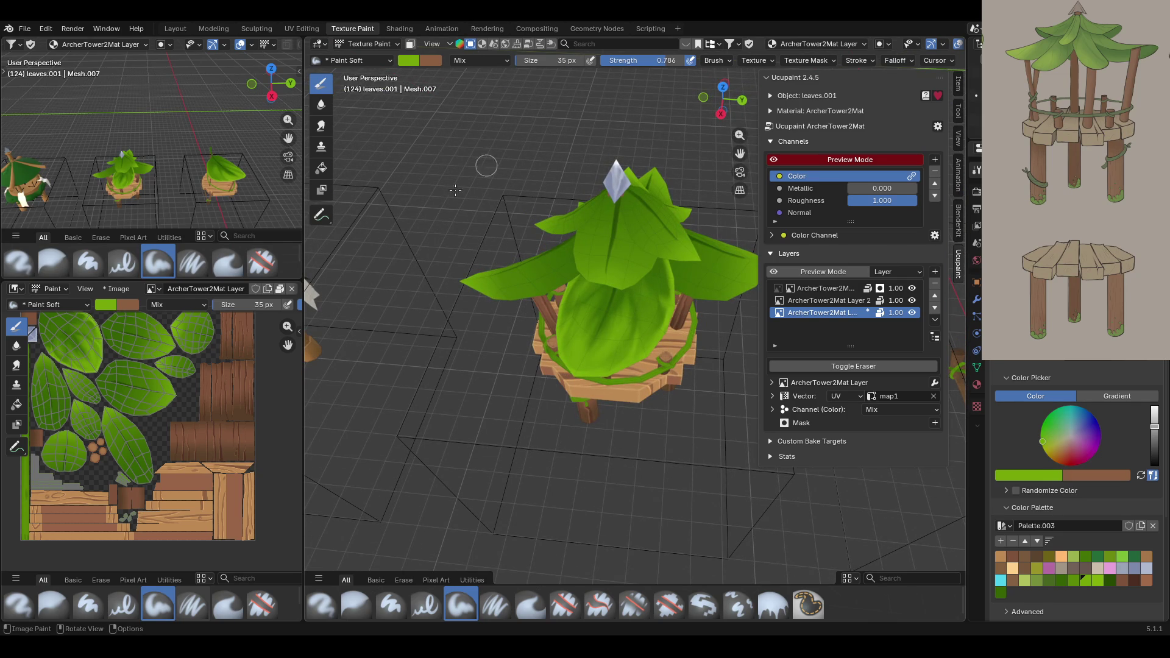
# Smear the fresh light green strokes on the front roof leaf.
pyautogui.click(322, 126)
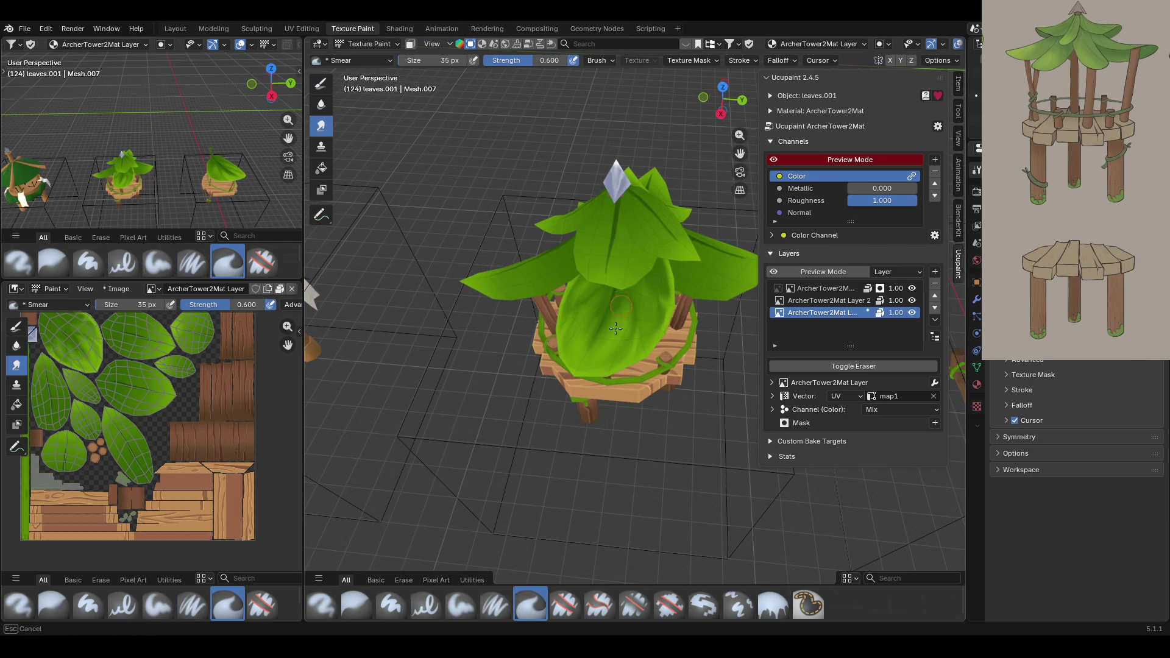
pyautogui.moveTo(594, 341); pyautogui.dragTo(601, 344)
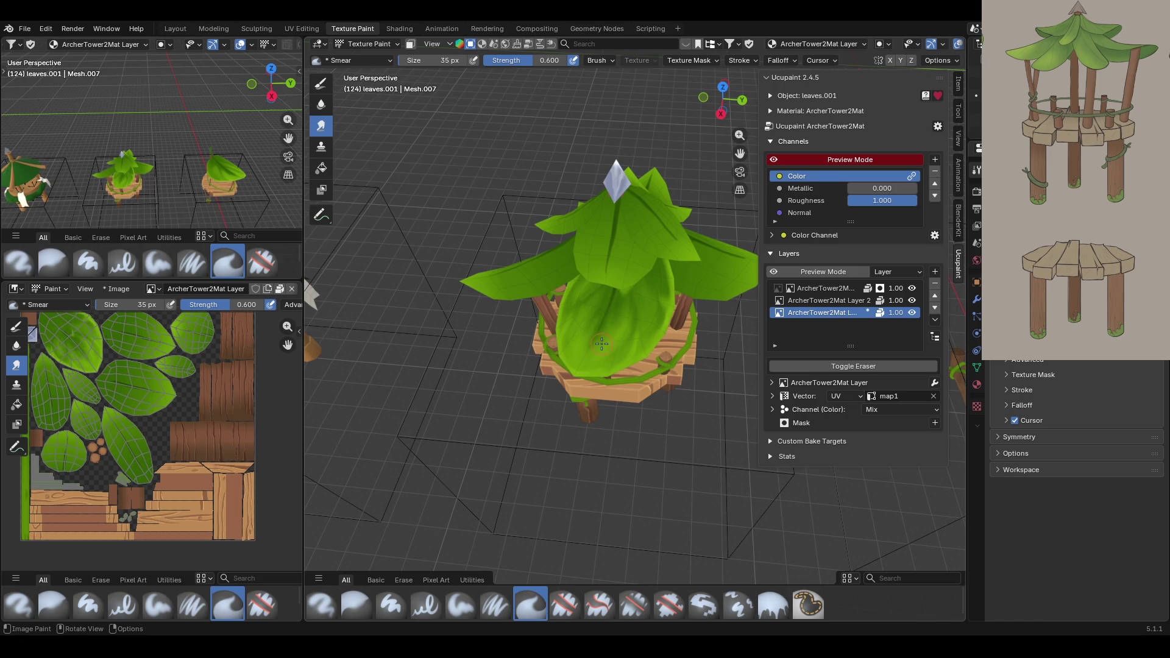
pyautogui.moveTo(589, 295); pyautogui.dragTo(634, 340, button='middle')
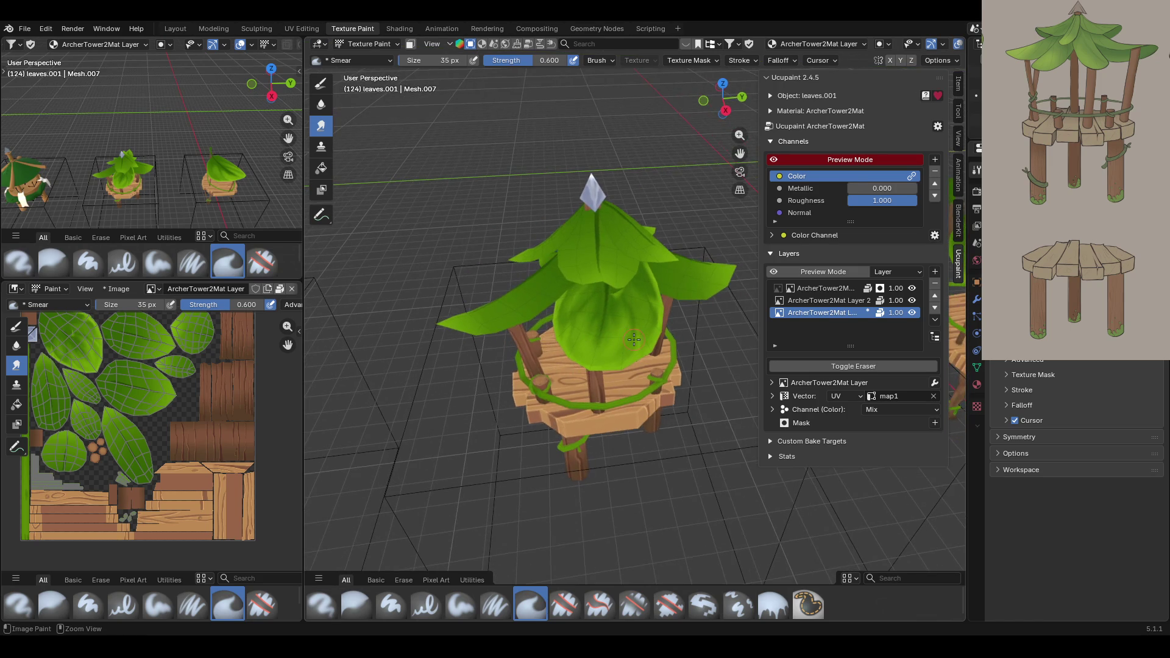
# Enable the face-selection paint mask and smear the front leaf's paint.
pyautogui.click(411, 44)
pyautogui.click(321, 215)
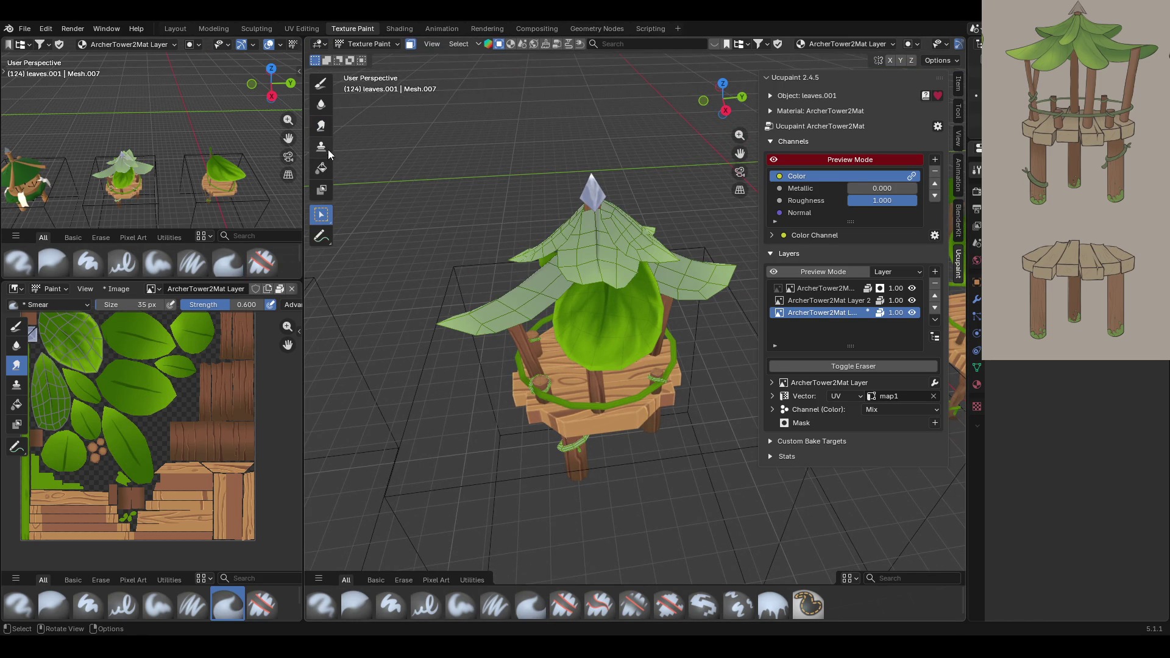
pyautogui.click(321, 83)
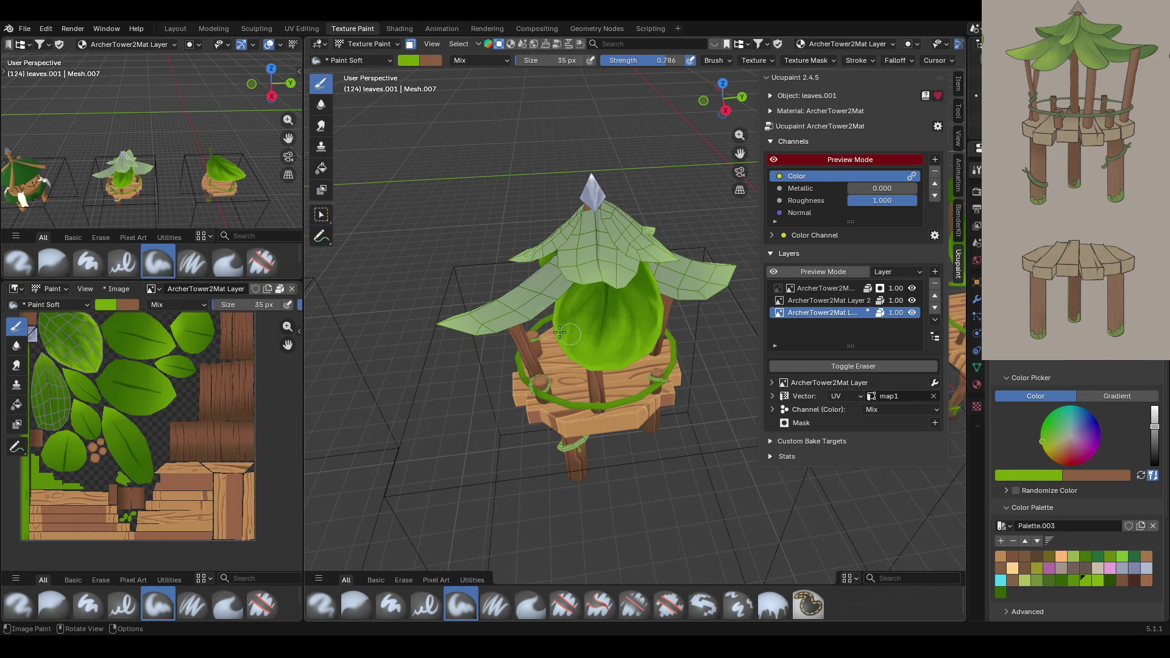
pyautogui.click(322, 132)
pyautogui.moveTo(613, 287)
pyautogui.mouseDown()
pyautogui.moveTo(635, 269)
pyautogui.moveTo(628, 279)
pyautogui.moveTo(615, 246)
pyautogui.mouseUp()
pyautogui.moveTo(617, 401); pyautogui.dragTo(677, 438, button='middle')
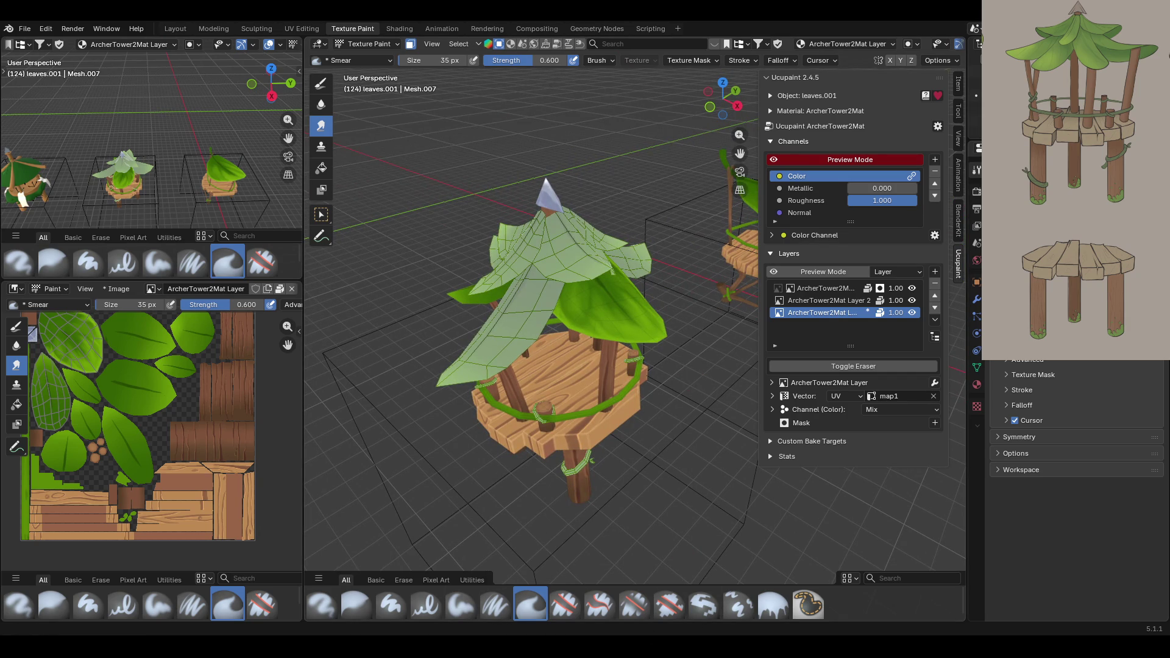
pyautogui.moveTo(402, 414)
pyautogui.mouseDown(button='middle')
pyautogui.moveTo(312, 440)
pyautogui.moveTo(385, 433)
pyautogui.mouseUp(button='middle')
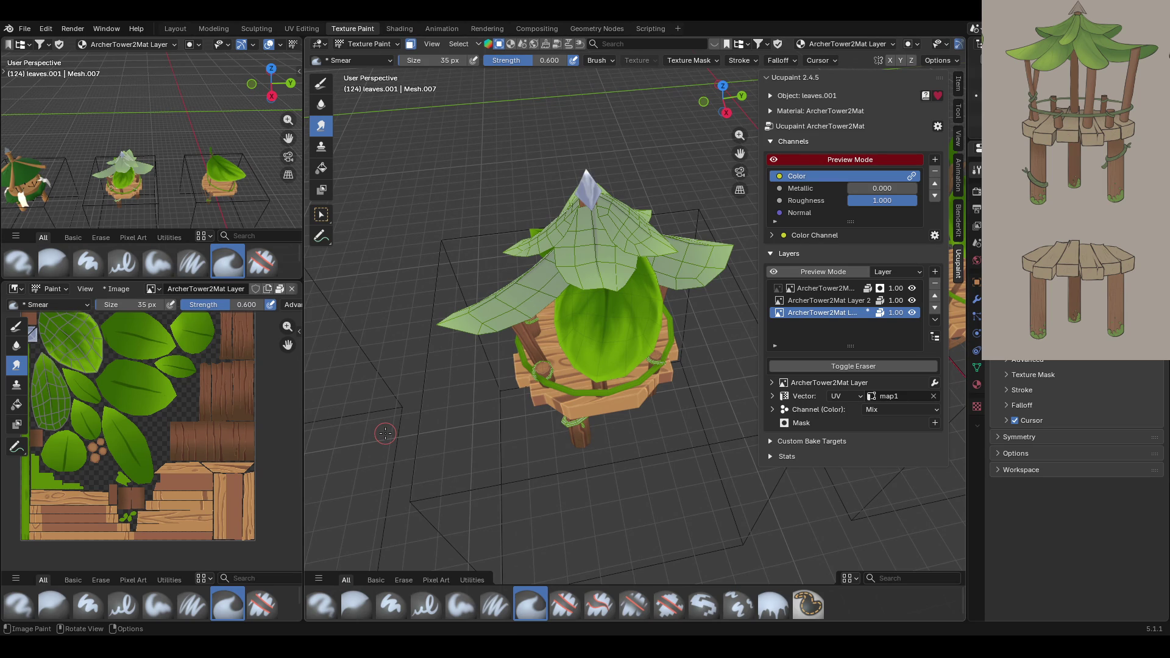
# Turn the paint mask off, look over the tower models, then switch it back on.
pyautogui.click(411, 44)
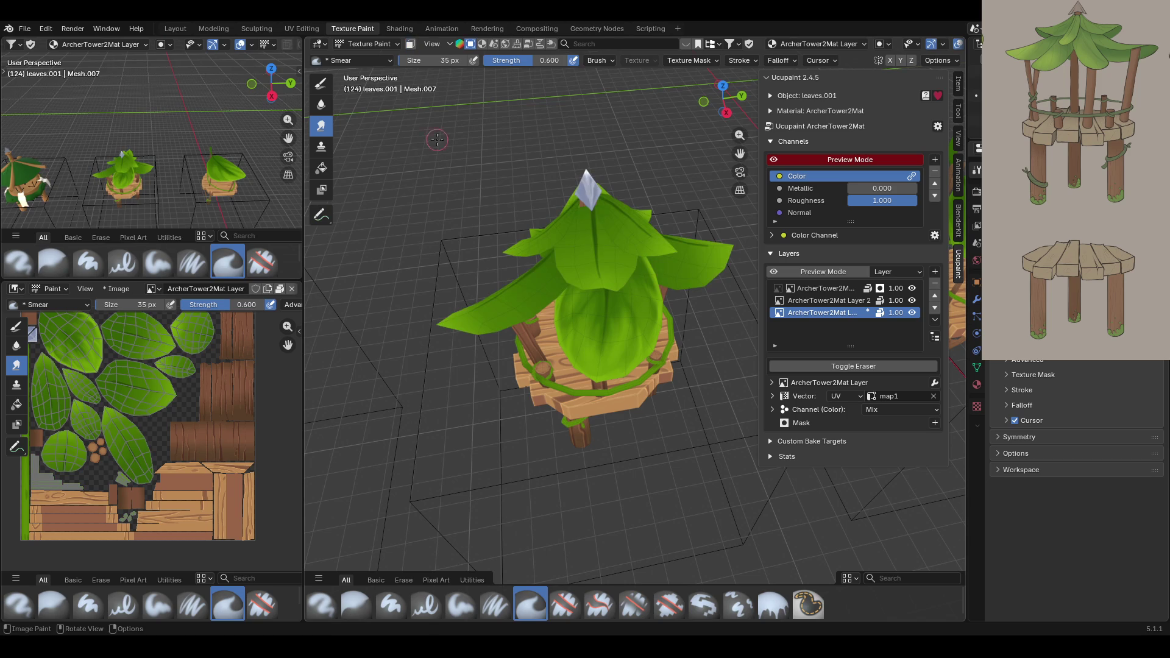
pyautogui.scroll(-6, 446, 272)
pyautogui.moveTo(739, 154); pyautogui.dragTo(591, 133)
pyautogui.moveTo(481, 341)
pyautogui.mouseDown(button='middle')
pyautogui.moveTo(602, 344)
pyautogui.moveTo(489, 420)
pyautogui.moveTo(492, 397)
pyautogui.mouseUp(button='middle')
pyautogui.moveTo(750, 139)
pyautogui.mouseDown(button='middle')
pyautogui.moveTo(704, 178)
pyautogui.moveTo(677, 181)
pyautogui.moveTo(687, 169)
pyautogui.mouseUp(button='middle')
pyautogui.moveTo(739, 135); pyautogui.dragTo(599, 270)
pyautogui.press('Escape')
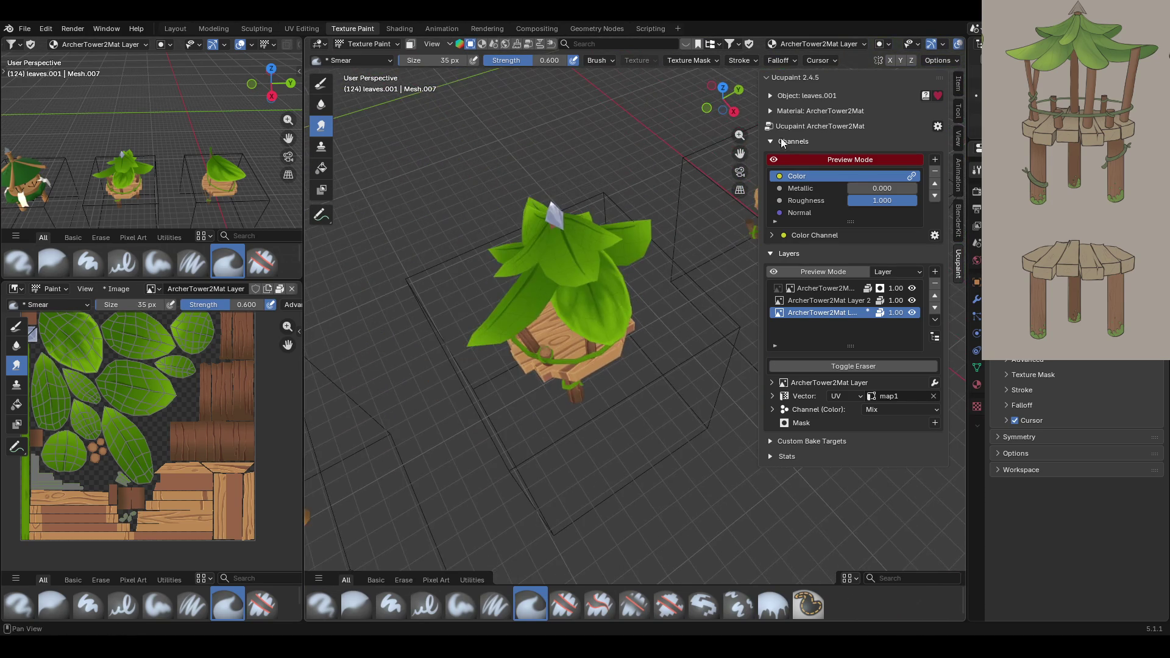
pyautogui.moveTo(739, 153)
pyautogui.mouseDown()
pyautogui.moveTo(674, 299)
pyautogui.moveTo(713, 262)
pyautogui.moveTo(709, 142)
pyautogui.mouseUp()
pyautogui.moveTo(601, 235); pyautogui.dragTo(320, 192, button='middle')
pyautogui.click(409, 44)
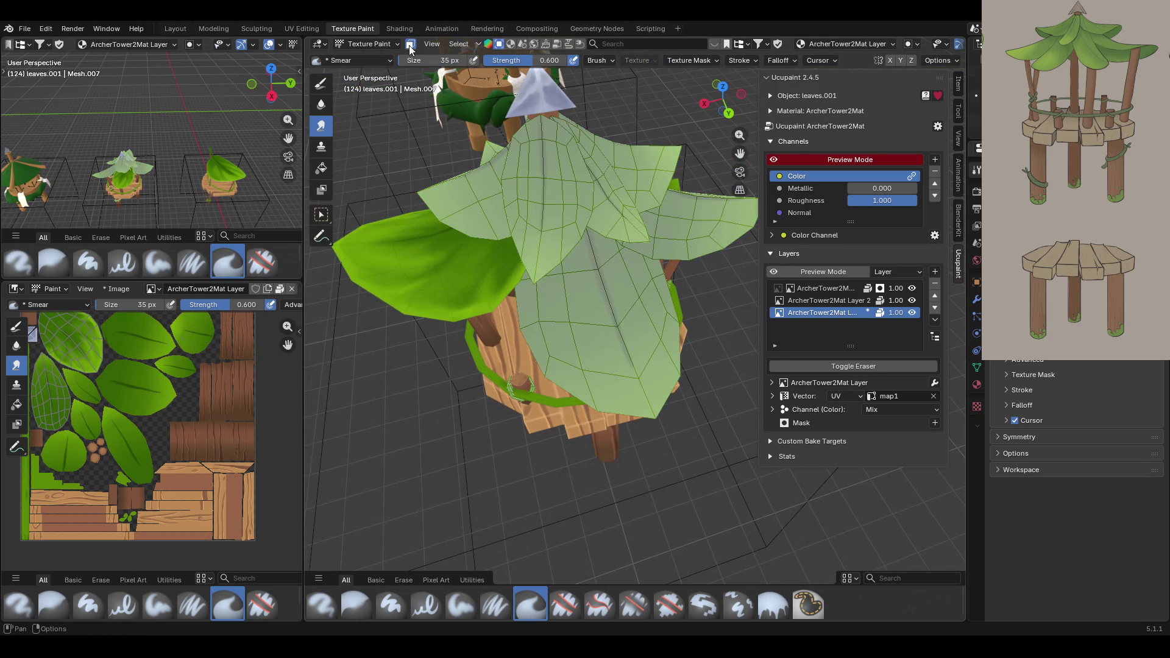
# Select the front roof leaf by picking one of its faces and growing to linked faces.
pyautogui.click(322, 214)
pyautogui.click(535, 317)
pyautogui.hotkey('ctrl', 'l')
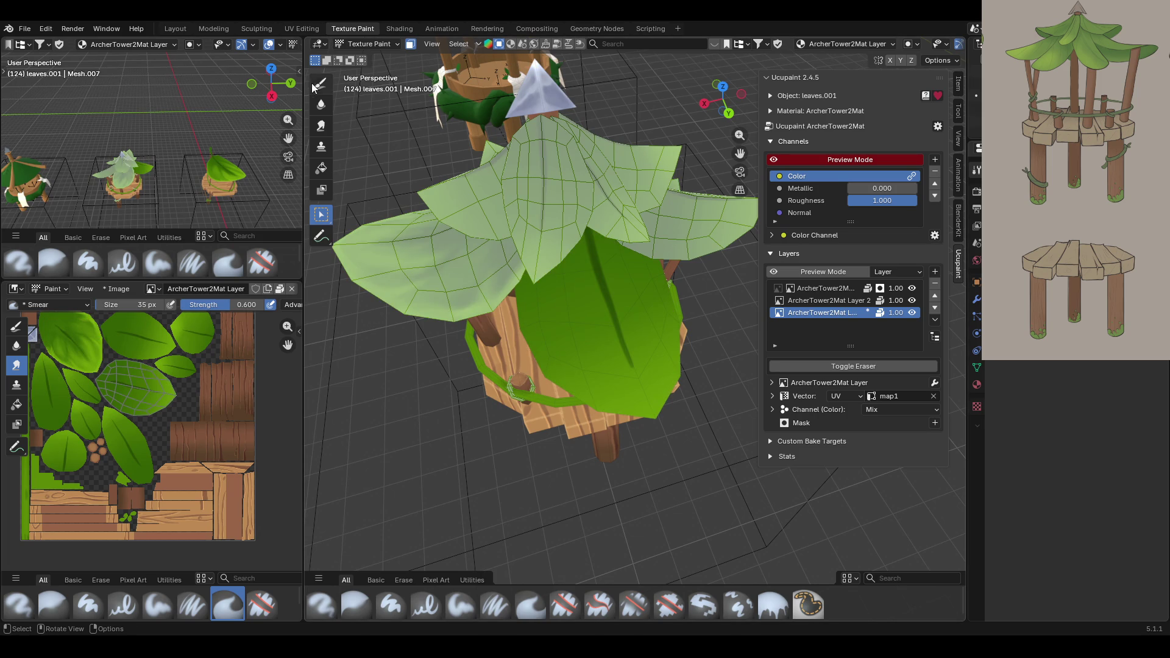
# Paint light green along the leaf's lower-left and right edges with the Paint Soft brush.
pyautogui.click(321, 83)
pyautogui.moveTo(749, 286)
pyautogui.mouseDown(button='middle')
pyautogui.moveTo(683, 287)
pyautogui.moveTo(676, 317)
pyautogui.mouseUp(button='middle')
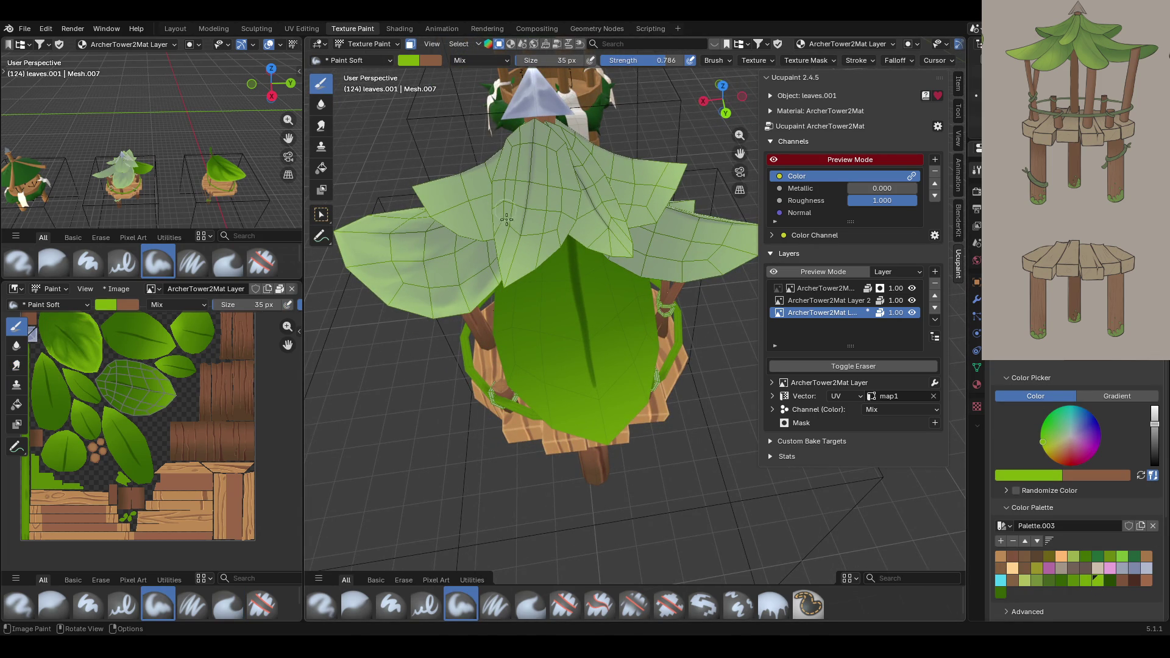
pyautogui.moveTo(498, 269)
pyautogui.mouseDown()
pyautogui.moveTo(491, 360)
pyautogui.moveTo(507, 392)
pyautogui.moveTo(497, 365)
pyautogui.moveTo(566, 440)
pyautogui.moveTo(530, 408)
pyautogui.mouseUp()
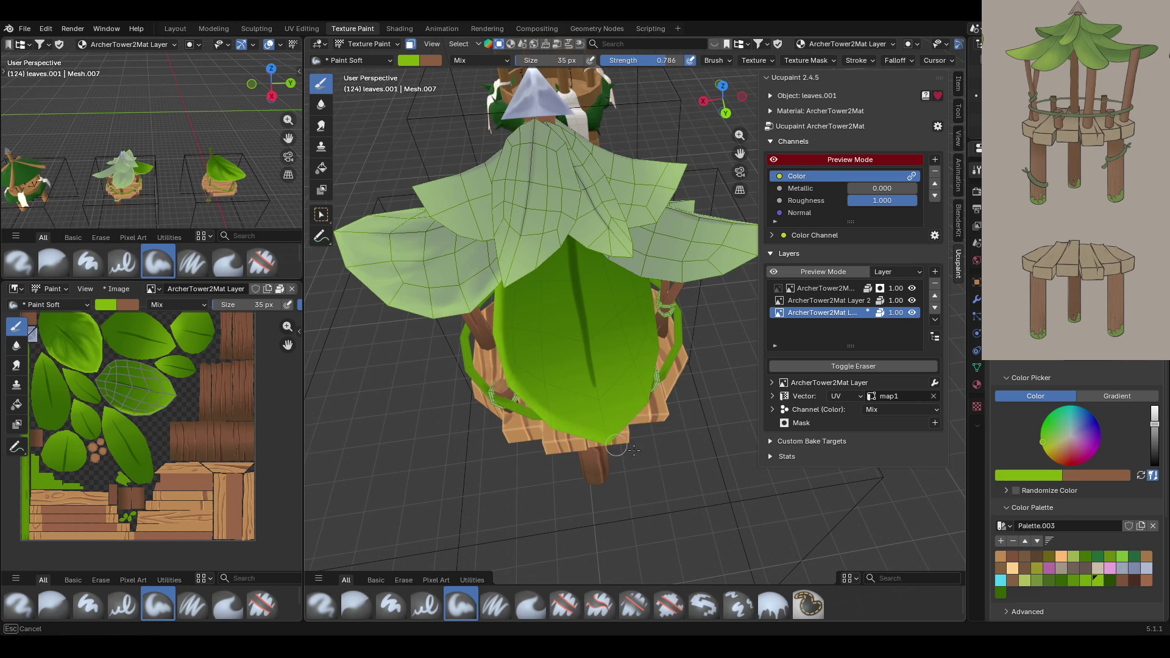
pyautogui.moveTo(591, 448)
pyautogui.mouseDown()
pyautogui.moveTo(627, 430)
pyautogui.moveTo(660, 326)
pyautogui.moveTo(657, 283)
pyautogui.mouseUp()
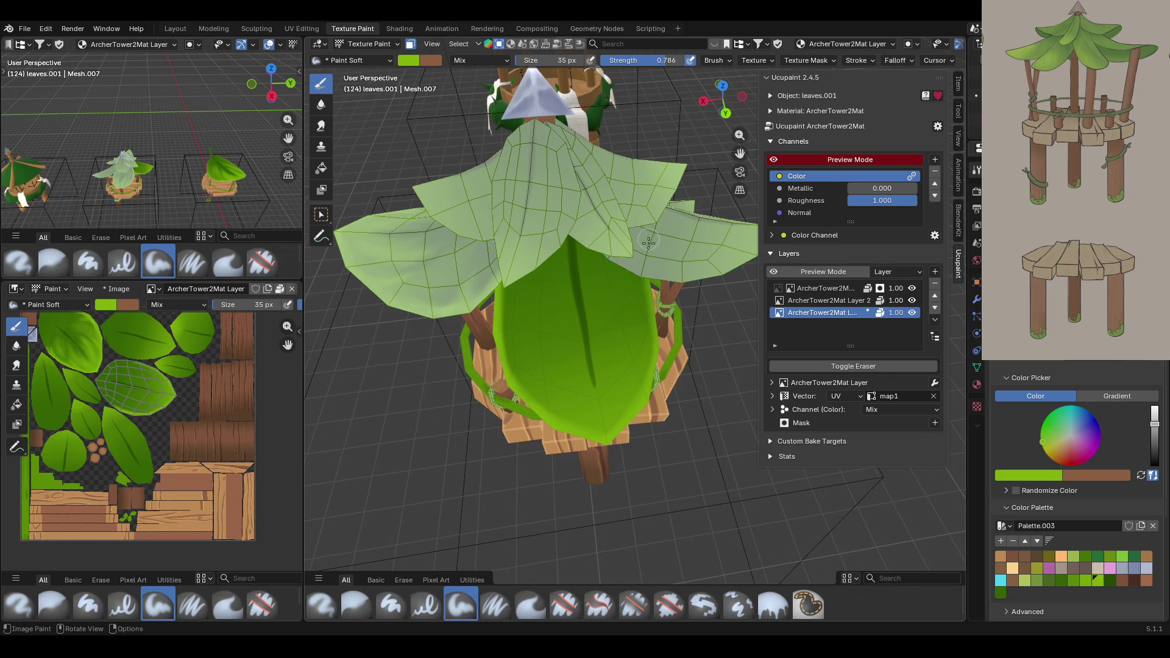
pyautogui.click(635, 421)
pyautogui.moveTo(634, 420)
pyautogui.mouseDown()
pyautogui.moveTo(647, 375)
pyautogui.moveTo(642, 259)
pyautogui.mouseUp()
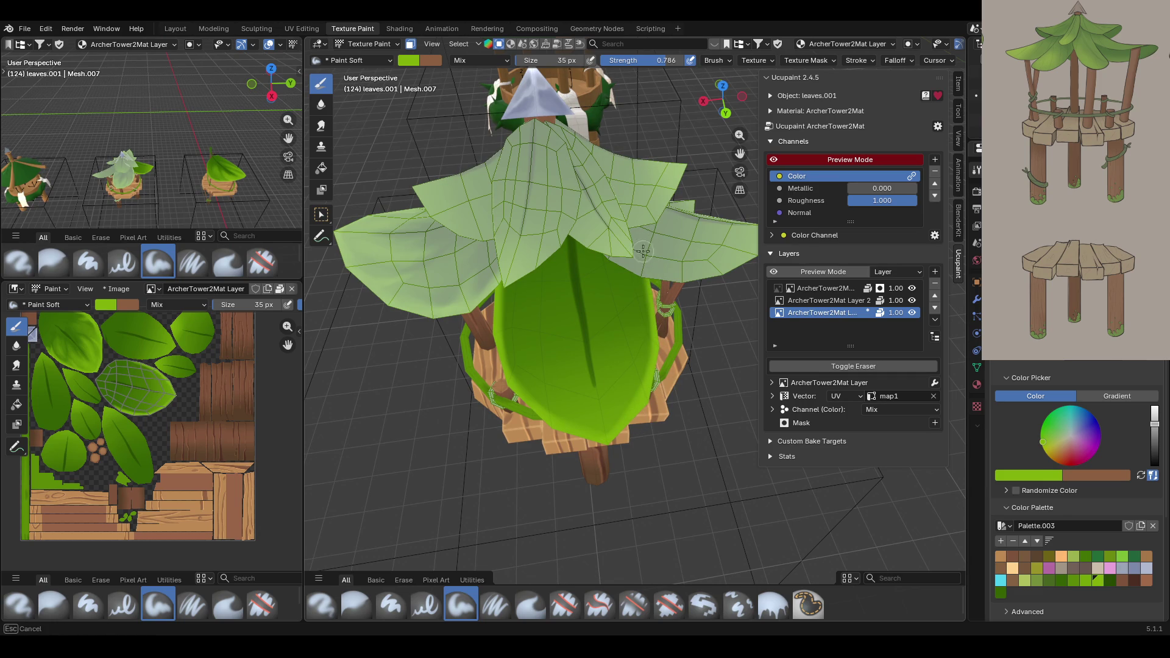
pyautogui.moveTo(651, 364); pyautogui.dragTo(641, 242)
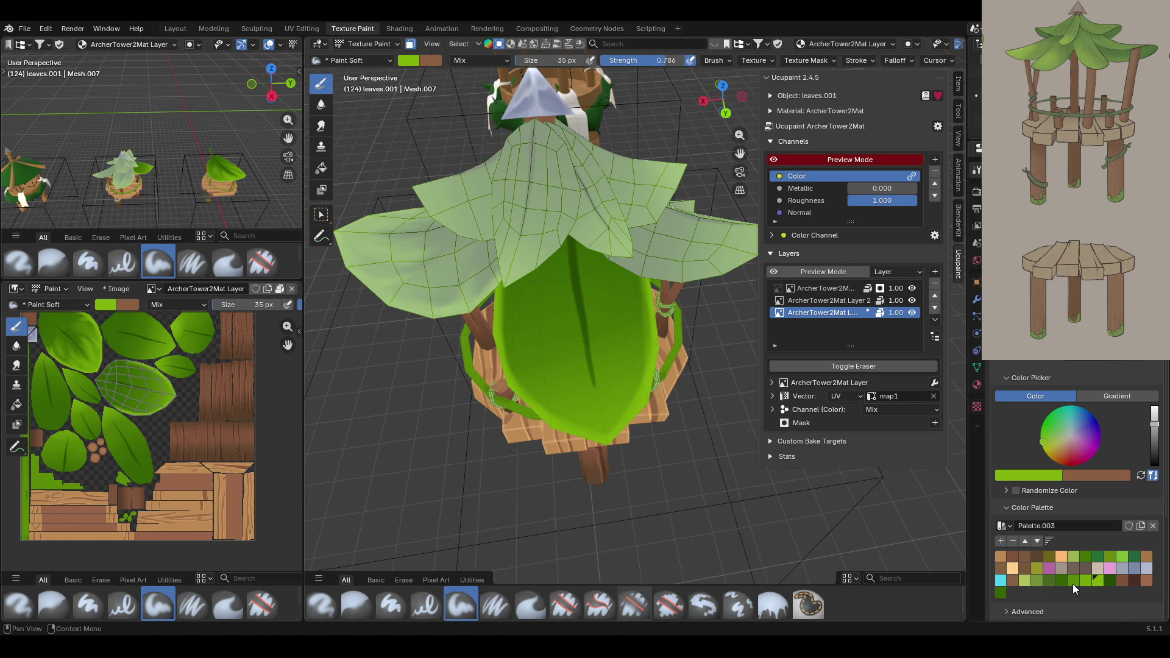
# Shade the leaf's central vein dark green from its top down to the tip.
pyautogui.click(998, 591)
pyautogui.moveTo(555, 266)
pyautogui.mouseDown()
pyautogui.moveTo(525, 287)
pyautogui.moveTo(556, 284)
pyautogui.moveTo(576, 349)
pyautogui.moveTo(559, 299)
pyautogui.mouseUp()
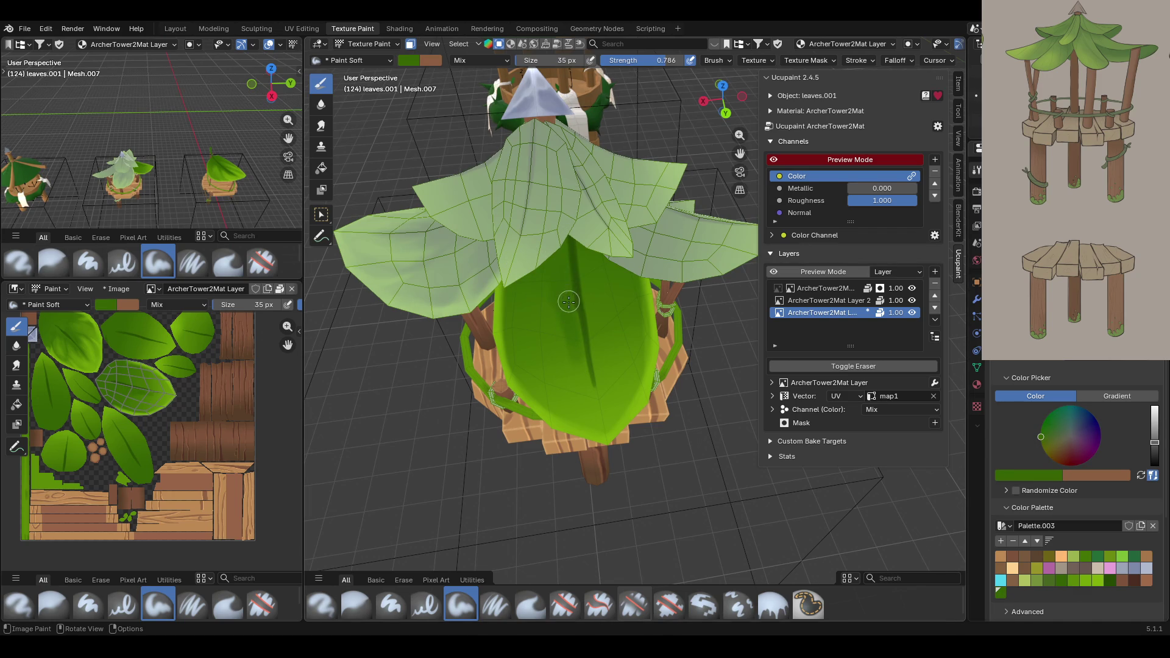
pyautogui.moveTo(591, 265); pyautogui.dragTo(591, 299)
pyautogui.moveTo(605, 384)
pyautogui.mouseDown()
pyautogui.moveTo(596, 268)
pyautogui.moveTo(617, 280)
pyautogui.moveTo(588, 274)
pyautogui.mouseUp()
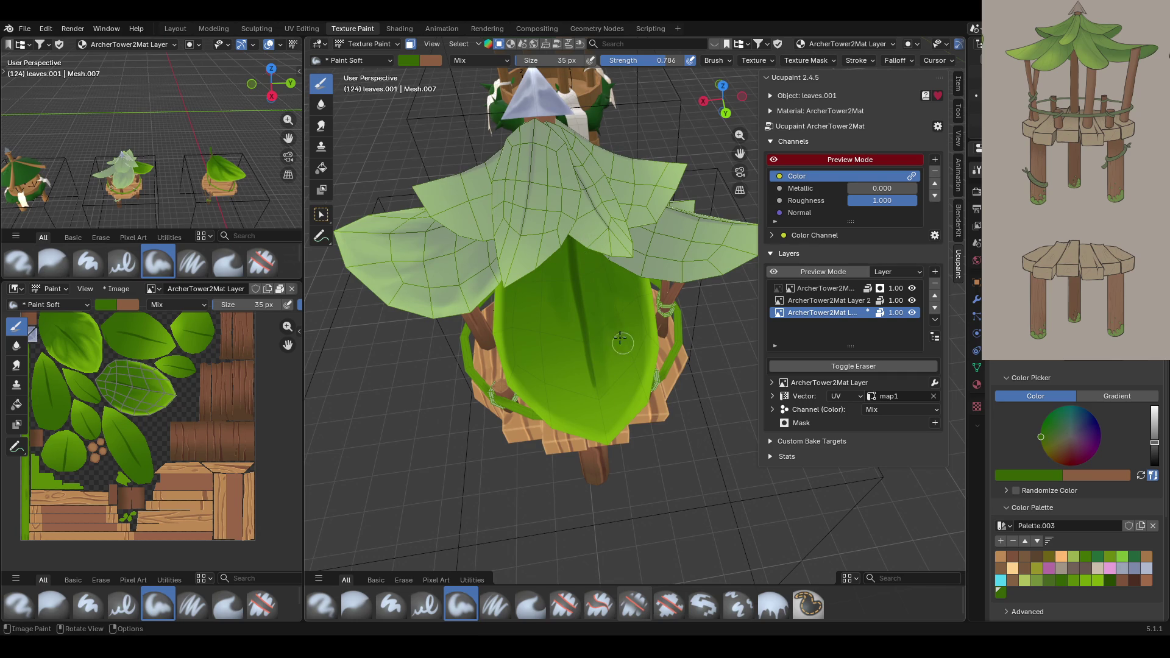
pyautogui.moveTo(598, 319)
pyautogui.mouseDown()
pyautogui.moveTo(611, 421)
pyautogui.moveTo(603, 351)
pyautogui.moveTo(572, 332)
pyautogui.mouseUp()
pyautogui.moveTo(560, 270)
pyautogui.mouseDown()
pyautogui.moveTo(569, 338)
pyautogui.moveTo(564, 303)
pyautogui.moveTo(547, 333)
pyautogui.moveTo(568, 334)
pyautogui.mouseUp()
pyautogui.moveTo(571, 347); pyautogui.dragTo(588, 428)
pyautogui.moveTo(588, 429); pyautogui.dragTo(614, 414, button='middle')
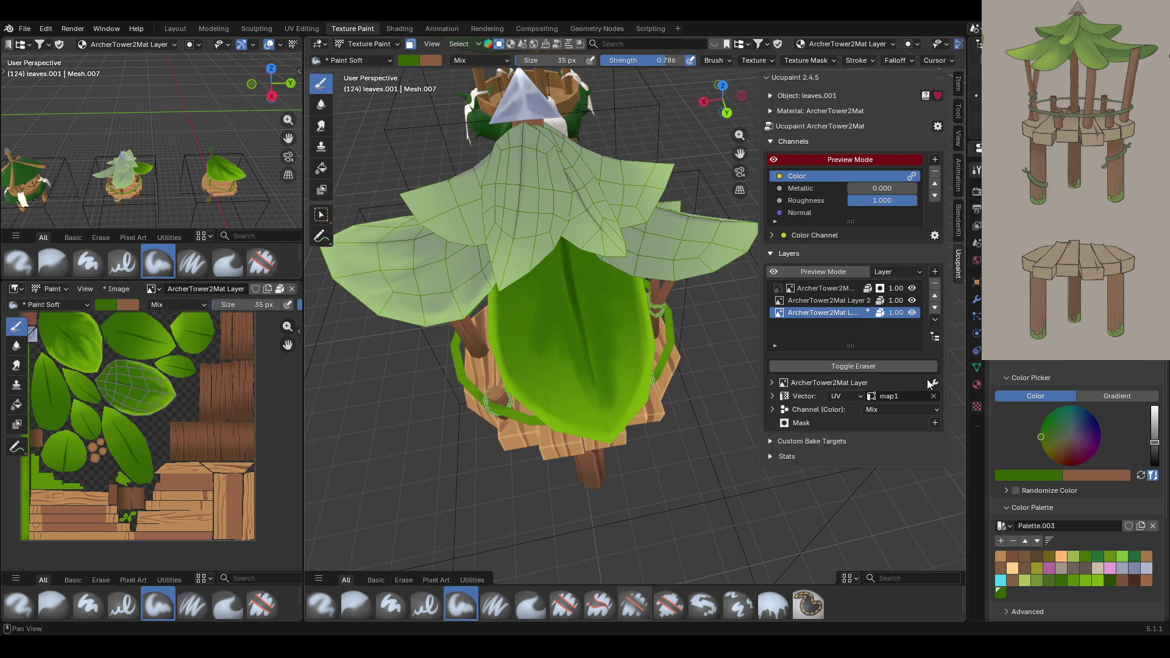
# Smooth the front leaf's dark vein shading with Blur brush strokes.
pyautogui.click(358, 603)
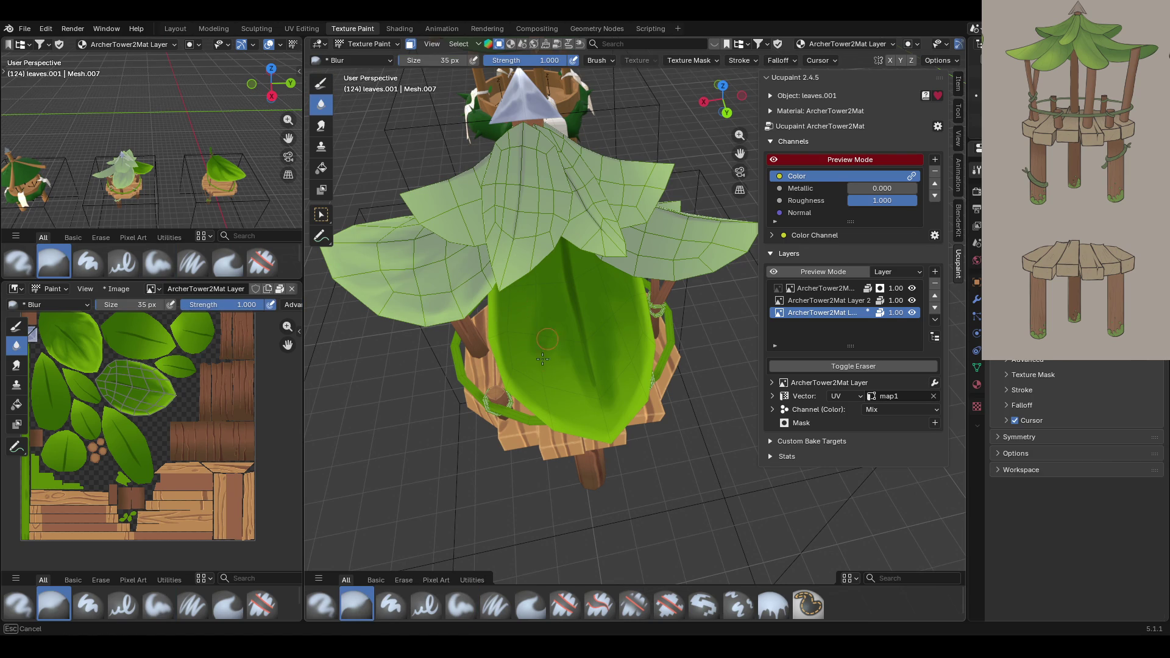
pyautogui.moveTo(555, 337); pyautogui.dragTo(551, 399, button='middle')
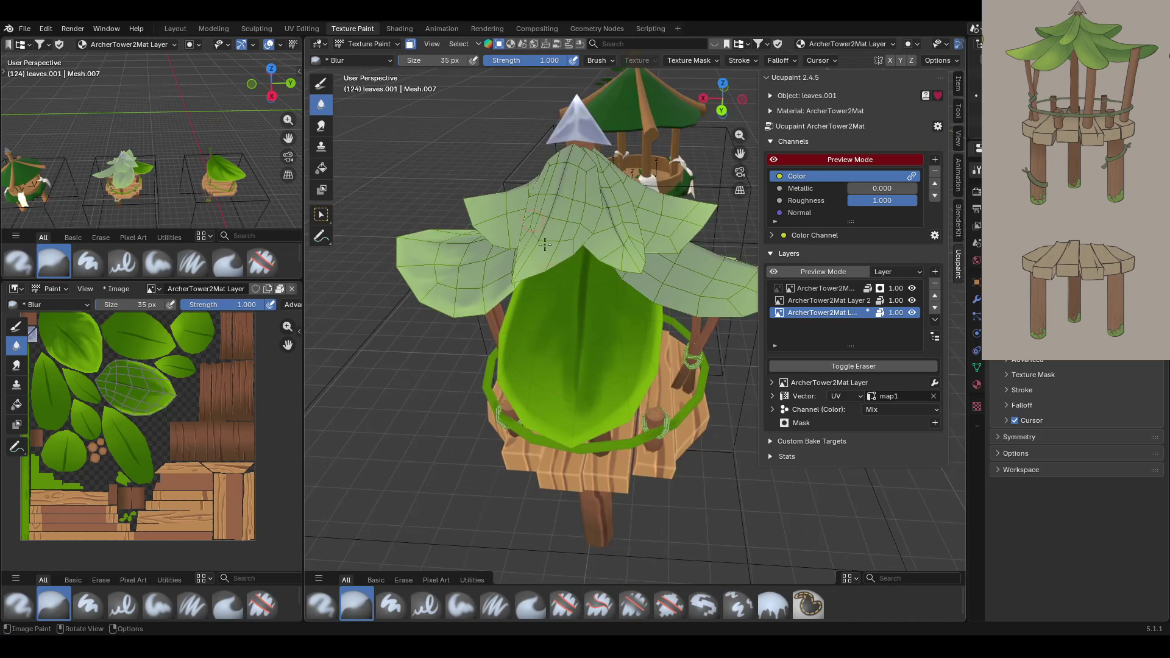
pyautogui.moveTo(593, 400); pyautogui.dragTo(600, 277)
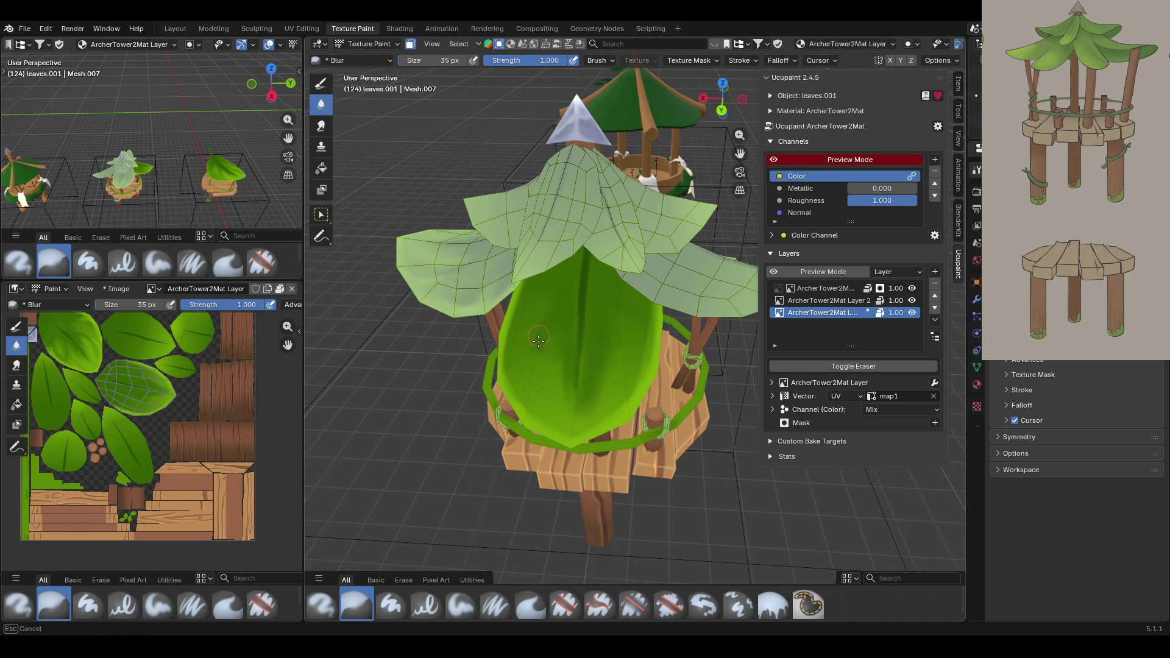
pyautogui.moveTo(529, 340)
pyautogui.mouseDown()
pyautogui.moveTo(560, 315)
pyautogui.moveTo(611, 309)
pyautogui.mouseUp()
pyautogui.moveTo(611, 309); pyautogui.dragTo(622, 263, button='middle')
pyautogui.moveTo(608, 338); pyautogui.dragTo(602, 364, button='middle')
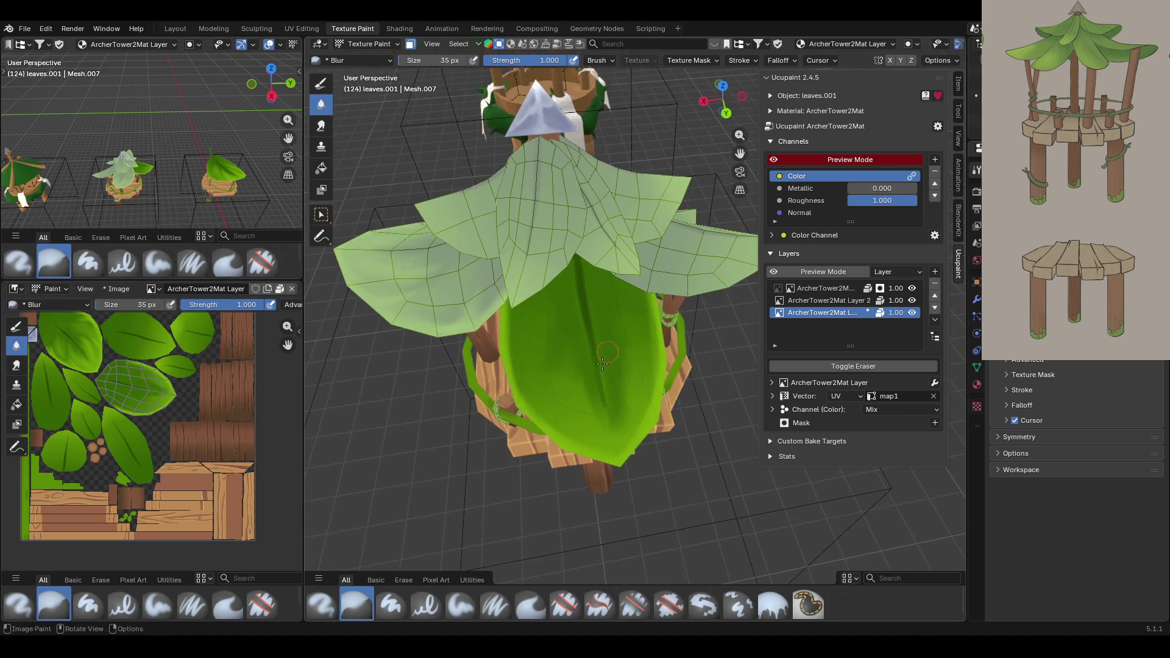
pyautogui.click(496, 610)
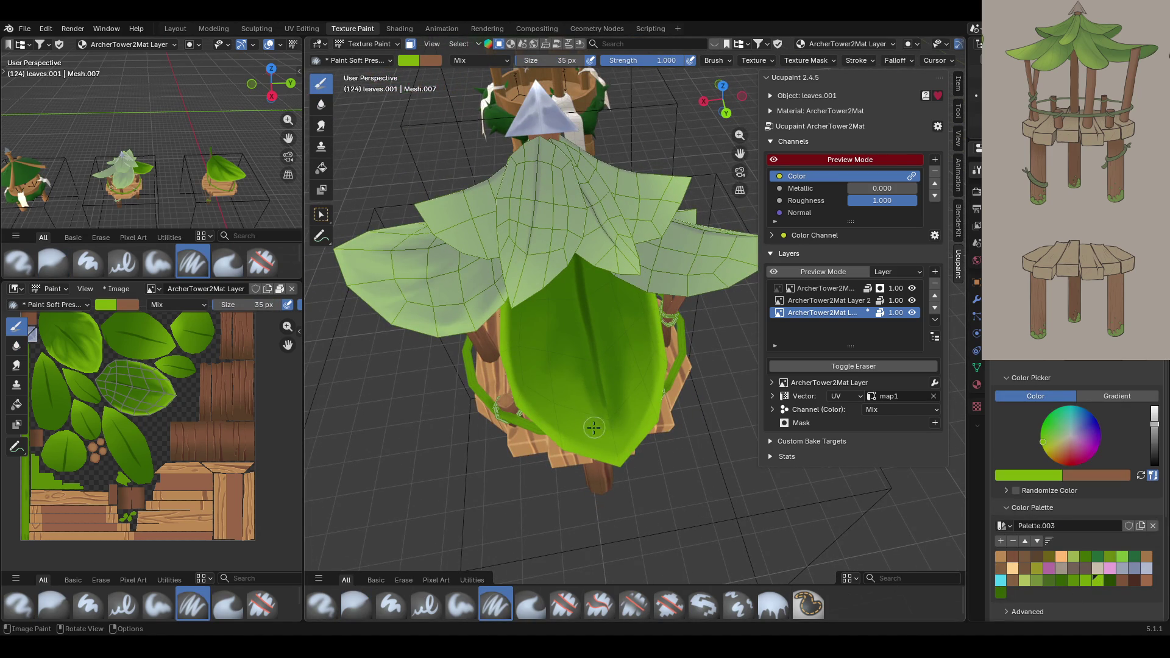
# Paint green strokes across and down the large front leaf.
pyautogui.click(628, 443)
pyautogui.click(647, 394)
pyautogui.moveTo(640, 362)
pyautogui.mouseDown()
pyautogui.moveTo(652, 407)
pyautogui.moveTo(635, 358)
pyautogui.moveTo(625, 463)
pyautogui.moveTo(546, 424)
pyautogui.moveTo(544, 378)
pyautogui.moveTo(556, 438)
pyautogui.mouseUp()
pyautogui.moveTo(556, 439)
pyautogui.mouseDown()
pyautogui.moveTo(547, 403)
pyautogui.moveTo(543, 427)
pyautogui.moveTo(510, 393)
pyautogui.moveTo(523, 311)
pyautogui.moveTo(533, 314)
pyautogui.mouseUp()
pyautogui.moveTo(671, 355)
pyautogui.mouseDown()
pyautogui.moveTo(628, 289)
pyautogui.moveTo(645, 312)
pyautogui.mouseUp()
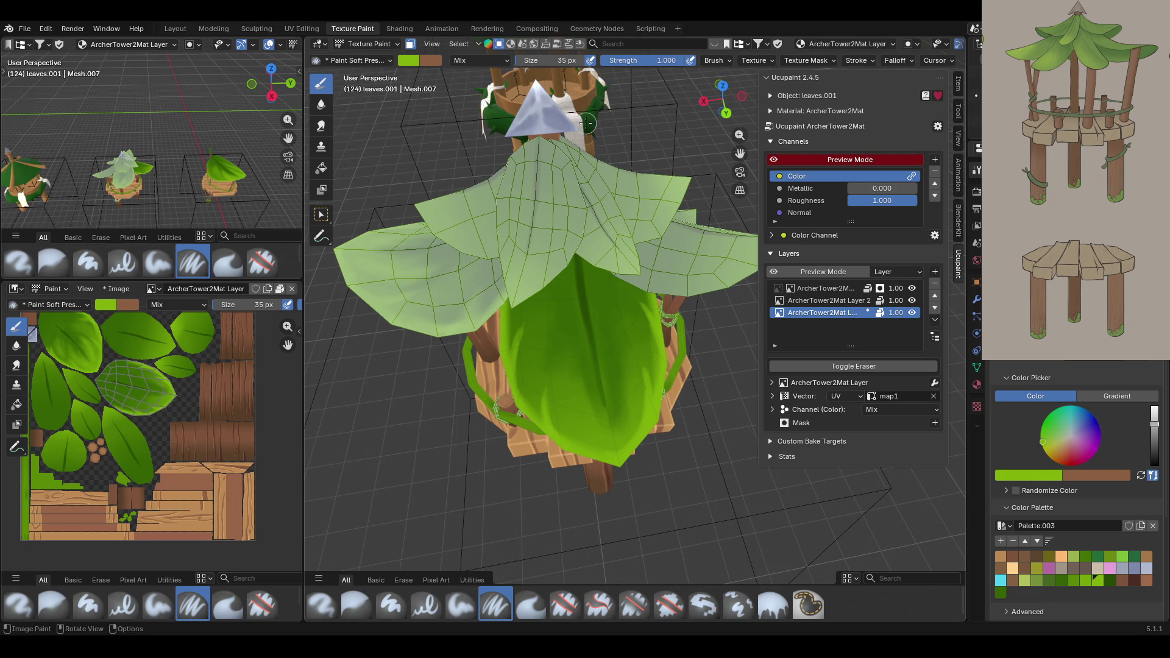
pyautogui.moveTo(593, 137)
pyautogui.mouseDown(button='middle')
pyautogui.moveTo(609, 155)
pyautogui.moveTo(585, 170)
pyautogui.moveTo(618, 187)
pyautogui.mouseUp(button='middle')
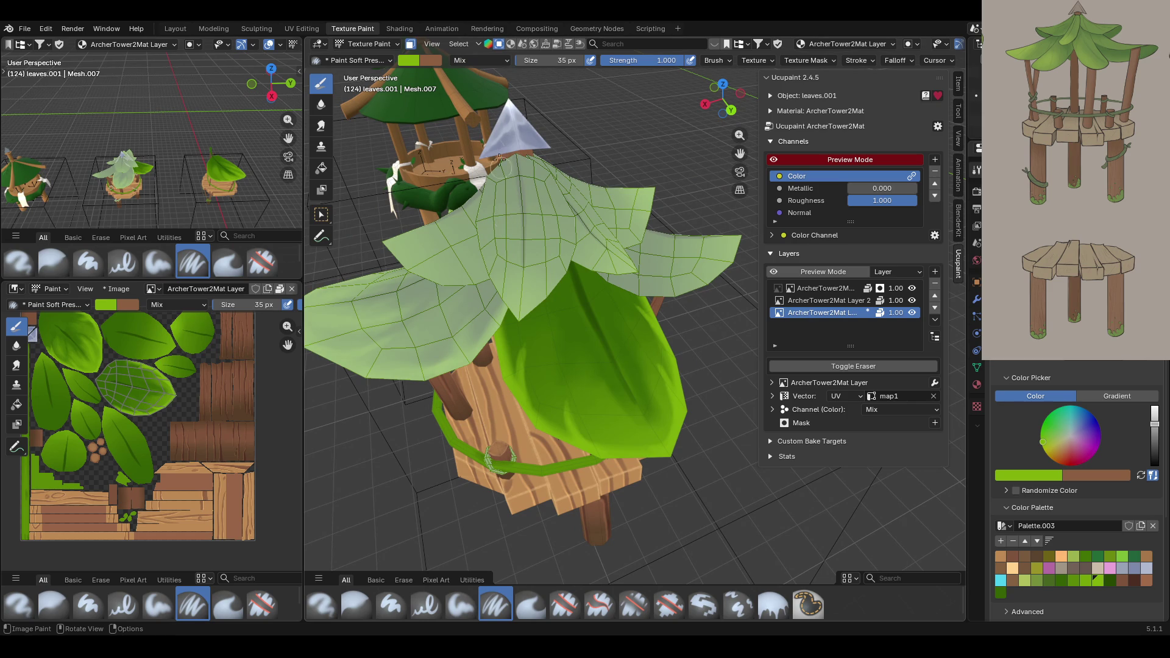
pyautogui.moveTo(527, 352)
pyautogui.mouseDown()
pyautogui.moveTo(526, 338)
pyautogui.moveTo(525, 390)
pyautogui.mouseUp()
pyautogui.moveTo(604, 396); pyautogui.dragTo(671, 396, button='middle')
# Switch to a bright green and add soft shading strokes over the front leaf.
pyautogui.click(1109, 582)
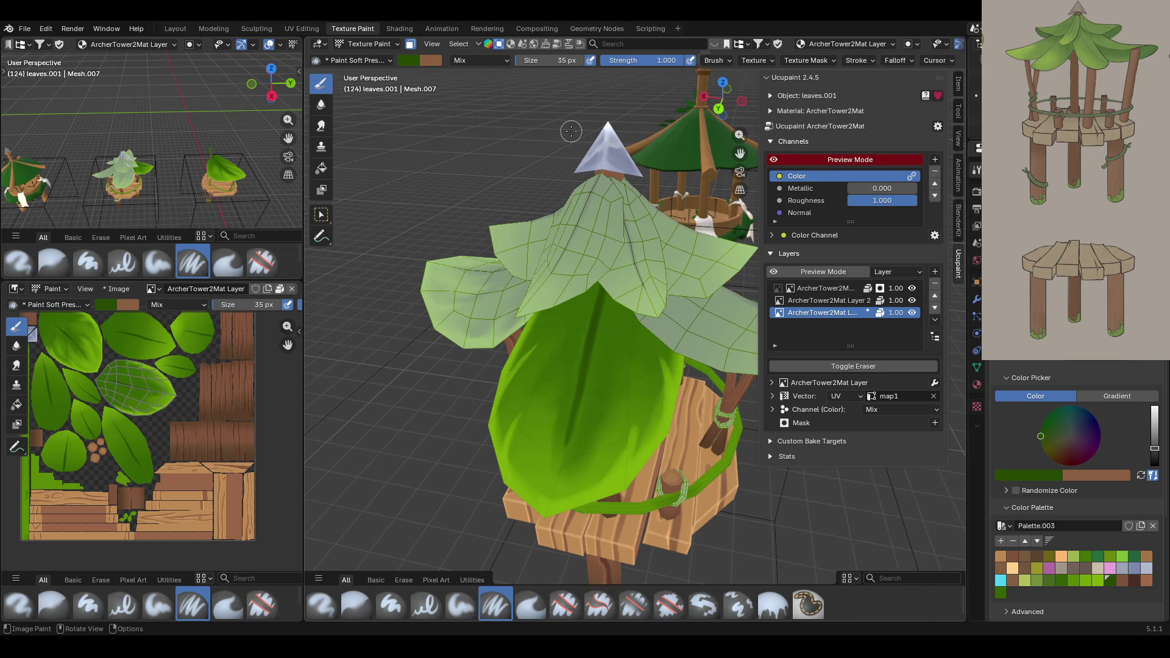
pyautogui.moveTo(463, 325); pyautogui.dragTo(616, 315, button='middle')
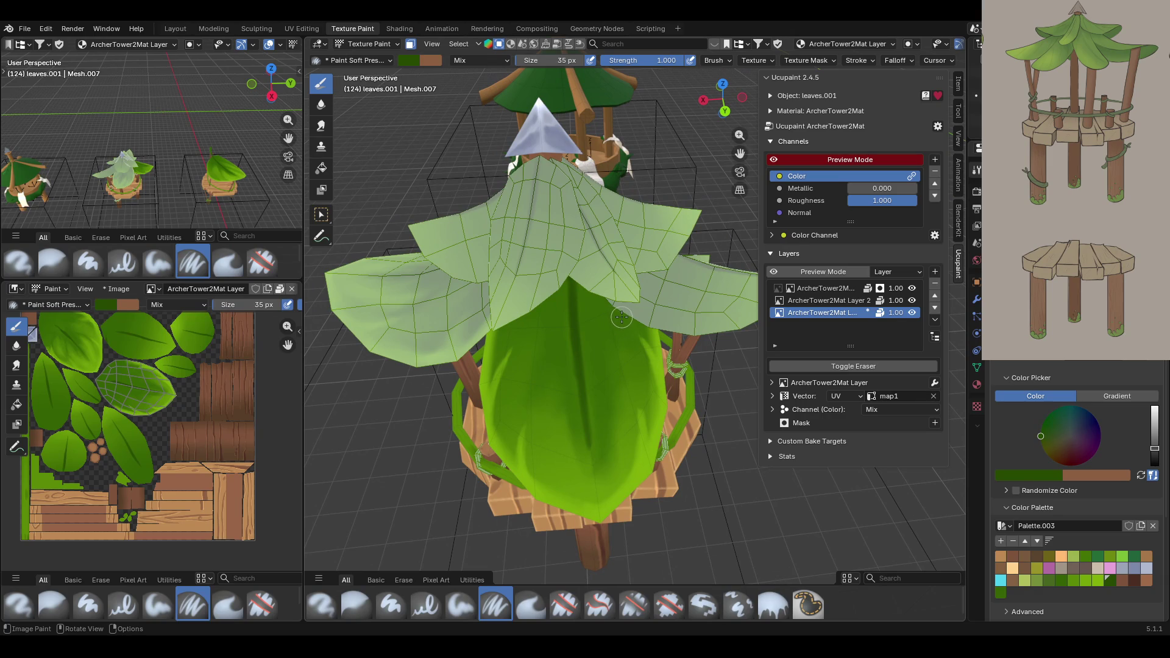
pyautogui.click(1085, 580)
pyautogui.click(460, 604)
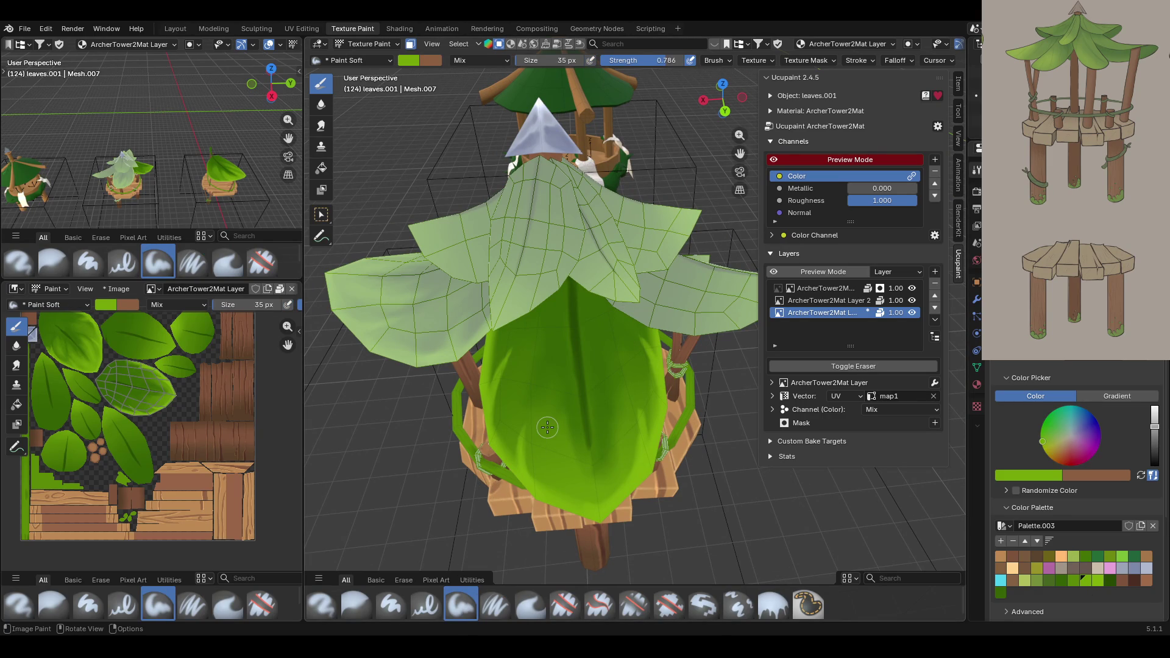
pyautogui.moveTo(558, 405)
pyautogui.mouseDown()
pyautogui.moveTo(564, 439)
pyautogui.moveTo(543, 451)
pyautogui.moveTo(514, 390)
pyautogui.moveTo(512, 405)
pyautogui.moveTo(536, 356)
pyautogui.moveTo(549, 405)
pyautogui.mouseUp()
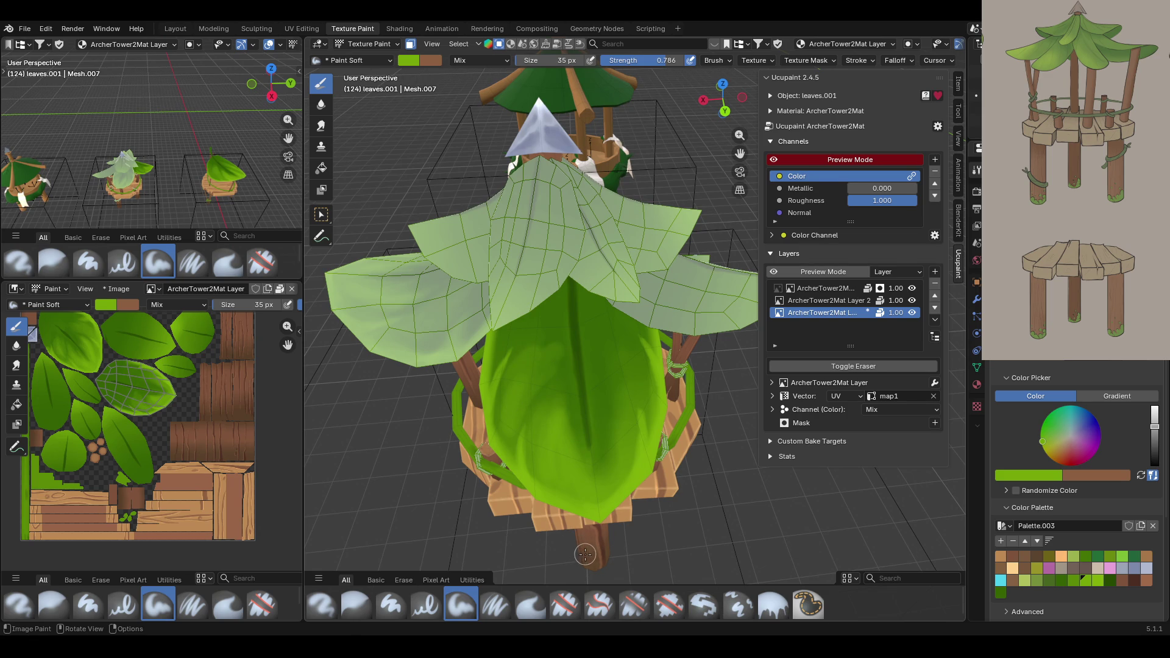
pyautogui.moveTo(600, 406)
pyautogui.mouseDown()
pyautogui.moveTo(622, 458)
pyautogui.moveTo(614, 472)
pyautogui.moveTo(609, 423)
pyautogui.mouseUp()
pyautogui.moveTo(613, 396)
pyautogui.mouseDown()
pyautogui.moveTo(625, 352)
pyautogui.moveTo(629, 382)
pyautogui.moveTo(578, 322)
pyautogui.mouseUp()
pyautogui.moveTo(577, 319)
pyautogui.mouseDown(button='middle')
pyautogui.moveTo(548, 268)
pyautogui.moveTo(557, 229)
pyautogui.mouseUp(button='middle')
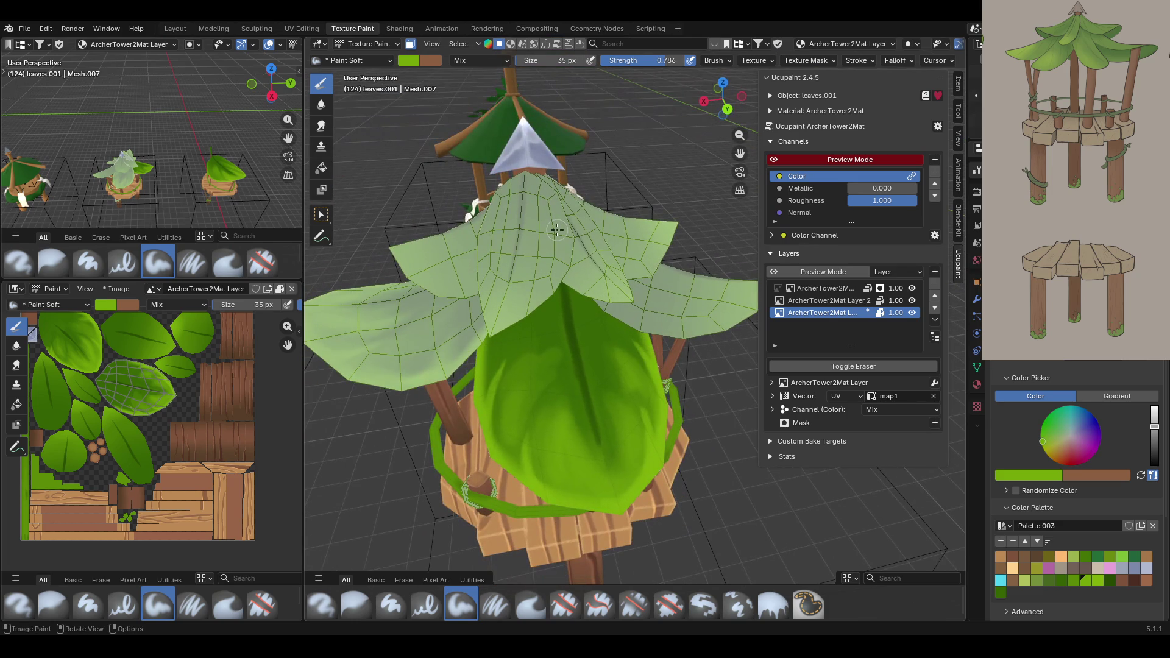
pyautogui.click(356, 607)
# Blend the front leaf's painted strokes together with several Blur strokes.
pyautogui.moveTo(544, 361); pyautogui.dragTo(555, 348)
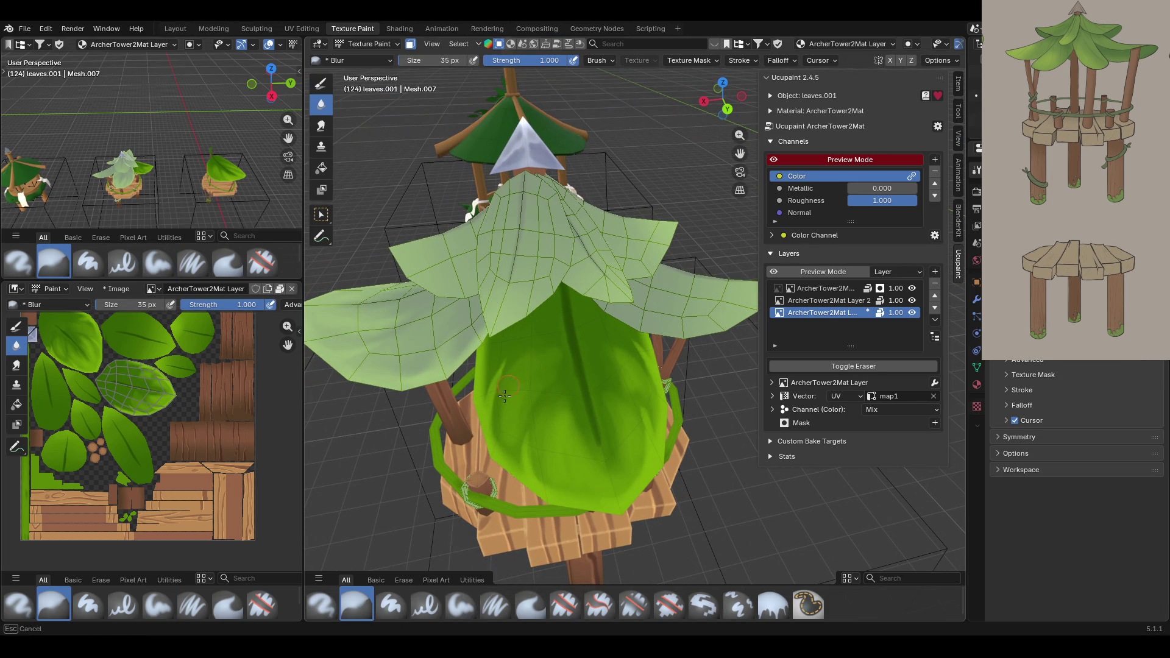
pyautogui.moveTo(506, 403); pyautogui.dragTo(537, 351)
pyautogui.moveTo(559, 414); pyautogui.dragTo(559, 316)
pyautogui.moveTo(571, 267); pyautogui.dragTo(573, 267)
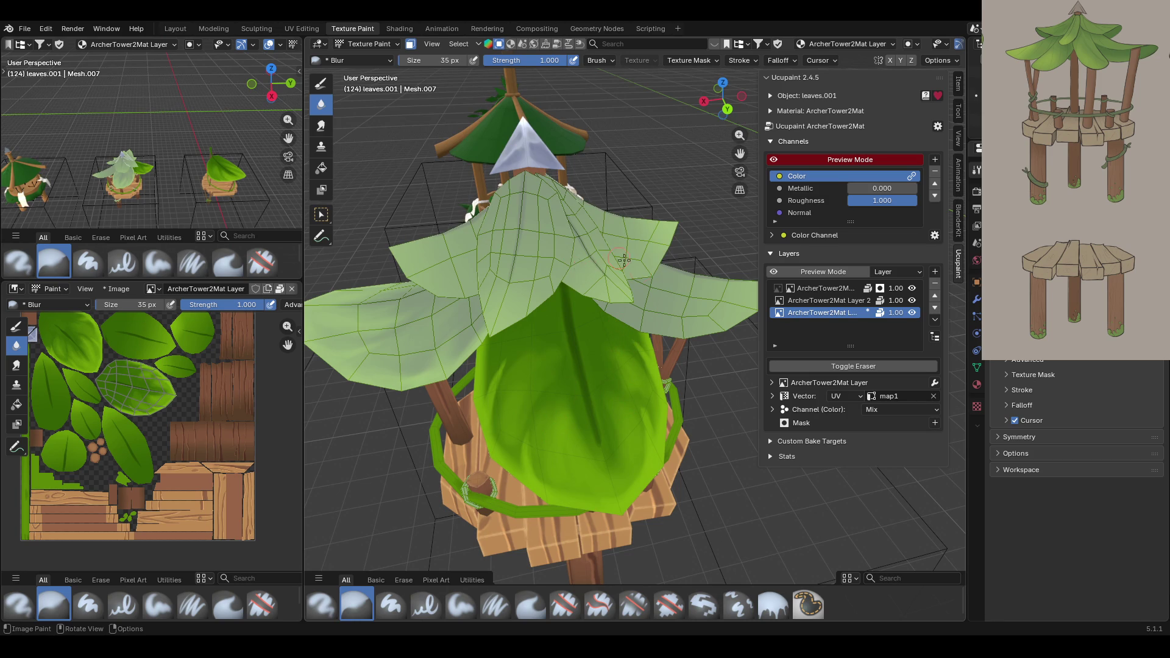
pyautogui.scroll(-8, 603, 274)
pyautogui.scroll(5, 632, 281)
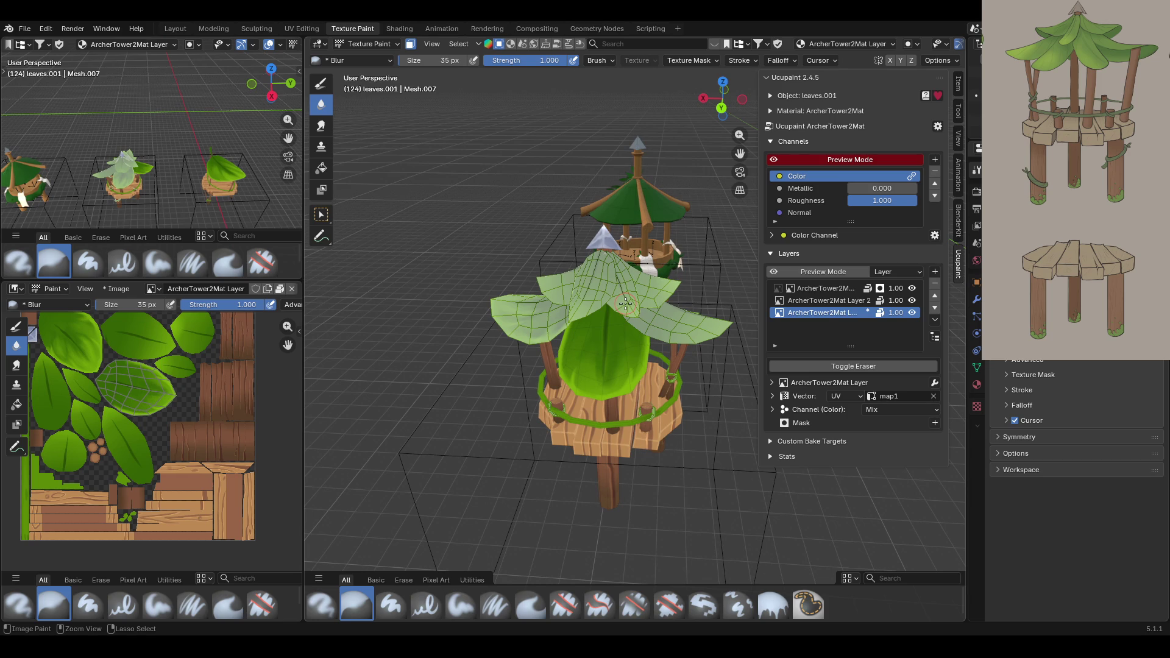
pyautogui.moveTo(625, 303); pyautogui.dragTo(491, 540, button='middle')
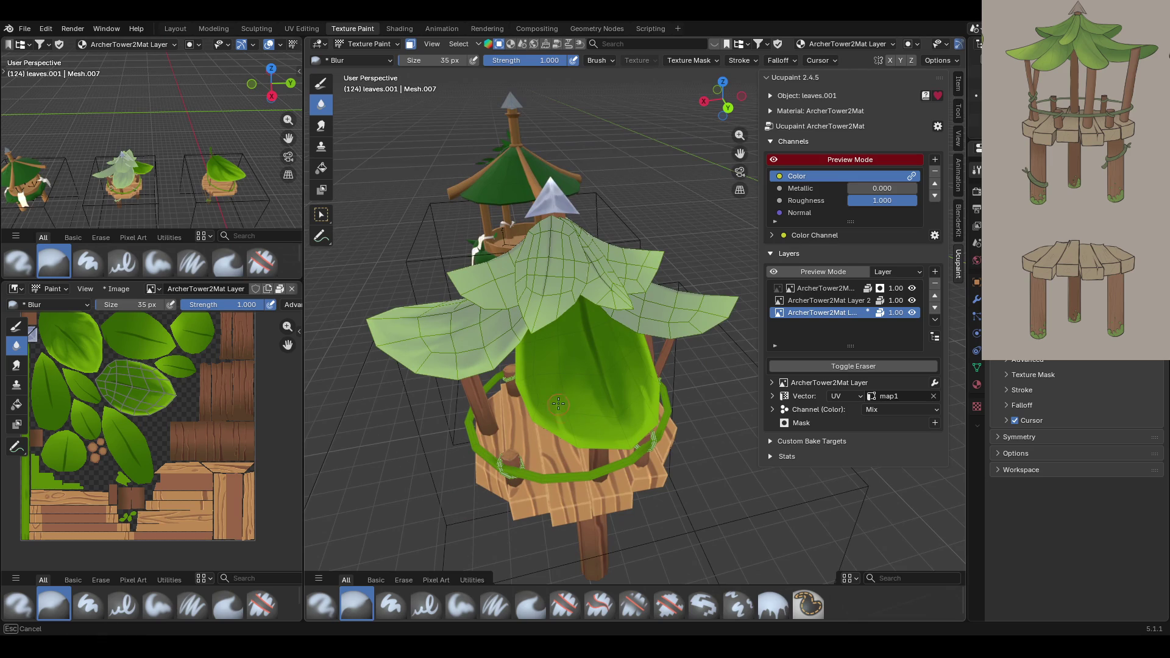
pyautogui.click(460, 605)
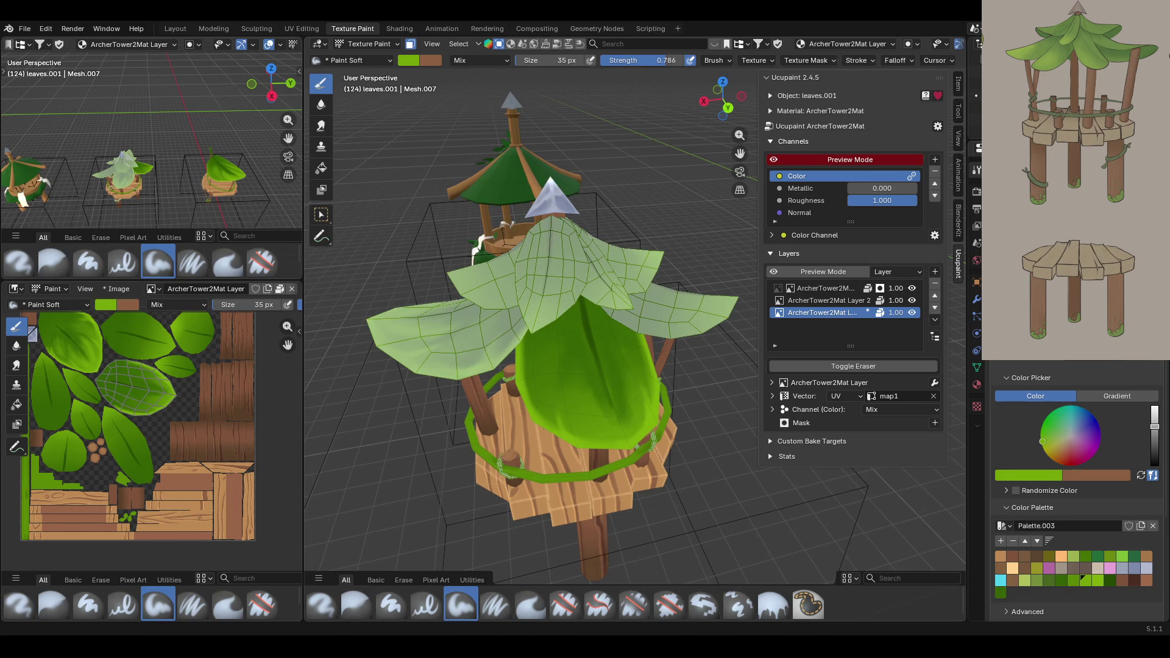
# Add two short soft strokes down the front leaf.
pyautogui.moveTo(439, 481); pyautogui.dragTo(412, 443, button='middle')
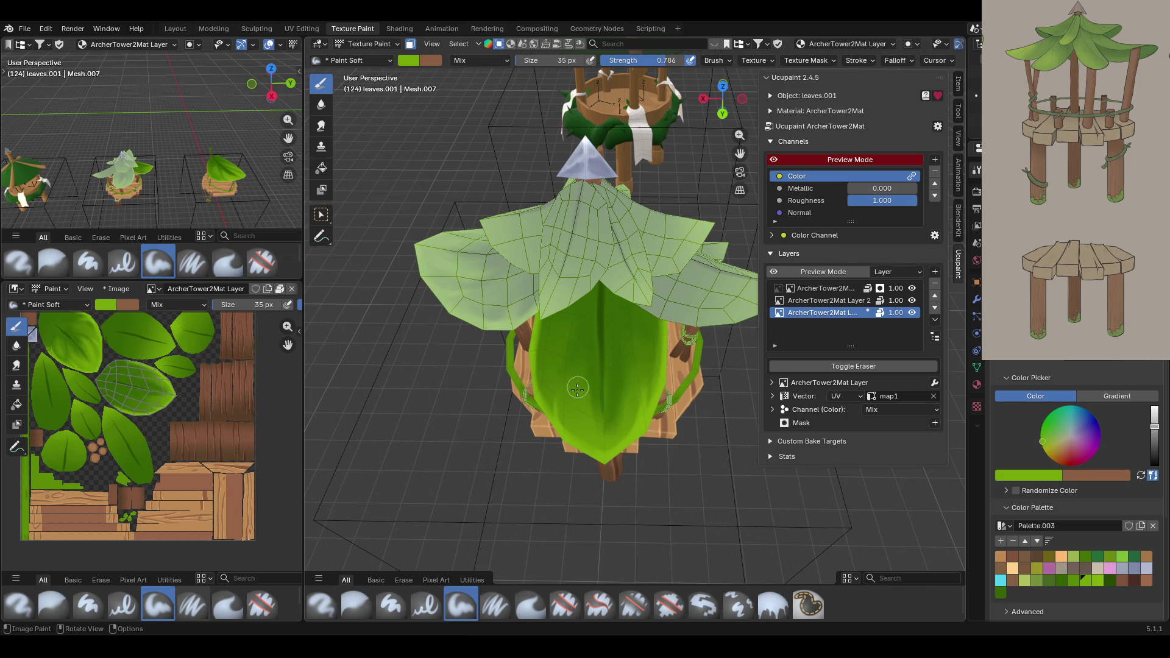
pyautogui.moveTo(580, 375); pyautogui.dragTo(586, 430)
pyautogui.moveTo(624, 365)
pyautogui.mouseDown()
pyautogui.moveTo(617, 440)
pyautogui.moveTo(623, 378)
pyautogui.moveTo(627, 420)
pyautogui.mouseUp()
# Switch to a brighter green palette colour and shrink the brush to 25 px.
pyautogui.moveTo(613, 434)
pyautogui.mouseDown(button='middle')
pyautogui.moveTo(689, 382)
pyautogui.moveTo(668, 387)
pyautogui.mouseUp(button='middle')
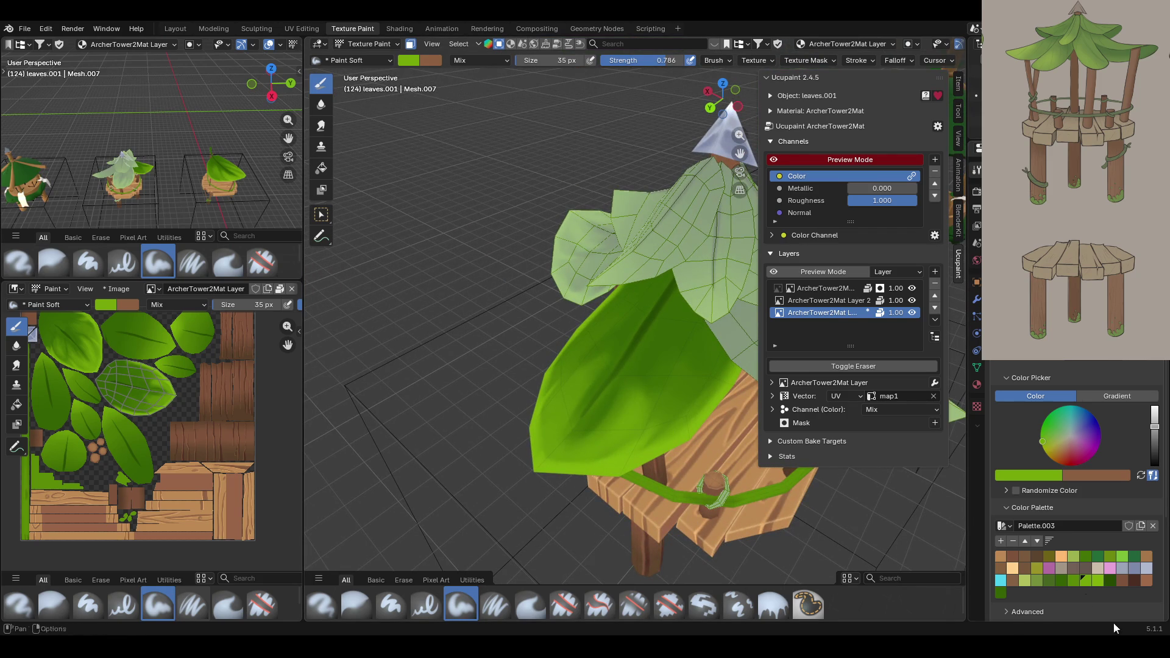
pyautogui.click(1095, 581)
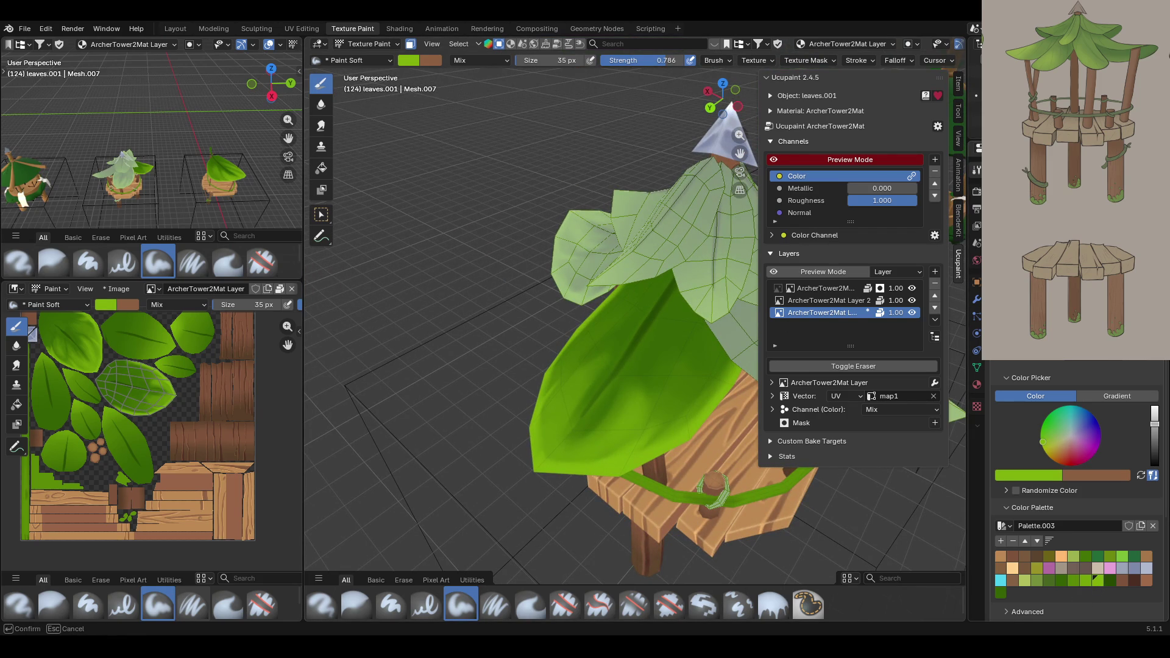
pyautogui.click(653, 431)
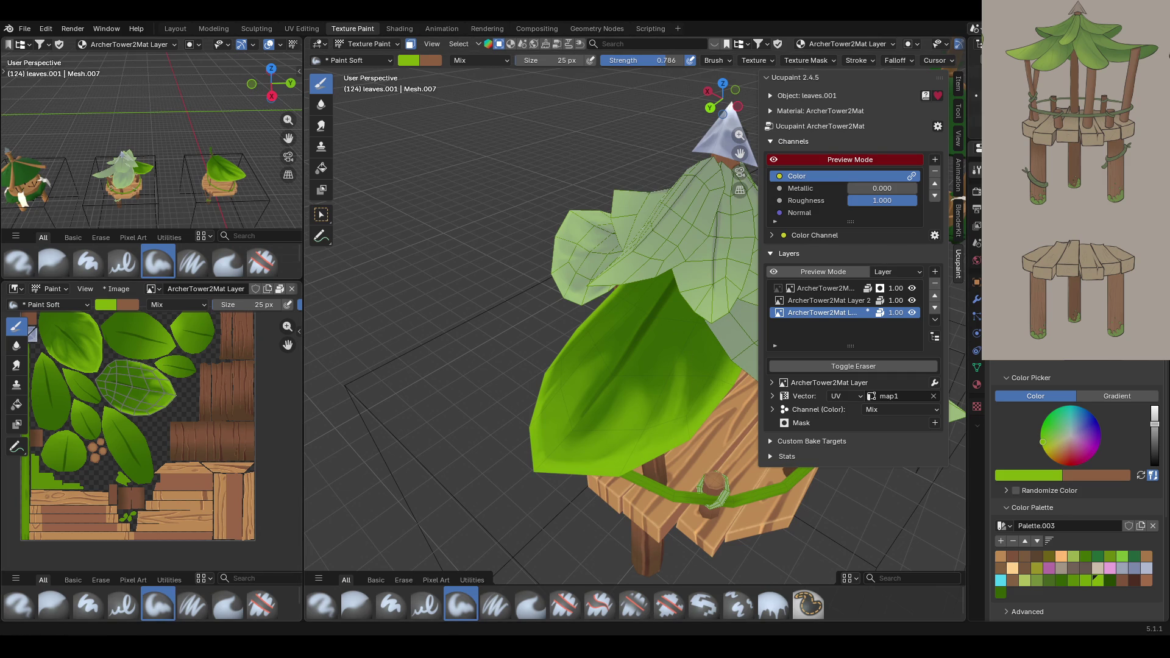
# Set the brush back to 35 px and paint green strokes over the leaf.
pyautogui.moveTo(500, 286); pyautogui.dragTo(582, 287, button='middle')
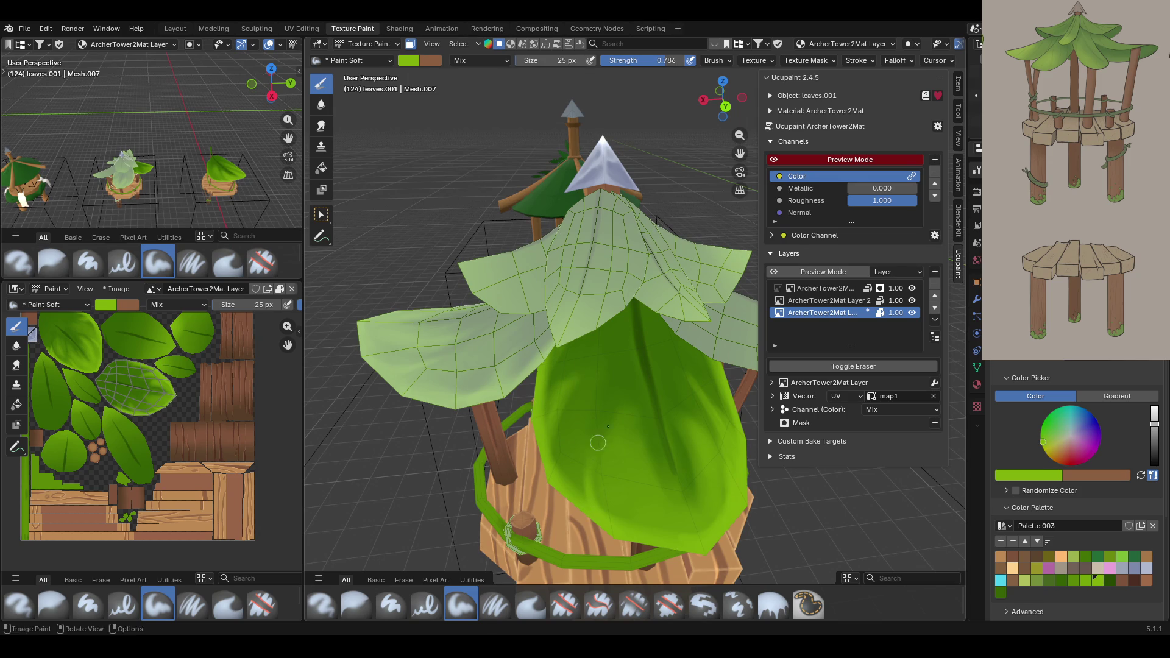
pyautogui.moveTo(587, 500); pyautogui.dragTo(556, 481)
pyautogui.moveTo(560, 475); pyautogui.dragTo(702, 430, button='middle')
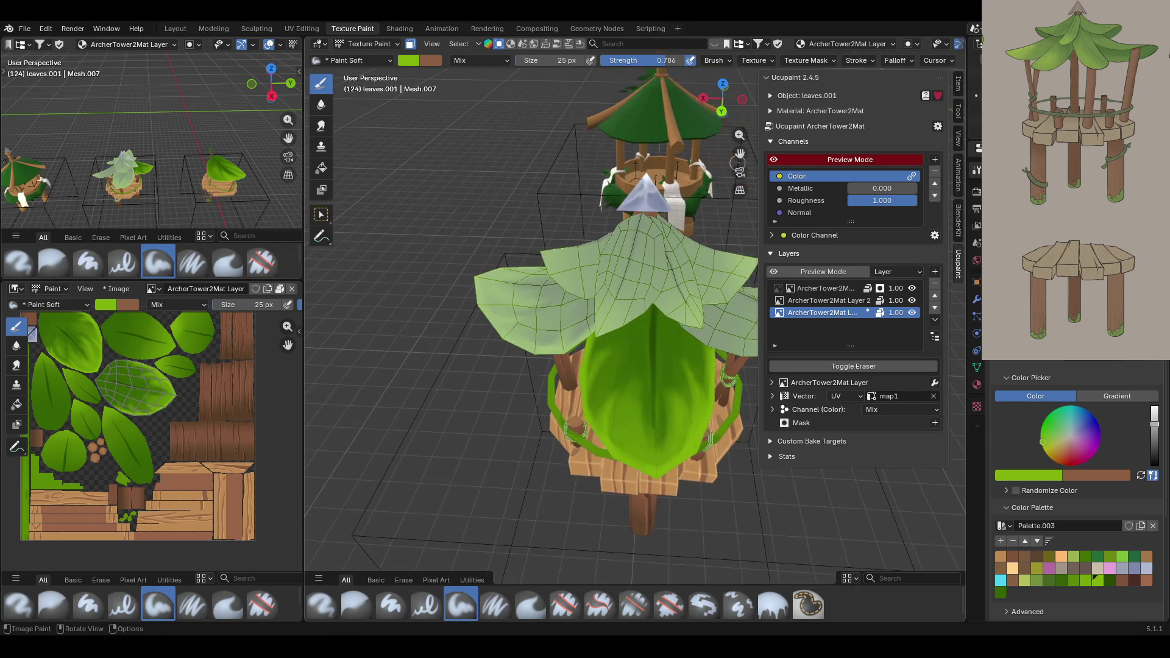
pyautogui.scroll(3, 671, 415)
pyautogui.moveTo(628, 384); pyautogui.dragTo(558, 338, button='middle')
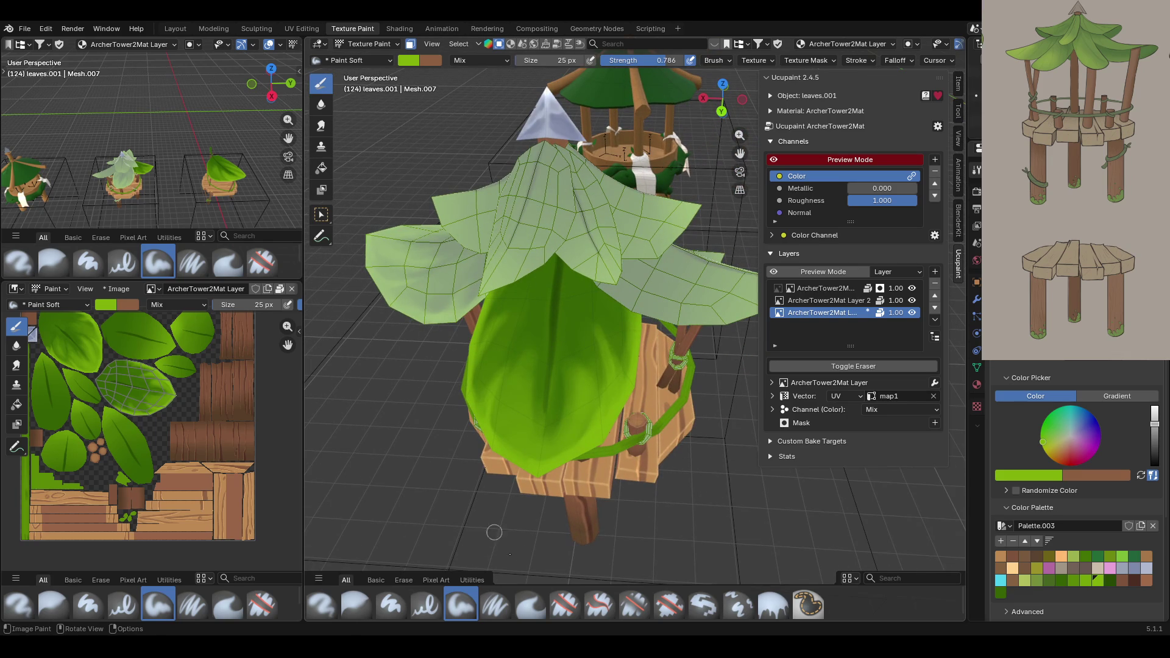
pyautogui.moveTo(1062, 369); pyautogui.dragTo(1063, 368)
pyautogui.press('Return')
pyautogui.moveTo(528, 404)
pyautogui.mouseDown()
pyautogui.moveTo(536, 456)
pyautogui.moveTo(514, 417)
pyautogui.moveTo(527, 374)
pyautogui.moveTo(543, 438)
pyautogui.moveTo(578, 367)
pyautogui.moveTo(615, 350)
pyautogui.mouseUp()
pyautogui.moveTo(615, 311)
pyautogui.mouseDown()
pyautogui.moveTo(622, 365)
pyautogui.moveTo(617, 213)
pyautogui.mouseUp()
pyautogui.moveTo(504, 316)
pyautogui.mouseDown()
pyautogui.moveTo(515, 290)
pyautogui.moveTo(486, 341)
pyautogui.moveTo(488, 381)
pyautogui.moveTo(527, 344)
pyautogui.moveTo(522, 371)
pyautogui.mouseUp()
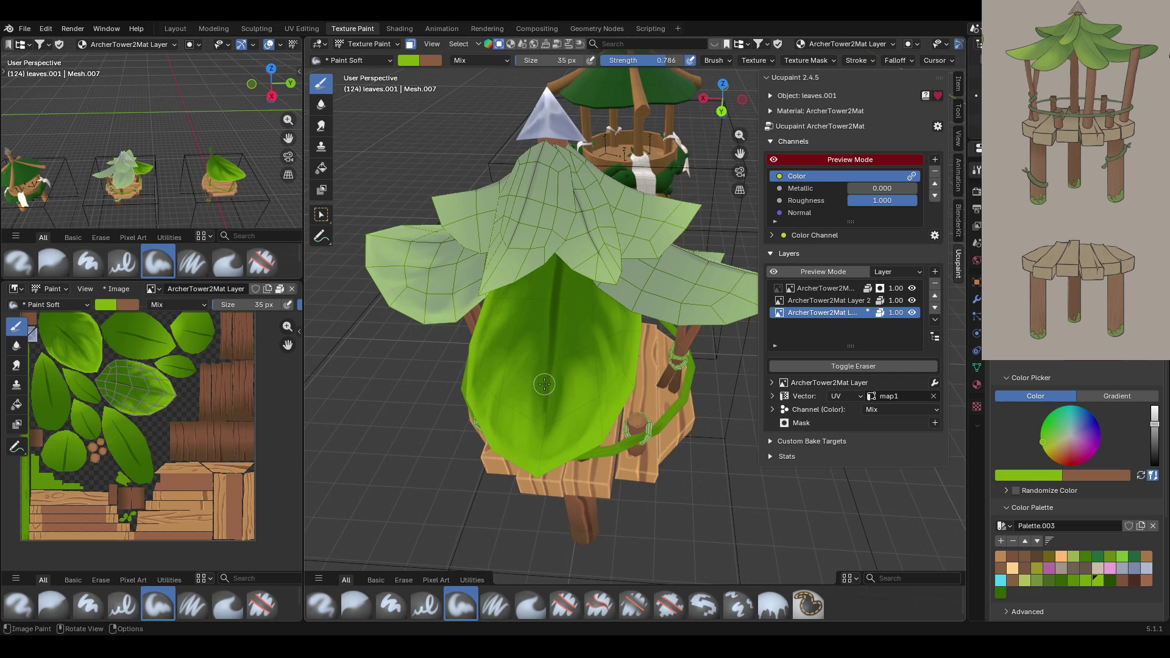
# Shade the central leaf with dark green strokes.
pyautogui.click(999, 592)
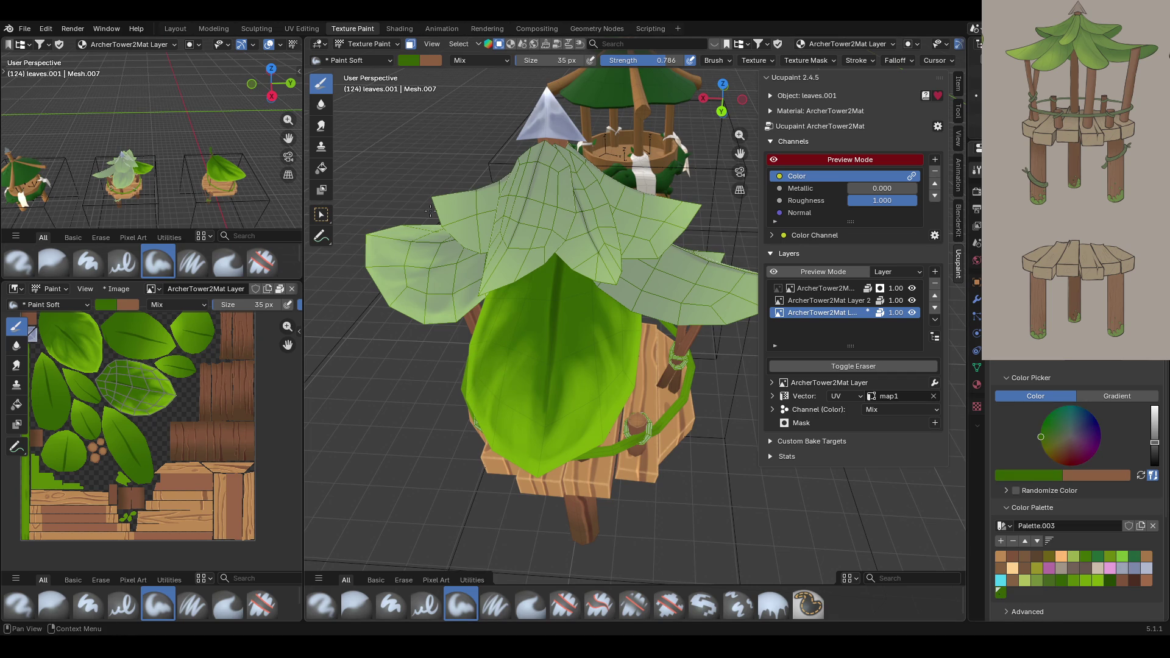
pyautogui.moveTo(532, 314); pyautogui.dragTo(487, 401)
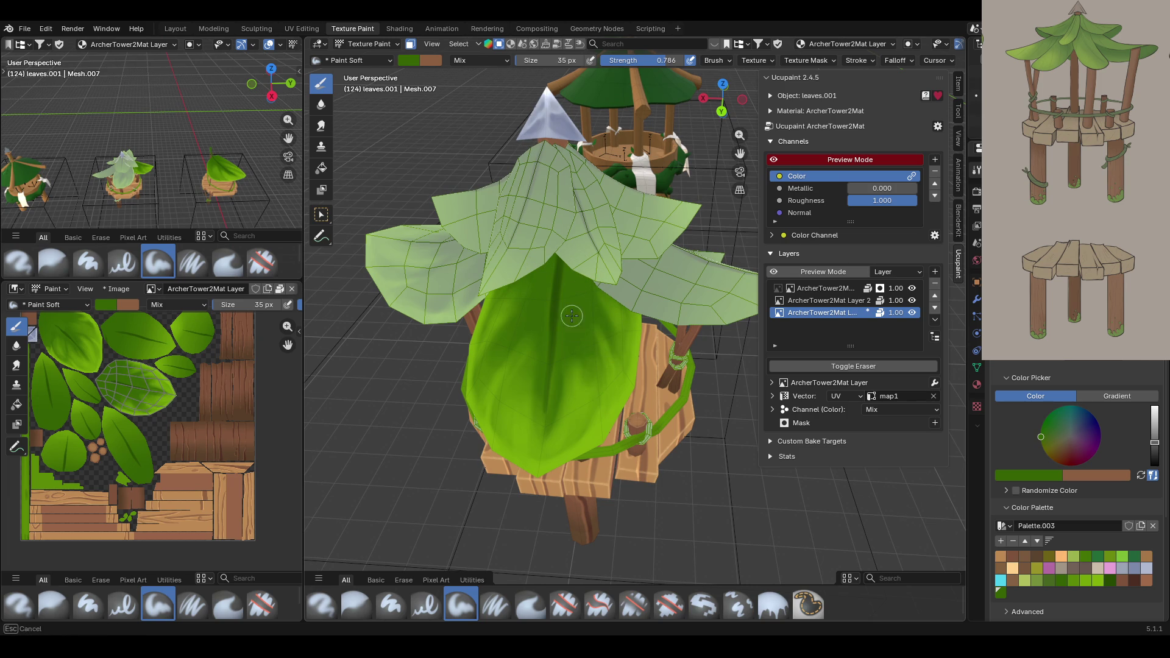
pyautogui.moveTo(571, 417); pyautogui.dragTo(535, 312)
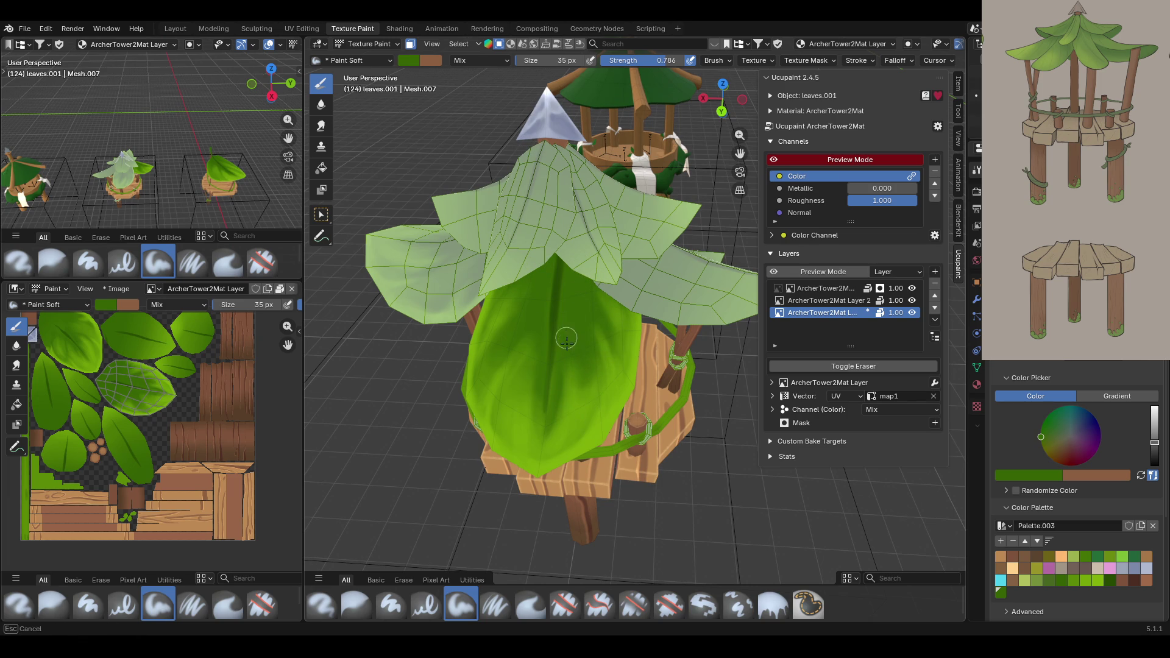
pyautogui.moveTo(504, 394)
pyautogui.mouseDown()
pyautogui.moveTo(513, 359)
pyautogui.moveTo(517, 419)
pyautogui.moveTo(533, 347)
pyautogui.moveTo(519, 412)
pyautogui.moveTo(536, 444)
pyautogui.mouseUp()
pyautogui.moveTo(569, 374); pyautogui.dragTo(571, 361)
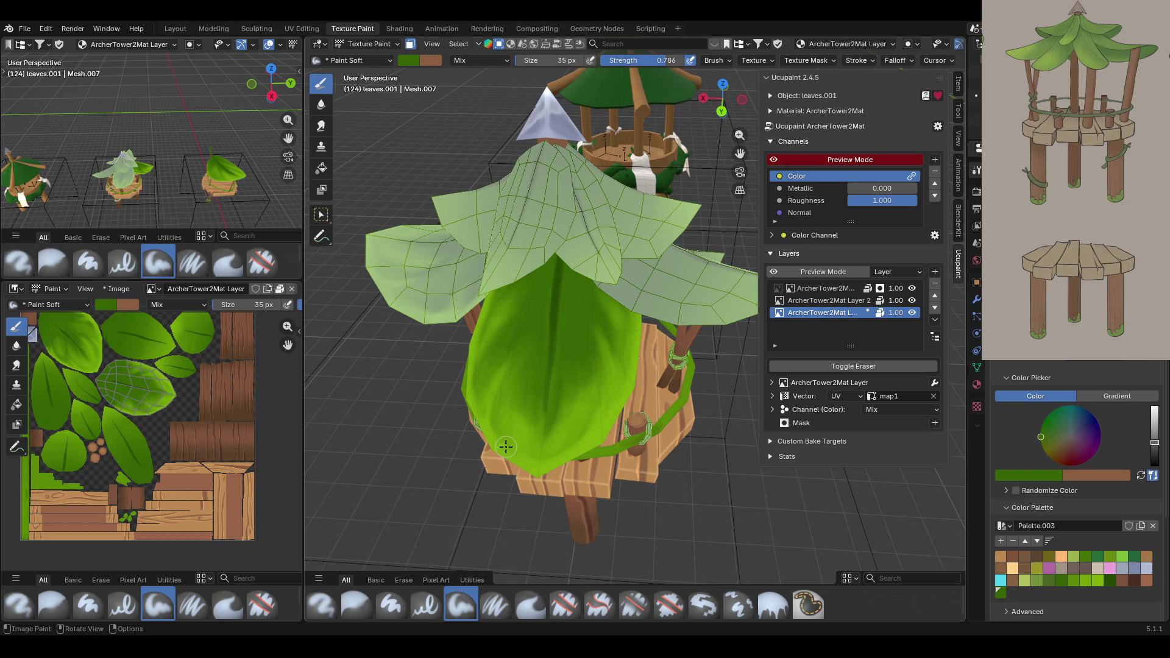
# Turn off face masking to reveal the whole painted leaf roof.
pyautogui.moveTo(512, 417)
pyautogui.mouseDown(button='middle')
pyautogui.moveTo(594, 366)
pyautogui.moveTo(480, 443)
pyautogui.moveTo(695, 389)
pyautogui.mouseUp(button='middle')
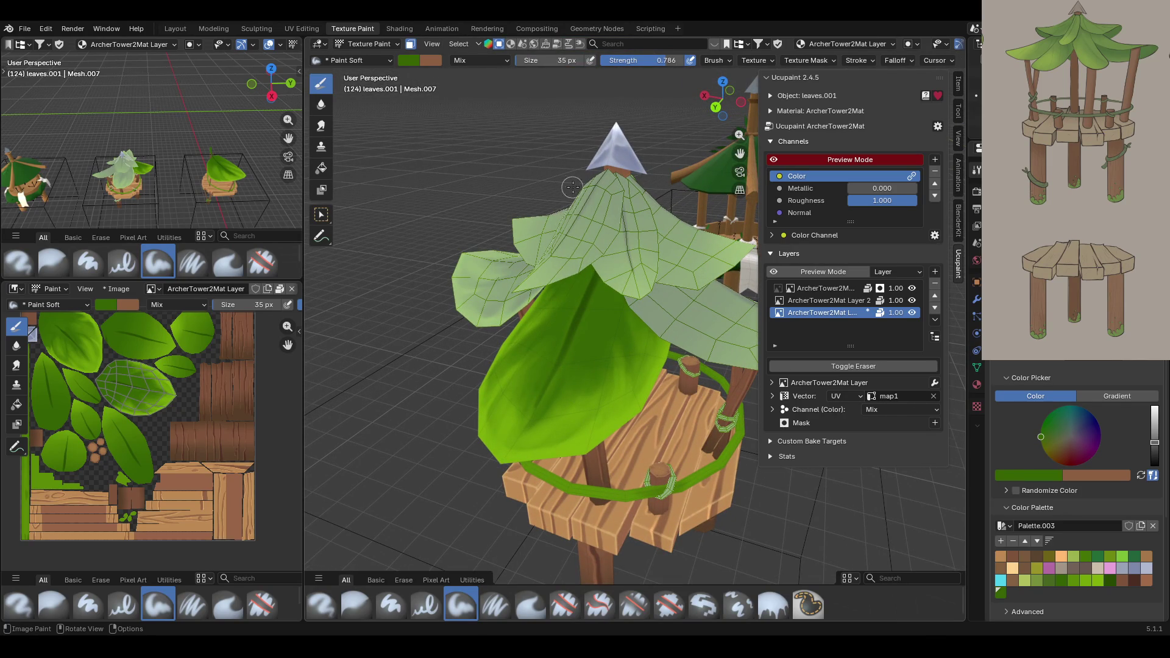
pyautogui.moveTo(570, 186); pyautogui.dragTo(638, 210, button='middle')
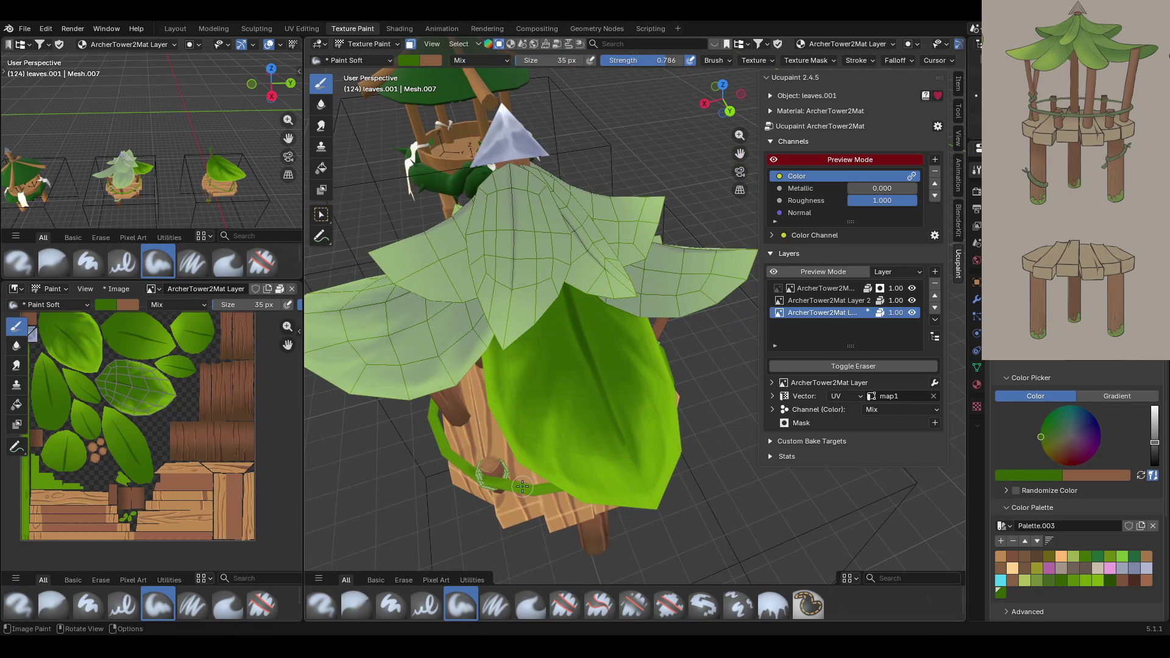
pyautogui.moveTo(552, 389); pyautogui.dragTo(523, 345, button='middle')
pyautogui.click(411, 44)
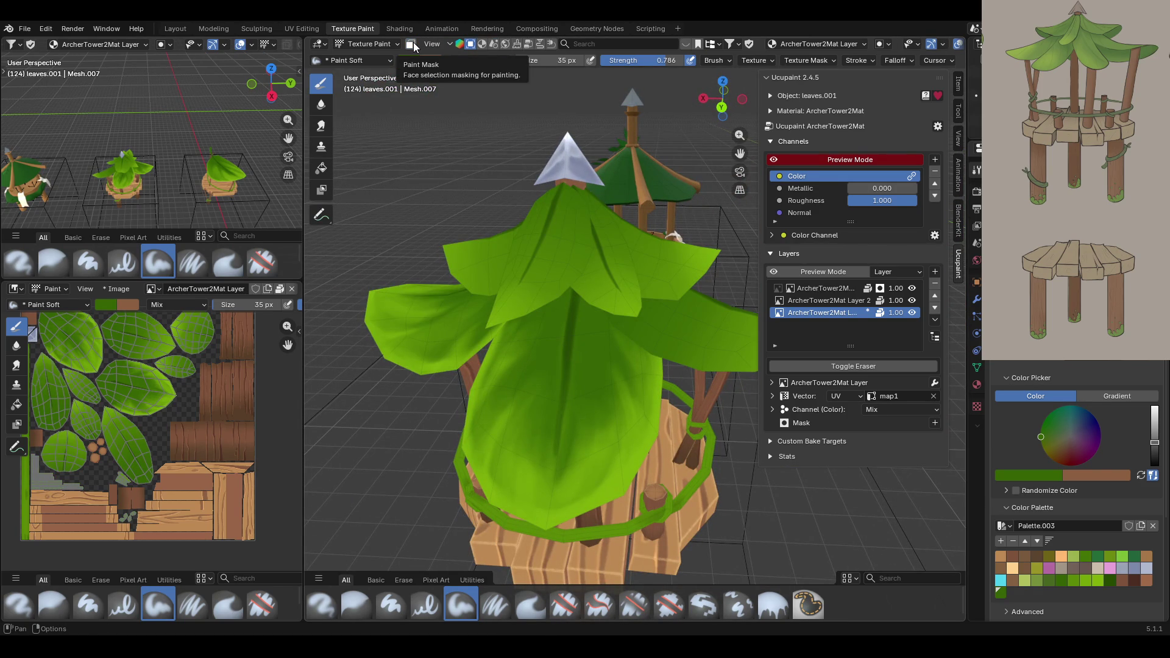
# Re-enable face masking and isolate the lower leaf with a linked face selection.
pyautogui.moveTo(427, 183); pyautogui.dragTo(440, 248, button='middle')
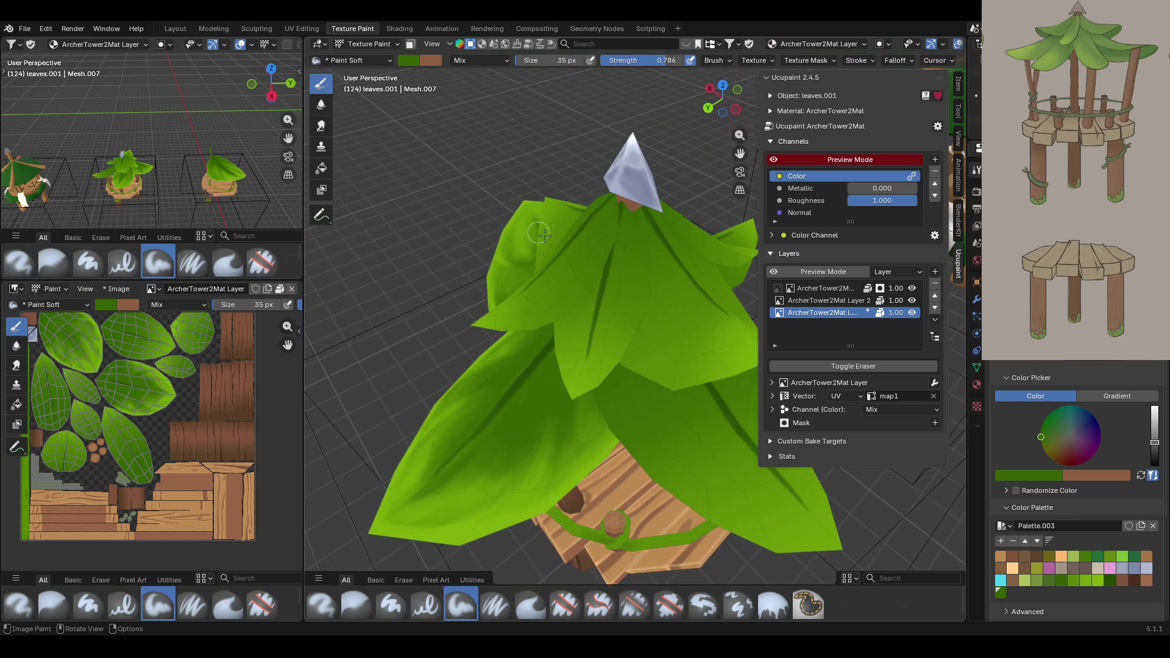
pyautogui.click(411, 44)
pyautogui.click(321, 214)
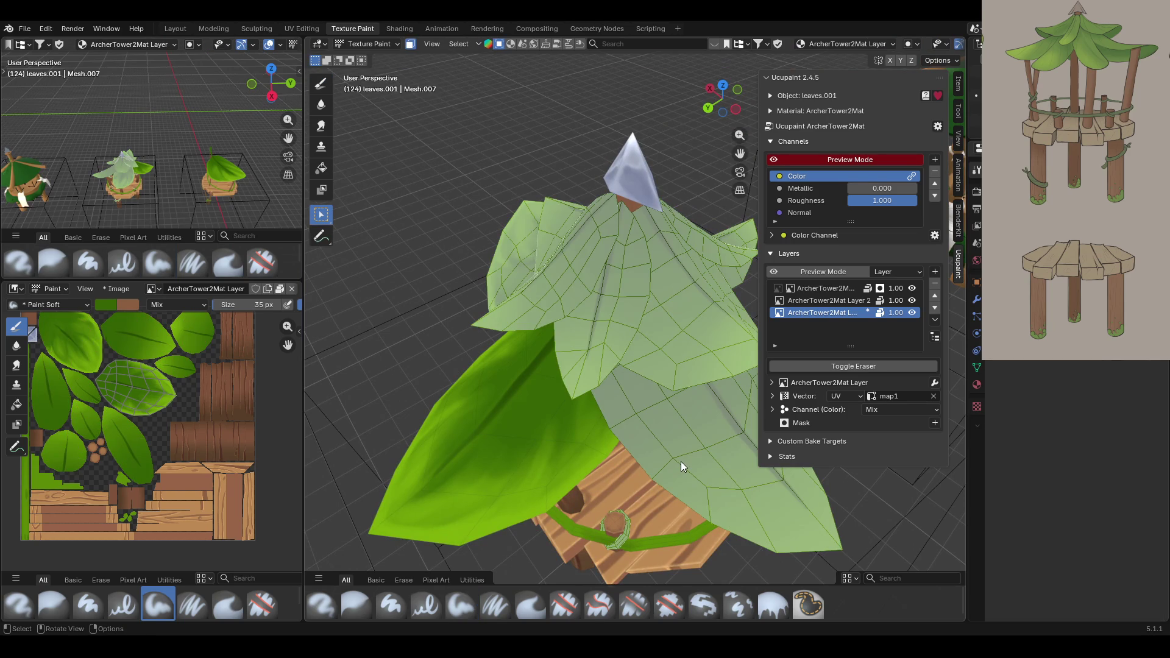
pyautogui.click(681, 462)
pyautogui.hotkey('ctrl', 'l')
pyautogui.moveTo(681, 427)
pyautogui.mouseDown(button='middle')
pyautogui.moveTo(701, 184)
pyautogui.moveTo(544, 249)
pyautogui.mouseUp(button='middle')
pyautogui.moveTo(740, 153)
pyautogui.mouseDown()
pyautogui.moveTo(937, 141)
pyautogui.moveTo(861, 195)
pyautogui.moveTo(814, 180)
pyautogui.mouseUp()
# Brighten the lower leaf's left and right edges in yellow-green with Paint Soft.
pyautogui.click(460, 603)
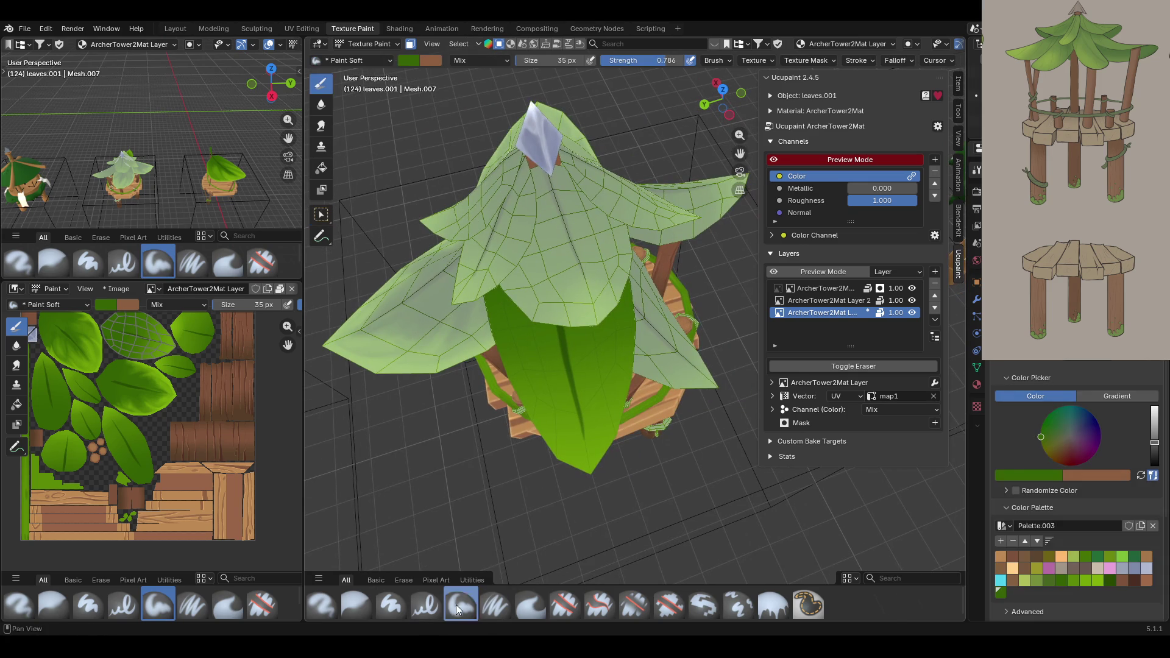
pyautogui.click(1095, 582)
pyautogui.moveTo(480, 250)
pyautogui.mouseDown()
pyautogui.moveTo(495, 366)
pyautogui.moveTo(525, 421)
pyautogui.mouseUp()
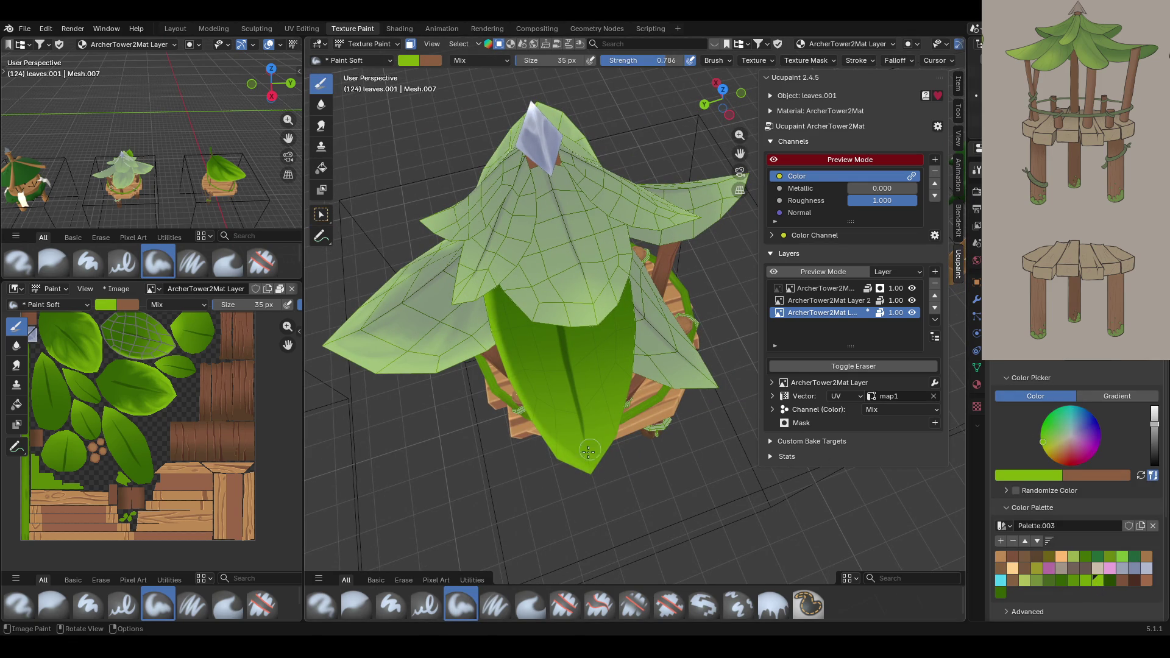
pyautogui.moveTo(594, 454); pyautogui.dragTo(627, 375)
pyautogui.moveTo(598, 478)
pyautogui.mouseDown()
pyautogui.moveTo(628, 363)
pyautogui.moveTo(631, 284)
pyautogui.moveTo(612, 208)
pyautogui.mouseUp()
pyautogui.moveTo(595, 549); pyautogui.dragTo(595, 549)
pyautogui.moveTo(595, 549); pyautogui.dragTo(594, 348, button='middle')
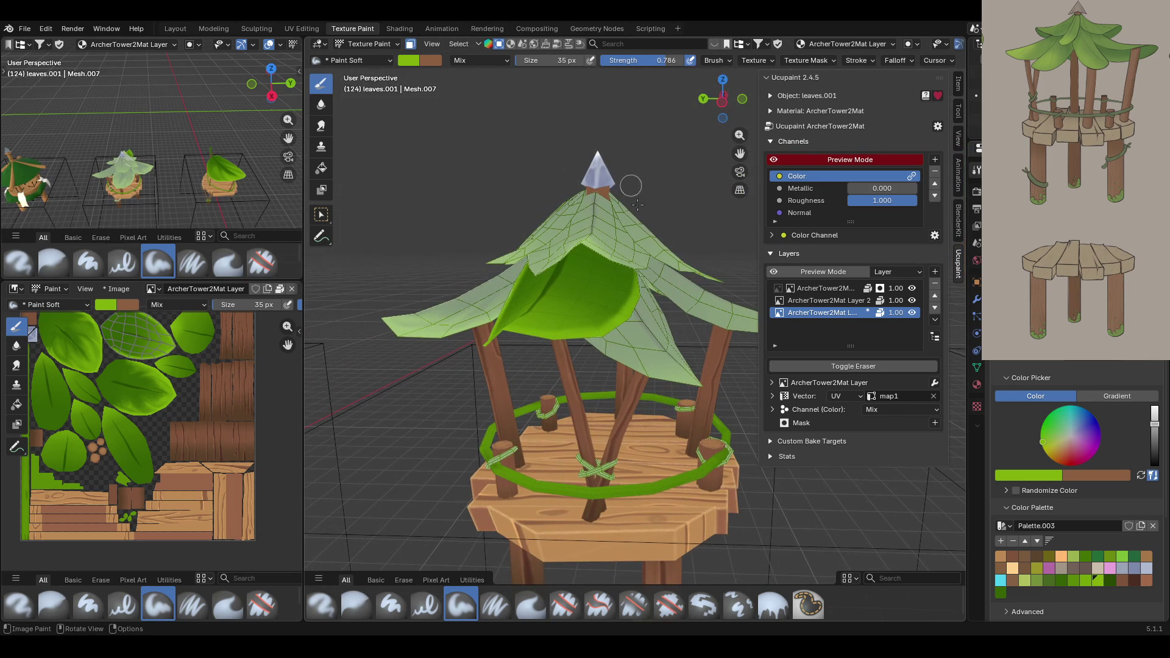
pyautogui.moveTo(530, 450)
pyautogui.mouseDown(button='middle')
pyautogui.moveTo(560, 308)
pyautogui.moveTo(504, 303)
pyautogui.mouseUp(button='middle')
# Paint more lighter green strokes down the leaf's left side and right edge.
pyautogui.moveTo(529, 351); pyautogui.dragTo(521, 406)
pyautogui.moveTo(540, 321)
pyautogui.mouseDown()
pyautogui.moveTo(504, 329)
pyautogui.moveTo(531, 291)
pyautogui.moveTo(510, 377)
pyautogui.mouseUp()
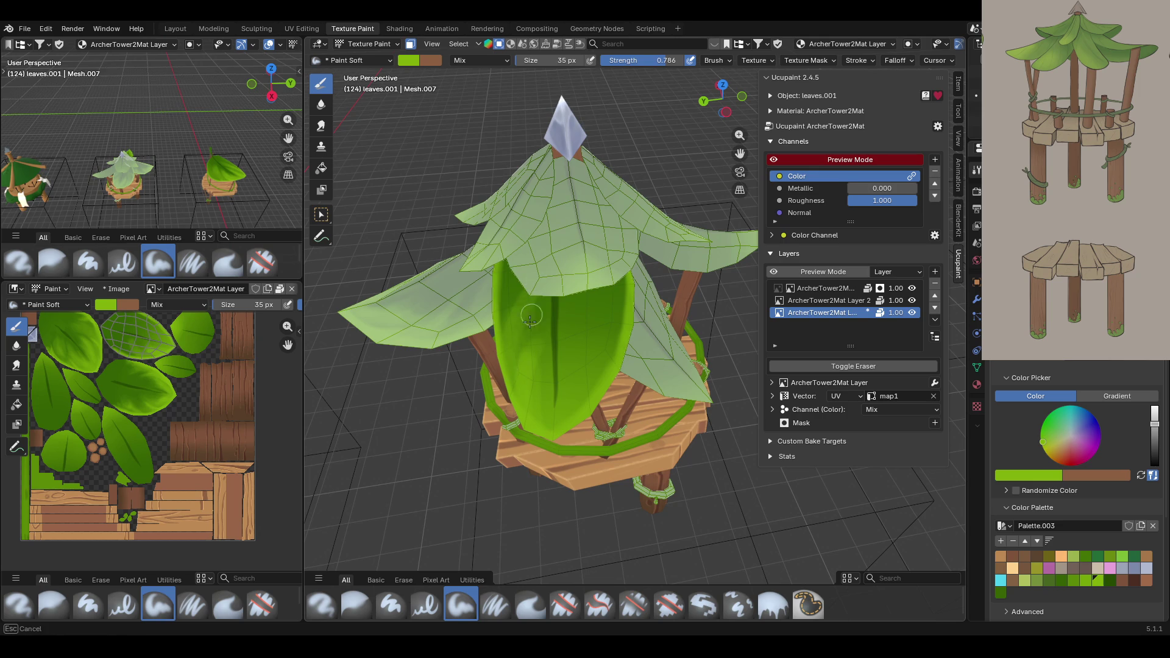
pyautogui.moveTo(530, 291)
pyautogui.mouseDown()
pyautogui.moveTo(512, 298)
pyautogui.moveTo(521, 411)
pyautogui.moveTo(585, 366)
pyautogui.moveTo(576, 420)
pyautogui.moveTo(585, 353)
pyautogui.moveTo(567, 419)
pyautogui.mouseUp()
pyautogui.moveTo(605, 371); pyautogui.dragTo(612, 292)
pyautogui.moveTo(613, 293); pyautogui.dragTo(634, 348)
pyautogui.moveTo(652, 326); pyautogui.dragTo(692, 231, button='middle')
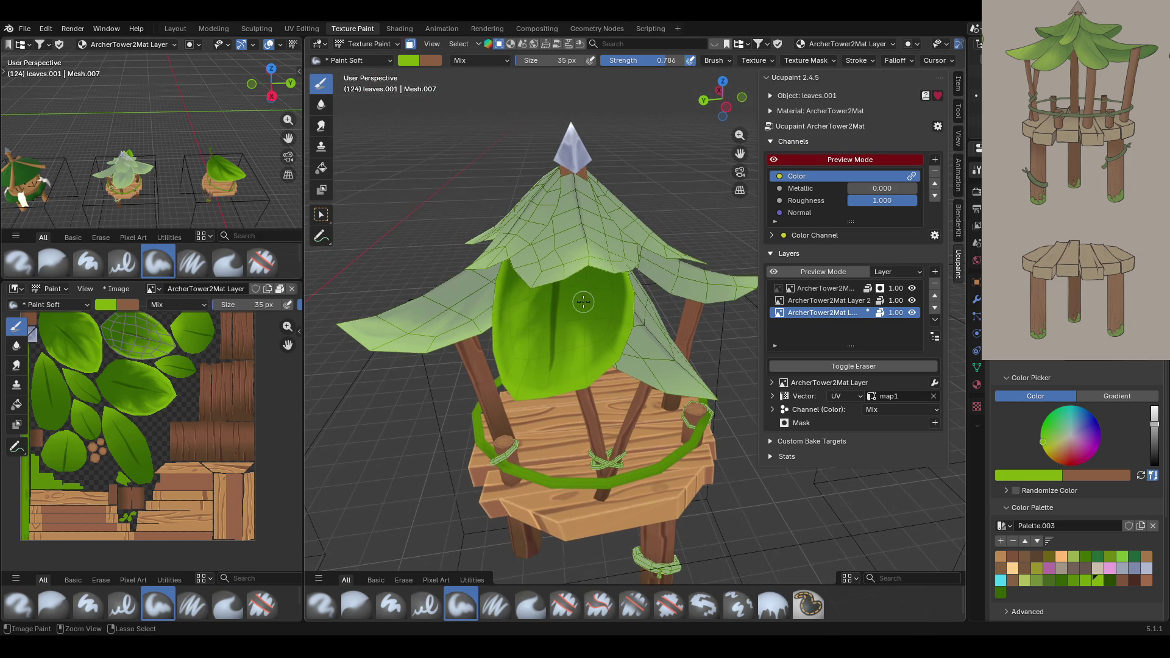
pyautogui.moveTo(591, 285)
pyautogui.mouseDown()
pyautogui.moveTo(611, 353)
pyautogui.moveTo(613, 323)
pyautogui.moveTo(607, 355)
pyautogui.mouseUp()
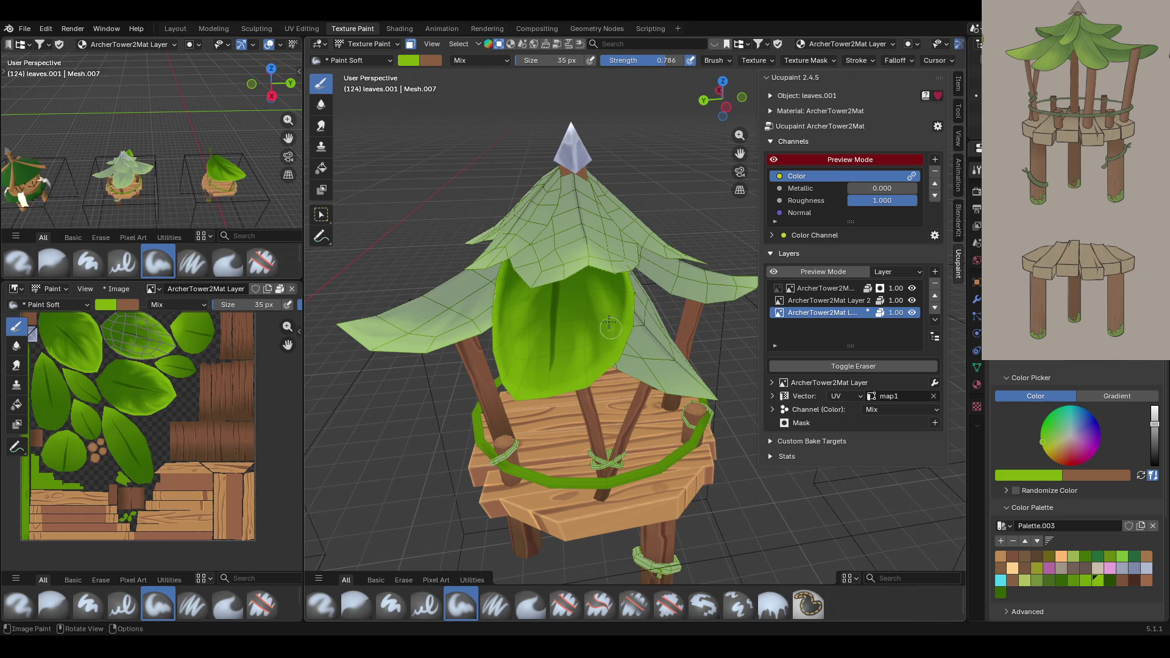
pyautogui.moveTo(615, 332)
pyautogui.mouseDown(button='middle')
pyautogui.moveTo(693, 245)
pyautogui.moveTo(581, 254)
pyautogui.moveTo(594, 329)
pyautogui.moveTo(591, 244)
pyautogui.moveTo(660, 241)
pyautogui.moveTo(585, 341)
pyautogui.mouseUp(button='middle')
pyautogui.scroll(2, 513, 437)
pyautogui.moveTo(500, 368); pyautogui.dragTo(526, 349, button='middle')
# Add darker green strokes across the big leaf and near its edge.
pyautogui.click(1000, 592)
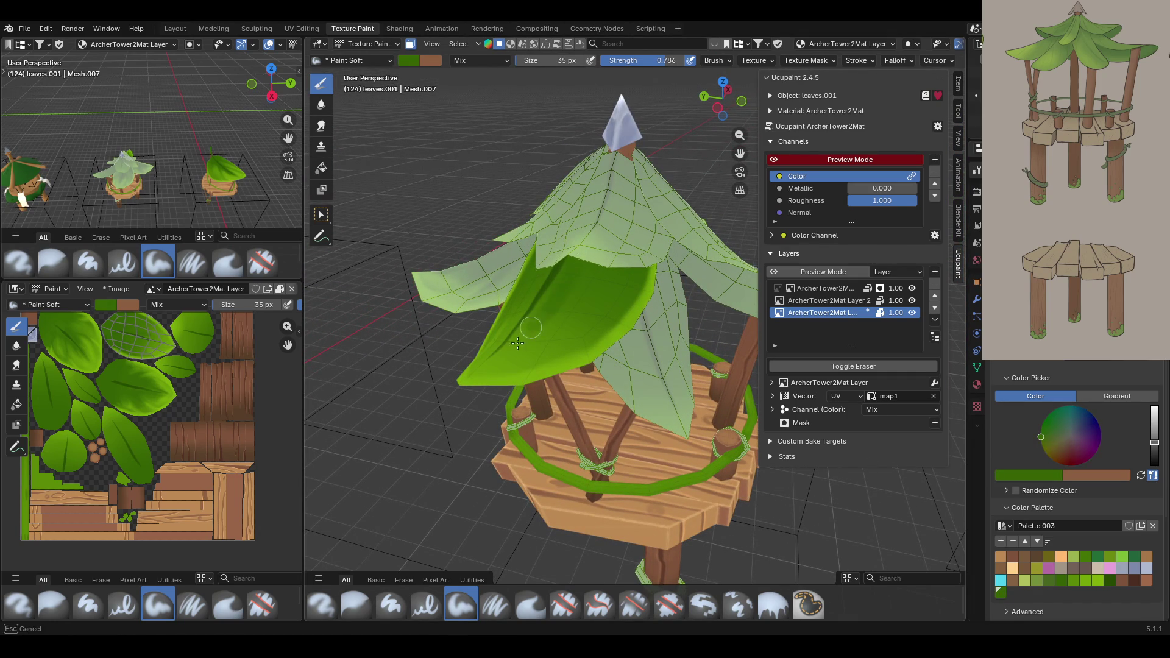
pyautogui.moveTo(501, 348)
pyautogui.mouseDown()
pyautogui.moveTo(558, 308)
pyautogui.moveTo(547, 318)
pyautogui.mouseUp()
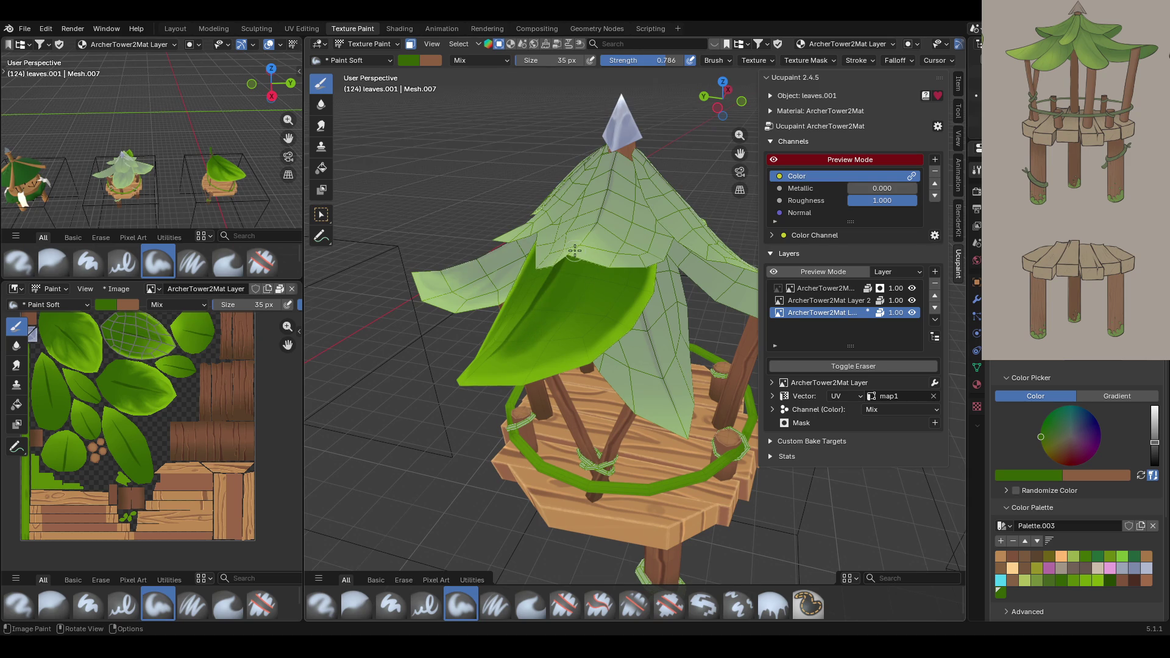
pyautogui.moveTo(574, 250); pyautogui.dragTo(713, 207, button='middle')
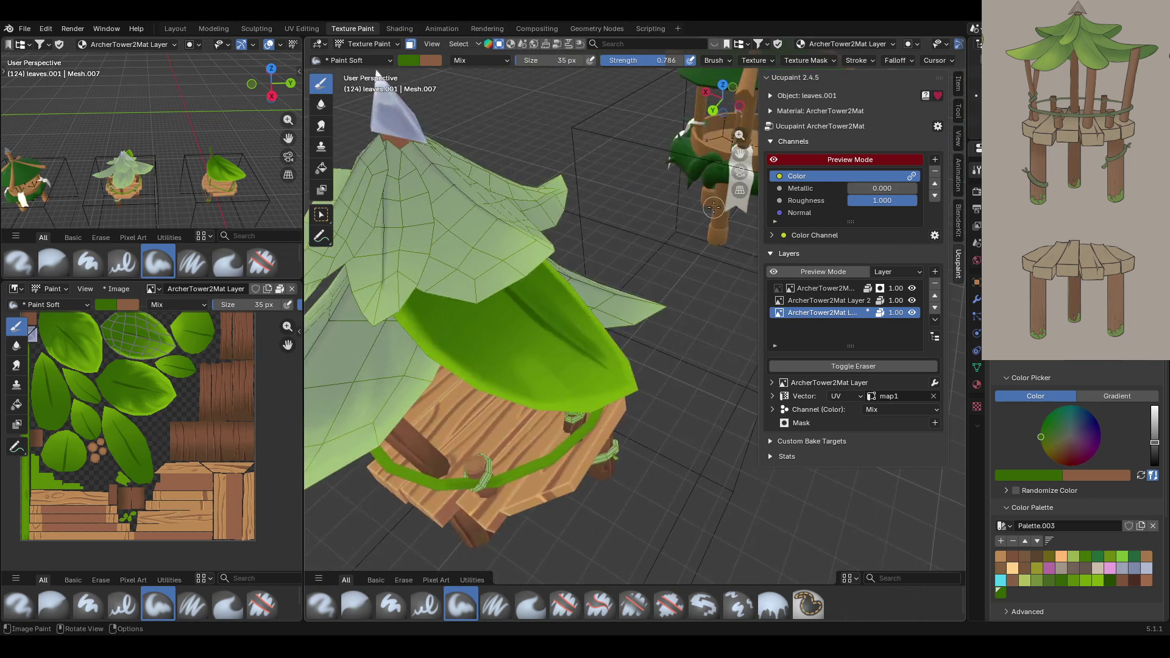
pyautogui.moveTo(507, 331)
pyautogui.mouseDown()
pyautogui.moveTo(501, 302)
pyautogui.moveTo(543, 346)
pyautogui.moveTo(548, 334)
pyautogui.moveTo(530, 334)
pyautogui.moveTo(535, 350)
pyautogui.moveTo(499, 287)
pyautogui.mouseUp()
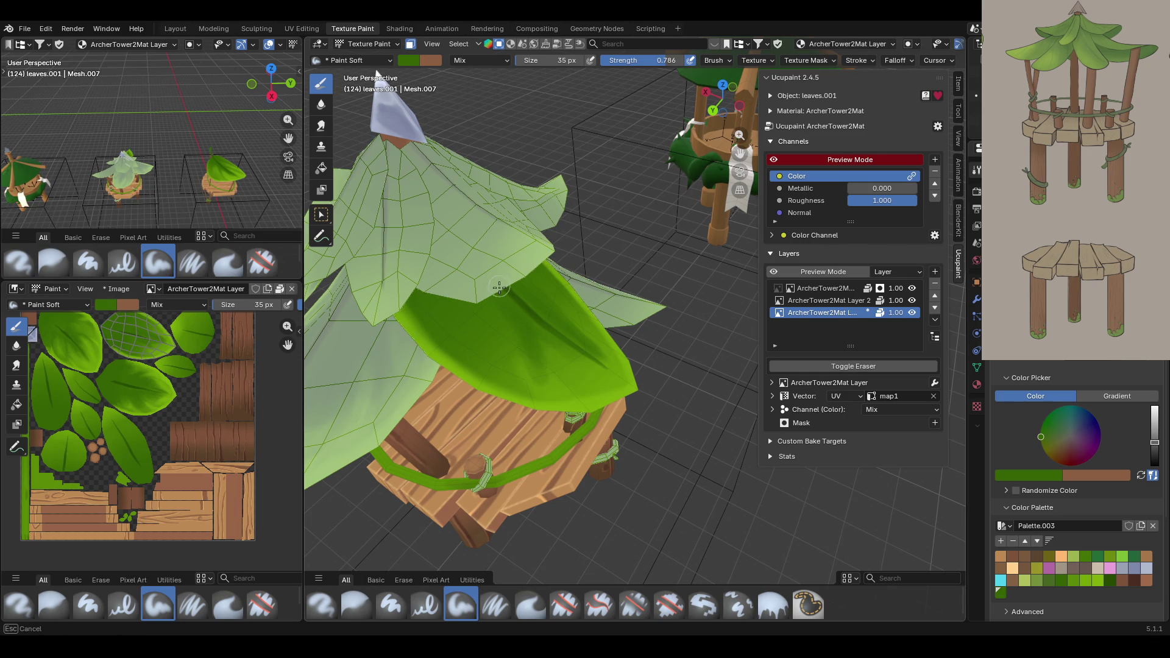
pyautogui.moveTo(515, 334); pyautogui.dragTo(521, 317)
pyautogui.moveTo(566, 351); pyautogui.dragTo(574, 353)
pyautogui.moveTo(453, 321)
pyautogui.mouseDown()
pyautogui.moveTo(441, 282)
pyautogui.moveTo(452, 247)
pyautogui.mouseUp()
pyautogui.moveTo(451, 247); pyautogui.dragTo(378, 277, button='middle')
pyautogui.moveTo(397, 408); pyautogui.dragTo(395, 420)
pyautogui.moveTo(462, 332); pyautogui.dragTo(442, 396)
pyautogui.moveTo(418, 231); pyautogui.dragTo(584, 281, button='middle')
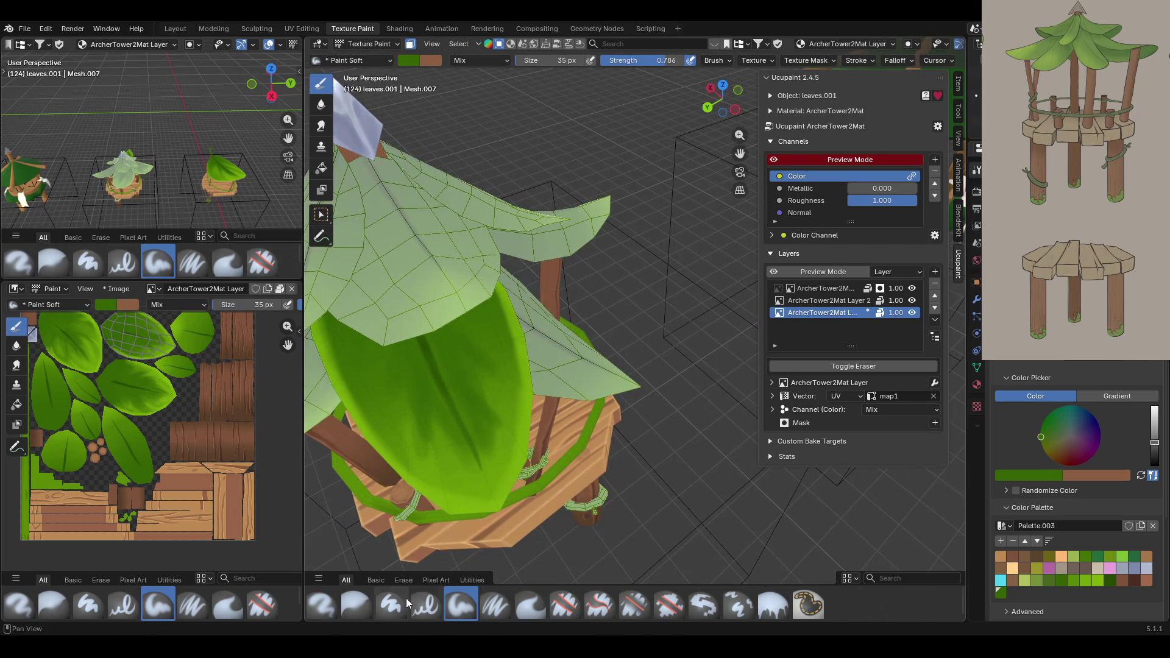
pyautogui.click(359, 602)
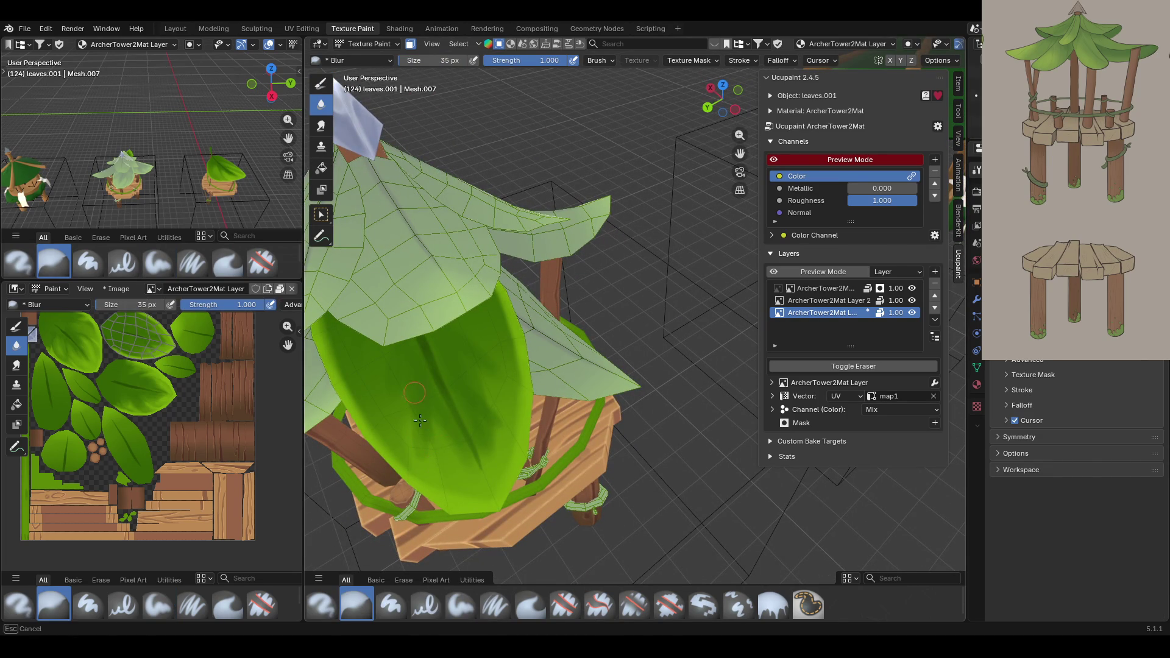
# Blend the leaf's darker strokes with the Blur brush.
pyautogui.moveTo(378, 350)
pyautogui.mouseDown()
pyautogui.moveTo(485, 353)
pyautogui.moveTo(459, 345)
pyautogui.moveTo(485, 430)
pyautogui.moveTo(435, 408)
pyautogui.mouseUp()
pyautogui.moveTo(455, 447); pyautogui.dragTo(454, 447)
pyautogui.click(461, 603)
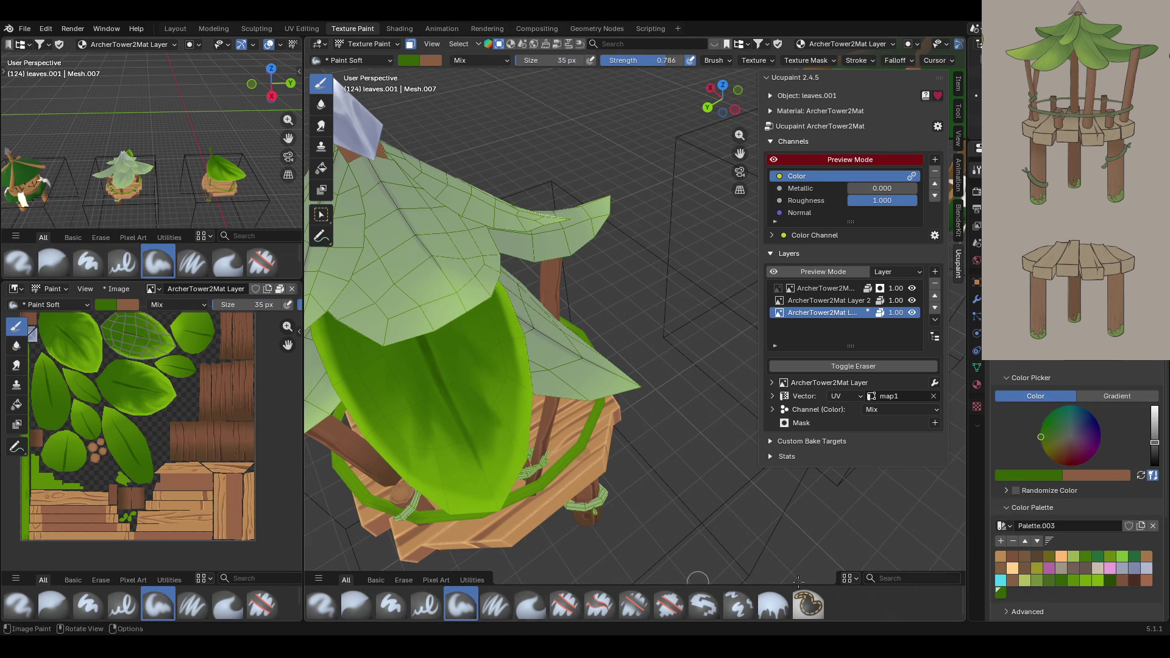
pyautogui.click(1095, 585)
# Sample the leaf's own green as the brush colour with the eyedropper.
pyautogui.scroll(-2, 590, 196)
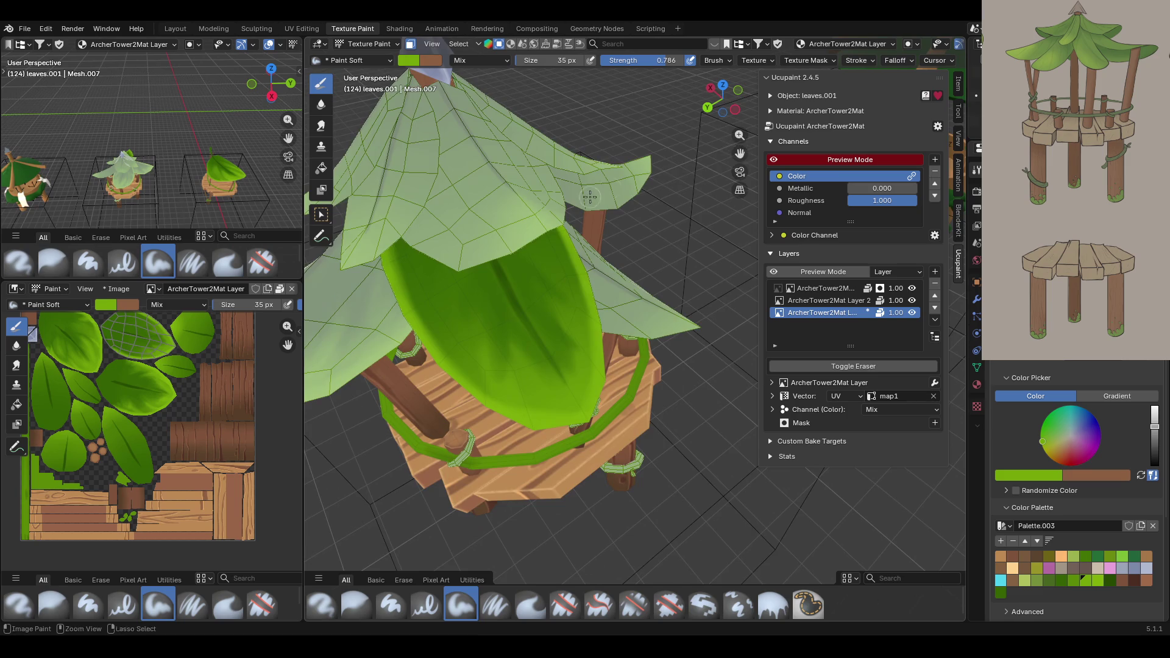
pyautogui.scroll(-5, 590, 196)
pyautogui.moveTo(740, 153)
pyautogui.mouseDown()
pyautogui.moveTo(731, 91)
pyautogui.moveTo(700, 36)
pyautogui.moveTo(694, 244)
pyautogui.moveTo(615, 387)
pyautogui.mouseUp()
pyautogui.click(1018, 475)
pyautogui.click(1051, 463)
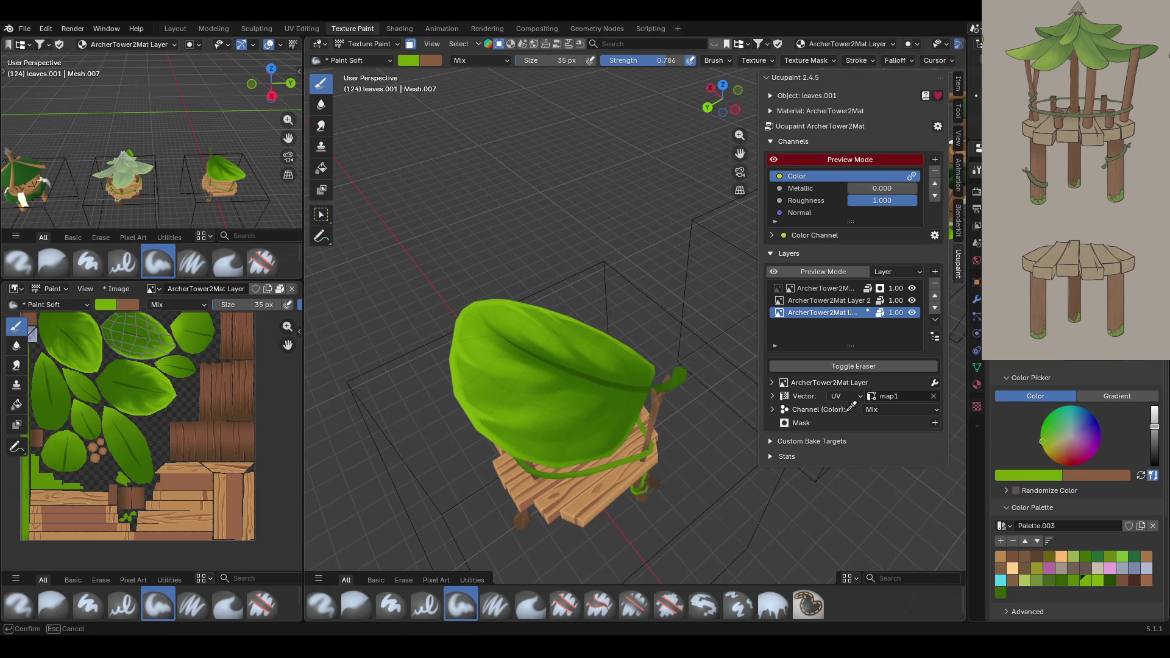
pyautogui.click(496, 379)
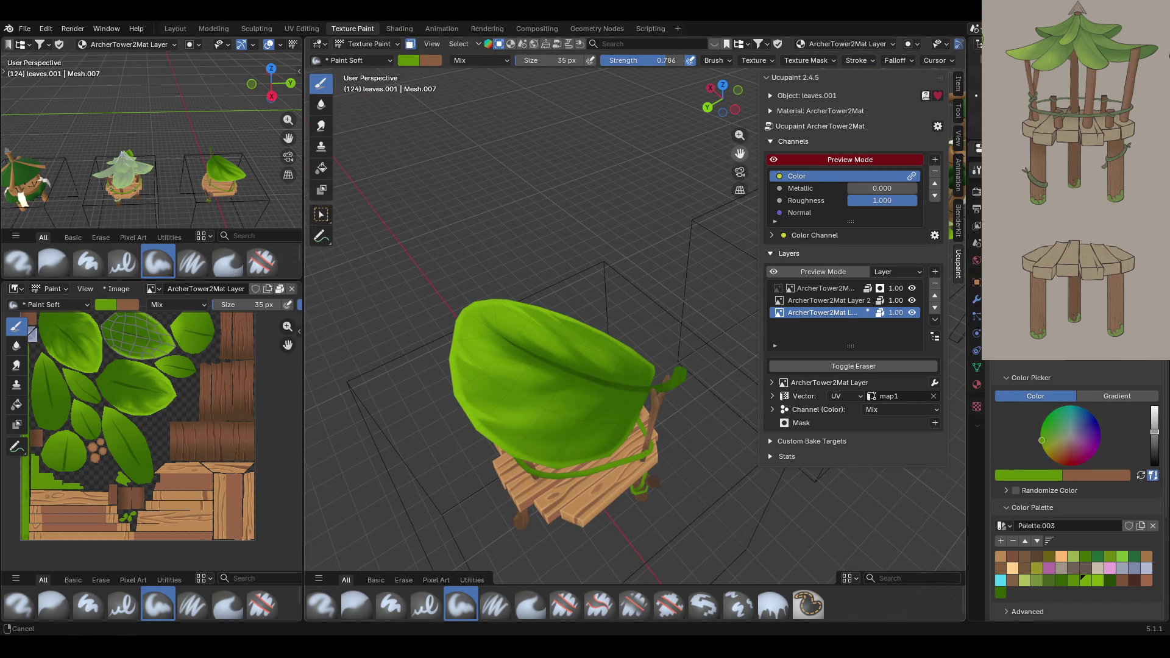
pyautogui.moveTo(740, 153); pyautogui.dragTo(756, 122)
pyautogui.scroll(5, 463, 317)
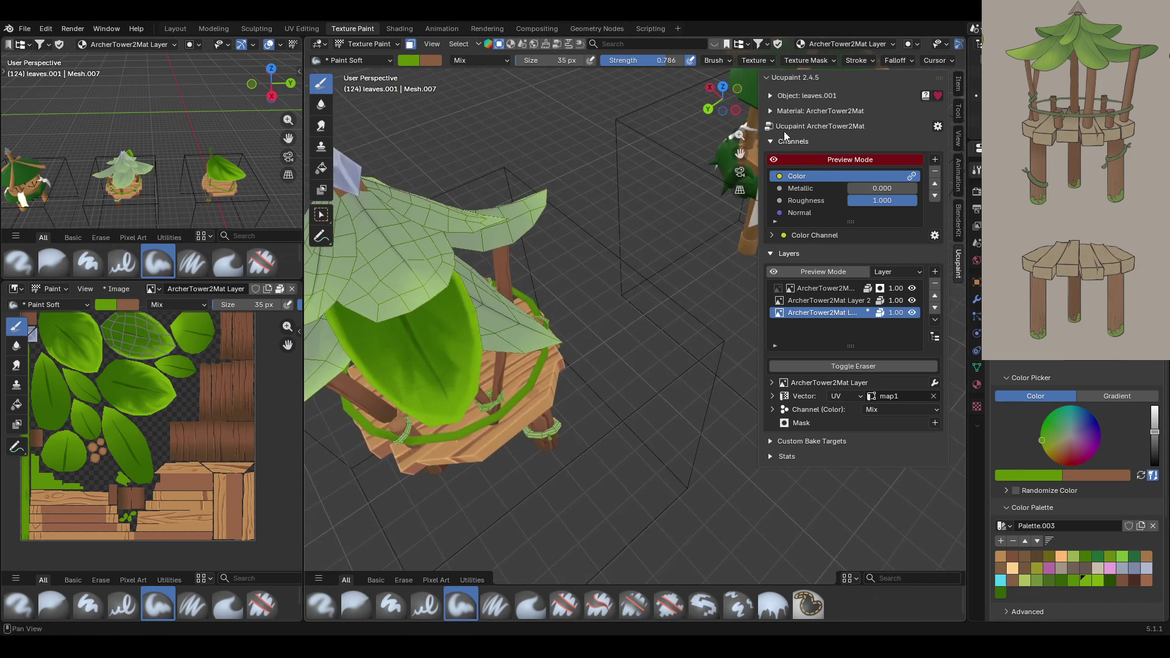
pyautogui.scroll(3, 579, 290)
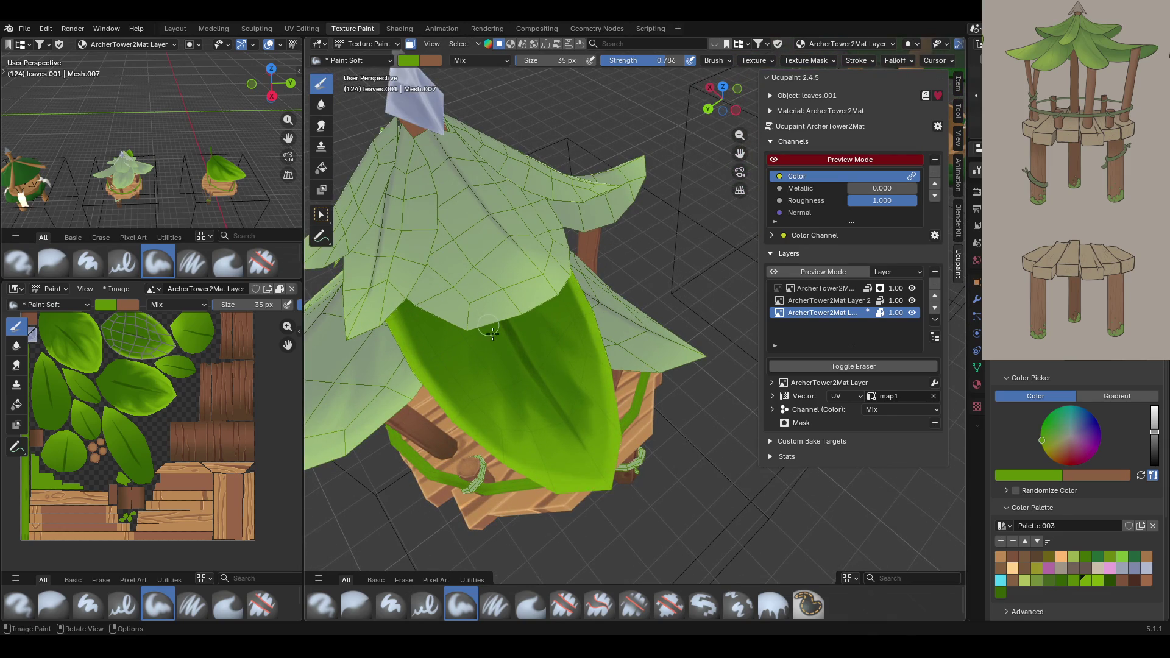
# Paint the leaf's lower middle in the sampled deeper green and blur the new strokes.
pyautogui.moveTo(463, 340); pyautogui.dragTo(466, 359)
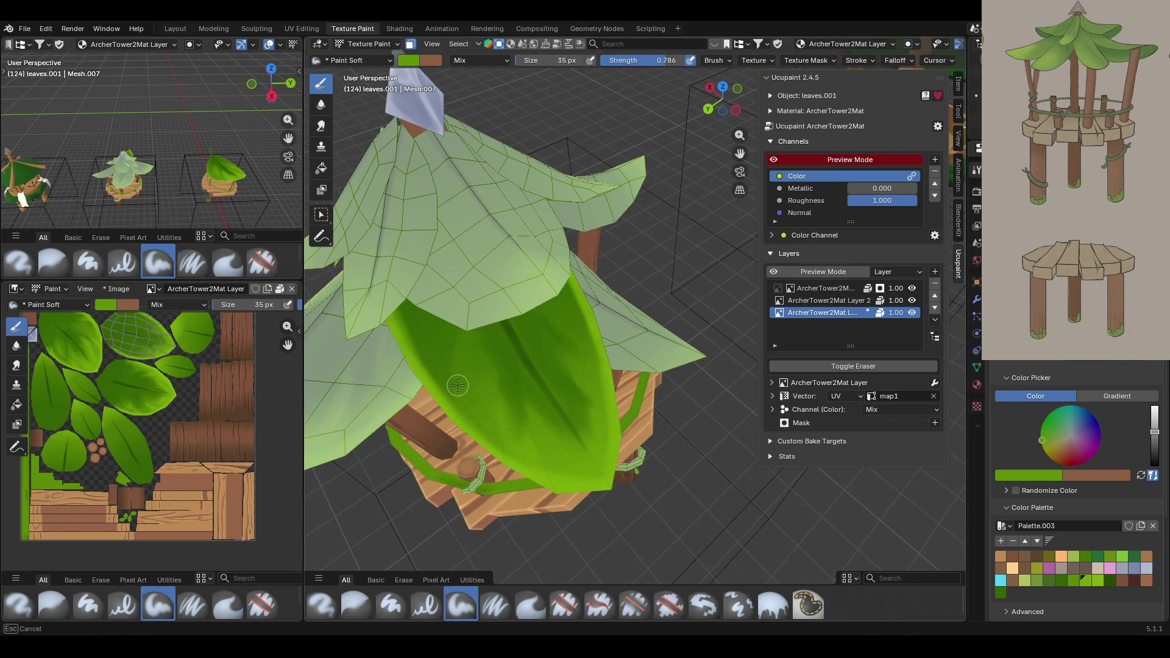
pyautogui.moveTo(468, 318)
pyautogui.mouseDown()
pyautogui.moveTo(460, 384)
pyautogui.moveTo(491, 386)
pyautogui.mouseUp()
pyautogui.moveTo(550, 349)
pyautogui.mouseDown()
pyautogui.moveTo(591, 397)
pyautogui.moveTo(577, 333)
pyautogui.moveTo(524, 395)
pyautogui.moveTo(594, 482)
pyautogui.mouseUp()
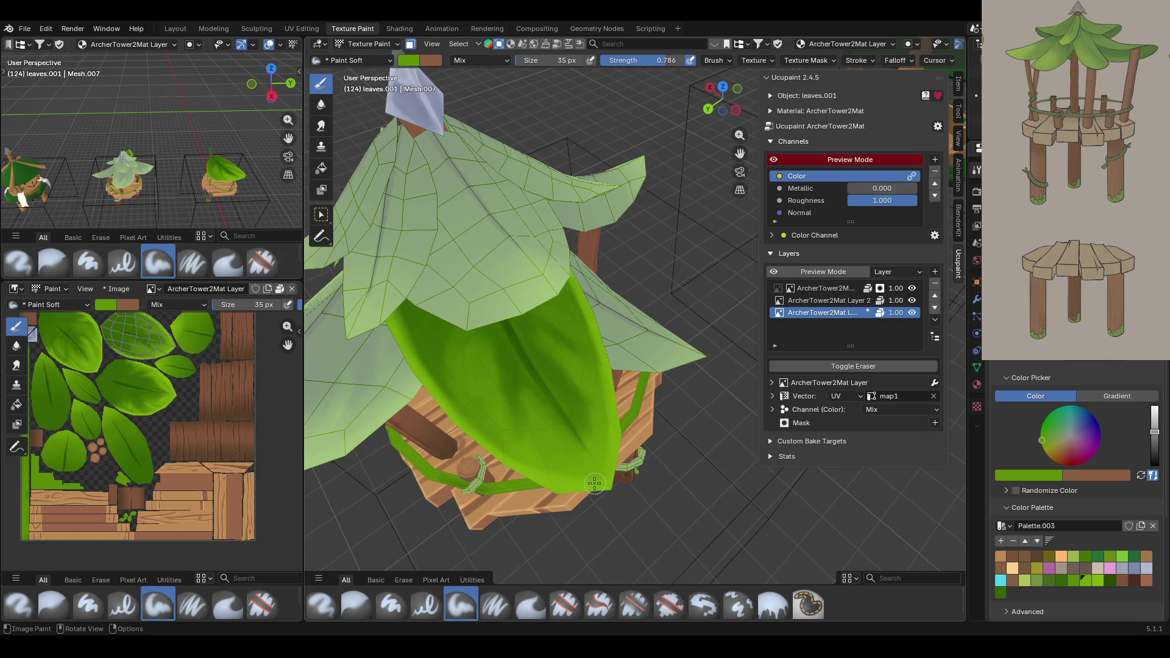
pyautogui.moveTo(556, 382); pyautogui.dragTo(594, 417)
pyautogui.moveTo(585, 399); pyautogui.dragTo(564, 372)
pyautogui.moveTo(566, 375); pyautogui.dragTo(612, 457)
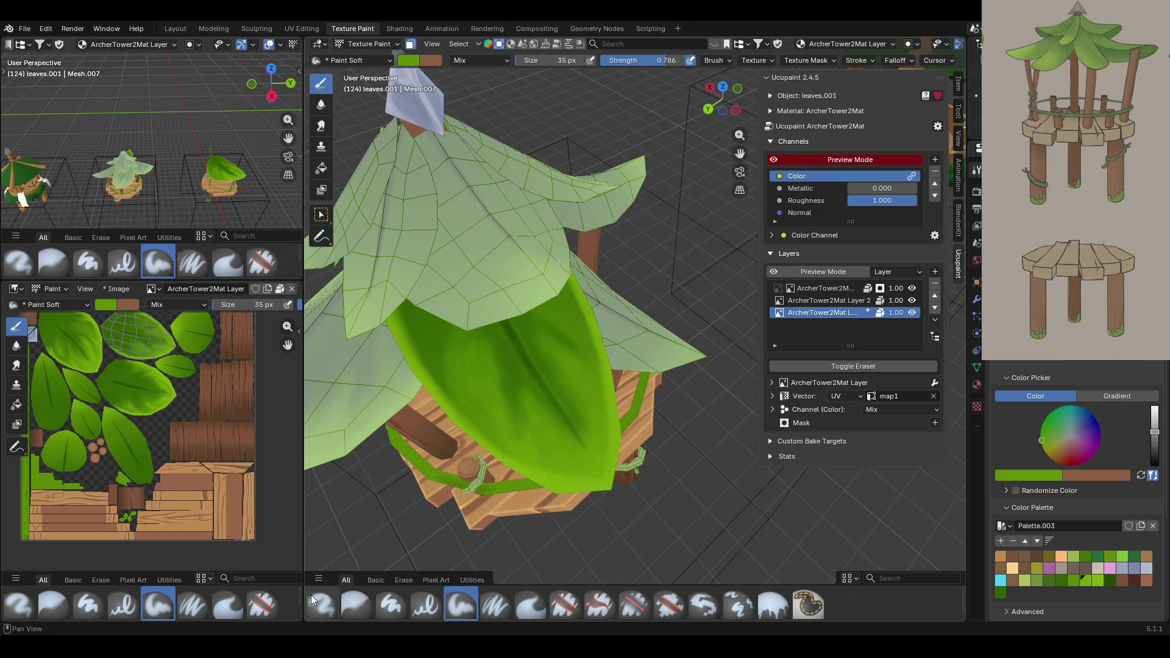
pyautogui.click(368, 609)
pyautogui.moveTo(462, 344); pyautogui.dragTo(457, 367)
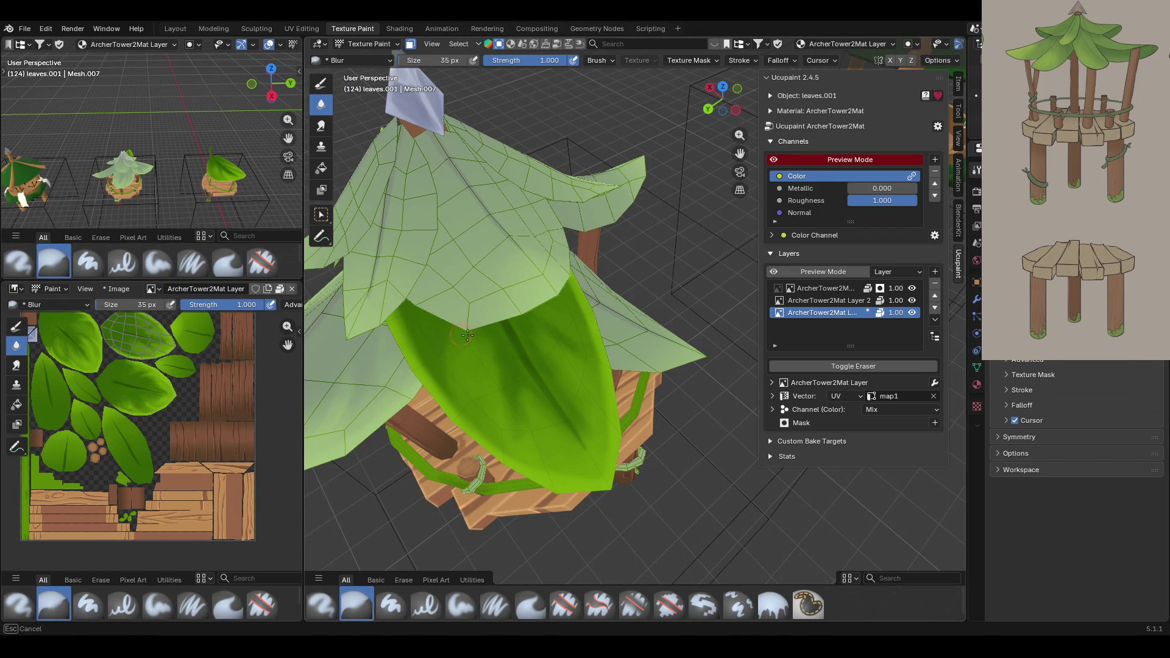
# Finish blurring the leaf shading and paint a soft stroke across the leaf roof.
pyautogui.moveTo(518, 430); pyautogui.dragTo(528, 429)
pyautogui.click(459, 605)
pyautogui.moveTo(616, 345); pyautogui.dragTo(515, 333, button='middle')
pyautogui.moveTo(610, 230)
pyautogui.mouseDown()
pyautogui.moveTo(570, 307)
pyautogui.moveTo(628, 359)
pyautogui.mouseUp()
pyautogui.moveTo(629, 378)
pyautogui.mouseDown(button='middle')
pyautogui.moveTo(651, 337)
pyautogui.moveTo(609, 340)
pyautogui.mouseUp(button='middle')
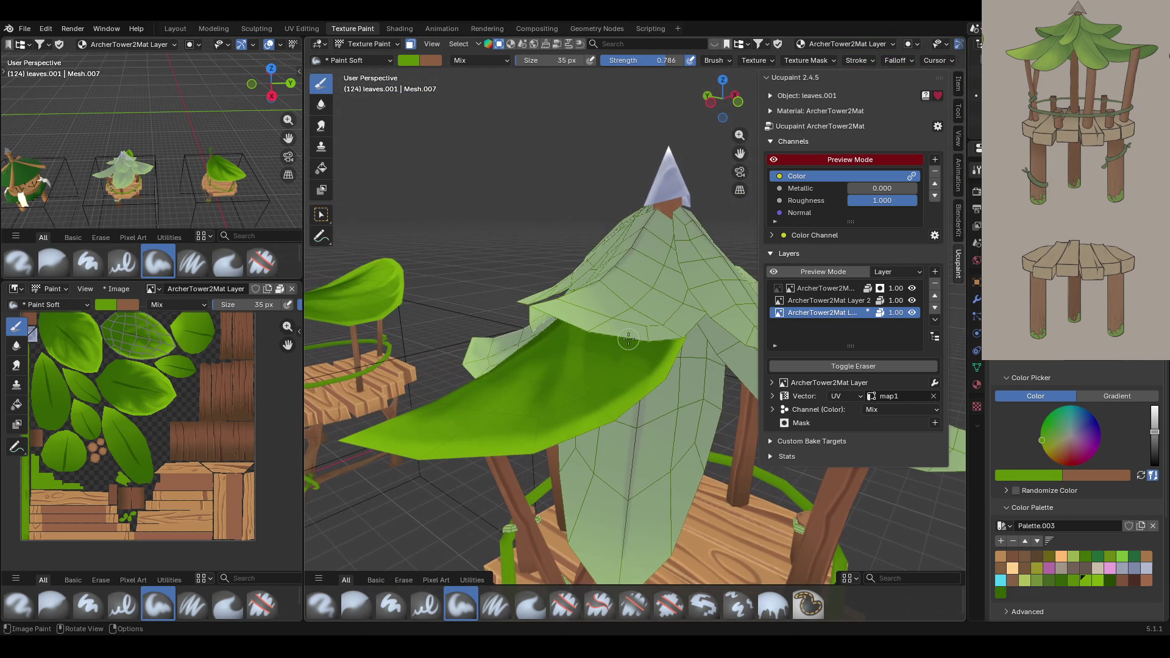
pyautogui.moveTo(600, 341)
pyautogui.mouseDown()
pyautogui.moveTo(628, 361)
pyautogui.moveTo(579, 406)
pyautogui.moveTo(612, 409)
pyautogui.moveTo(559, 430)
pyautogui.moveTo(599, 384)
pyautogui.moveTo(613, 400)
pyautogui.mouseUp()
pyautogui.moveTo(601, 379); pyautogui.dragTo(508, 507, button='middle')
# Deepen the big leaf's centre with the neighbouring palette green using Paint Soft Pressure strokes.
pyautogui.click(1098, 578)
pyautogui.click(509, 608)
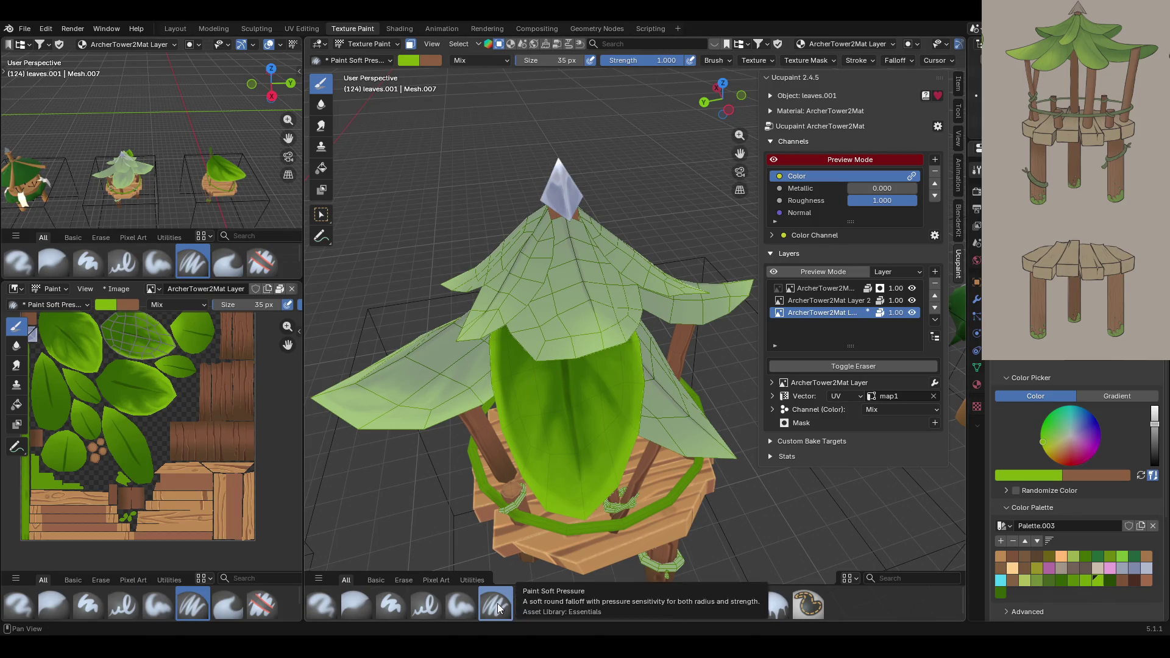
pyautogui.moveTo(530, 465); pyautogui.dragTo(528, 473)
pyautogui.moveTo(540, 416)
pyautogui.mouseDown()
pyautogui.moveTo(525, 456)
pyautogui.moveTo(534, 434)
pyautogui.moveTo(582, 509)
pyautogui.moveTo(610, 470)
pyautogui.moveTo(613, 481)
pyautogui.moveTo(622, 403)
pyautogui.moveTo(627, 454)
pyautogui.moveTo(609, 430)
pyautogui.moveTo(611, 467)
pyautogui.moveTo(611, 425)
pyautogui.moveTo(613, 443)
pyautogui.mouseUp()
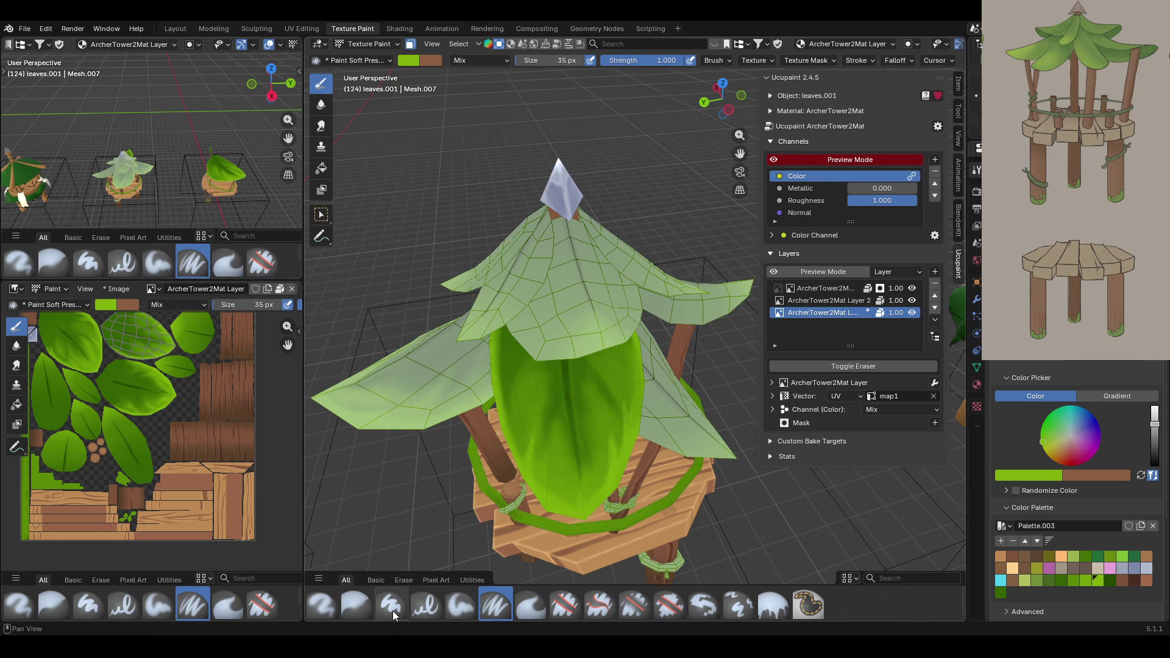
pyautogui.click(349, 602)
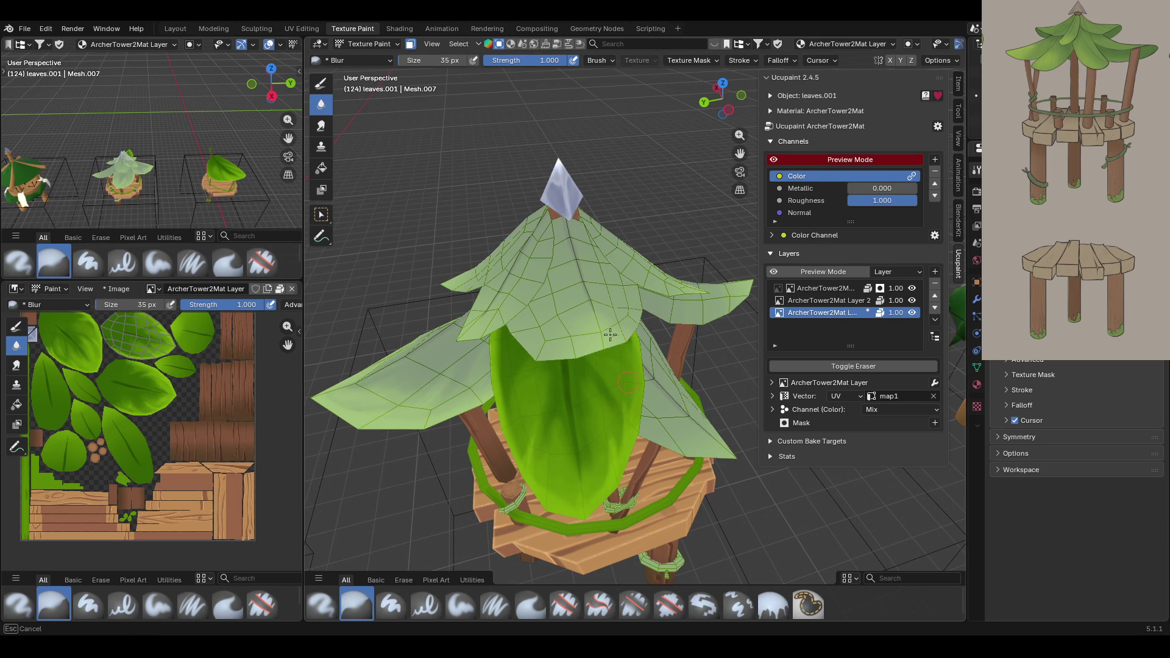
pyautogui.moveTo(606, 332)
pyautogui.mouseDown(button='middle')
pyautogui.moveTo(585, 293)
pyautogui.moveTo(617, 248)
pyautogui.mouseUp(button='middle')
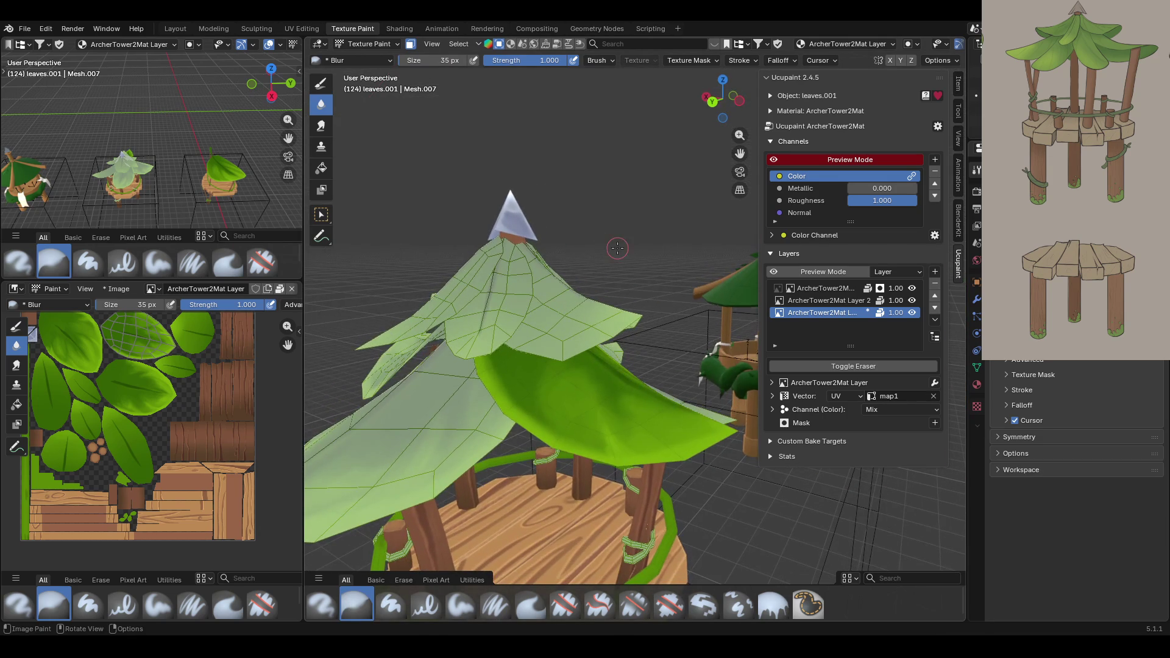
pyautogui.click(495, 605)
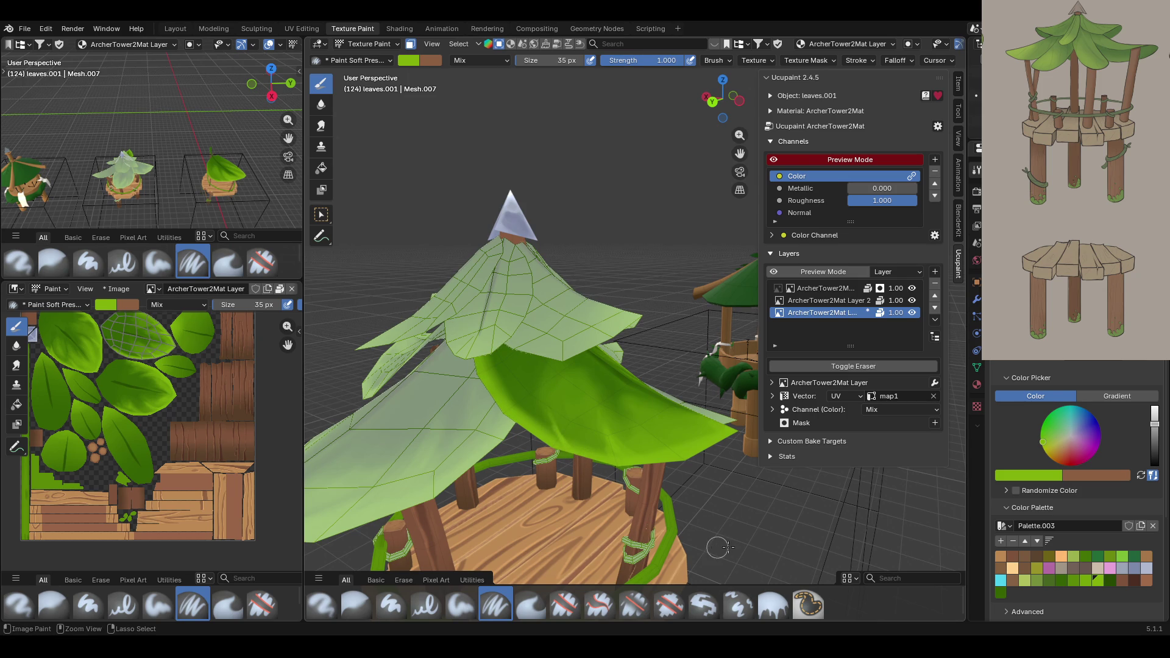
pyautogui.moveTo(708, 308)
pyautogui.mouseDown(button='middle')
pyautogui.moveTo(647, 322)
pyautogui.moveTo(423, 172)
pyautogui.moveTo(656, 328)
pyautogui.moveTo(668, 199)
pyautogui.moveTo(623, 302)
pyautogui.moveTo(647, 259)
pyautogui.mouseUp(button='middle')
# Enable the face-selection paint mask and select the whole central front leaf.
pyautogui.moveTo(727, 148)
pyautogui.mouseDown()
pyautogui.moveTo(609, 275)
pyautogui.moveTo(576, 345)
pyautogui.moveTo(572, 327)
pyautogui.mouseUp()
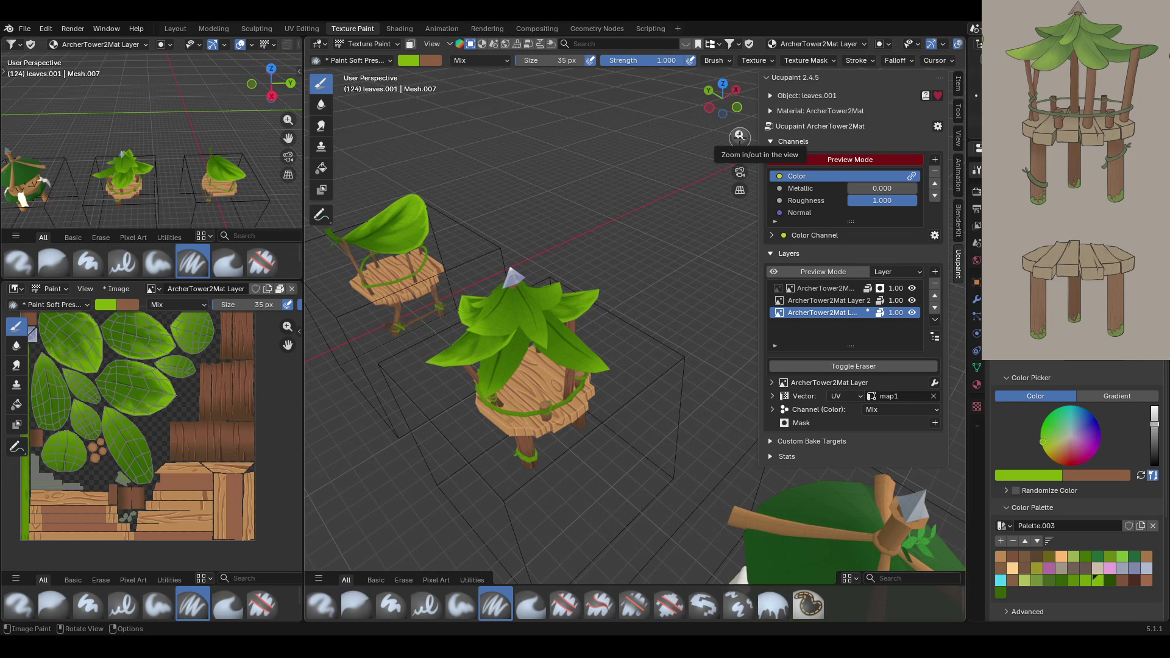
pyautogui.moveTo(731, 160)
pyautogui.mouseDown()
pyautogui.moveTo(816, 203)
pyautogui.moveTo(771, 279)
pyautogui.moveTo(755, 232)
pyautogui.mouseUp()
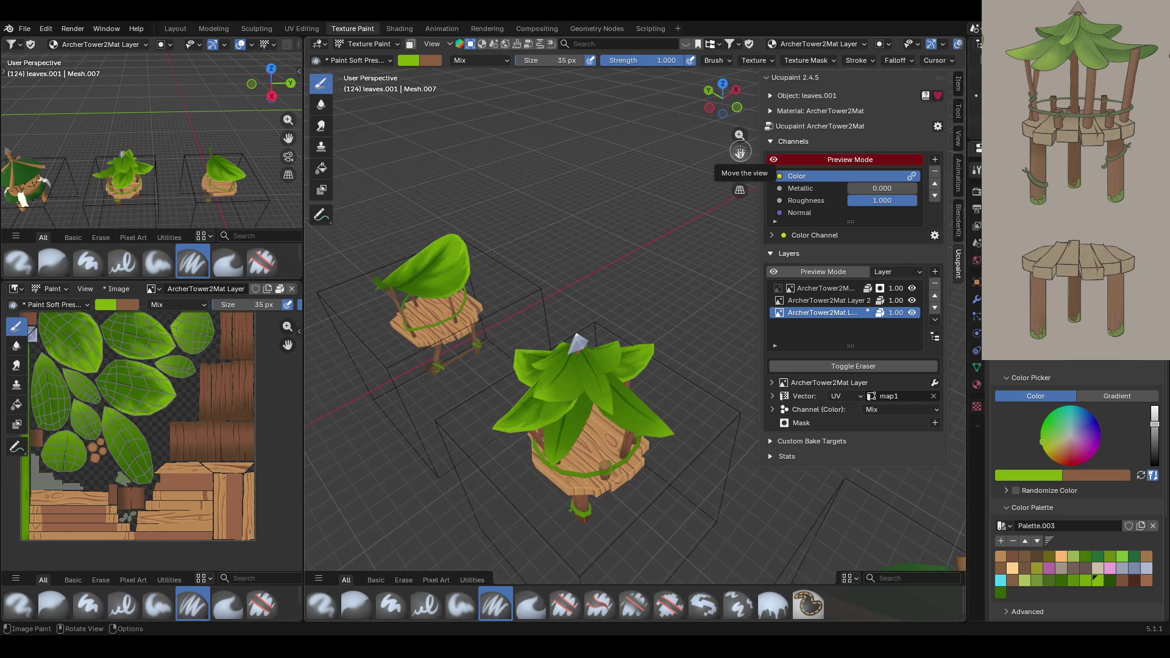
pyautogui.moveTo(644, 355); pyautogui.dragTo(721, 165, button='middle')
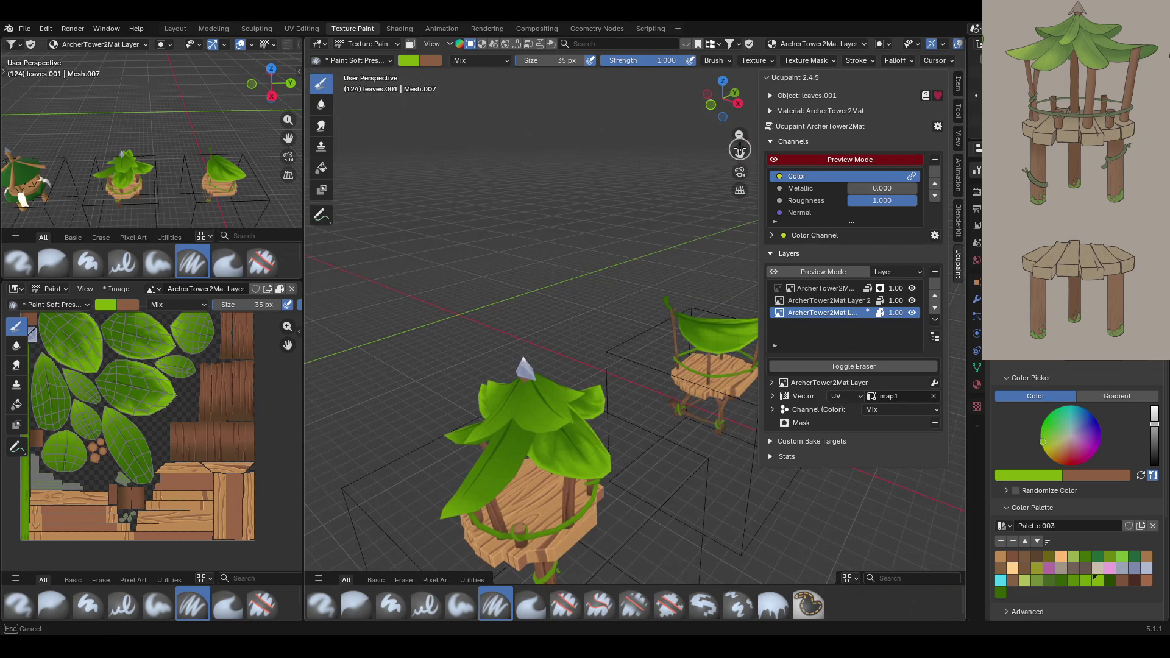
pyautogui.moveTo(739, 154)
pyautogui.mouseDown()
pyautogui.moveTo(582, 304)
pyautogui.moveTo(487, 171)
pyautogui.mouseUp()
pyautogui.click(410, 44)
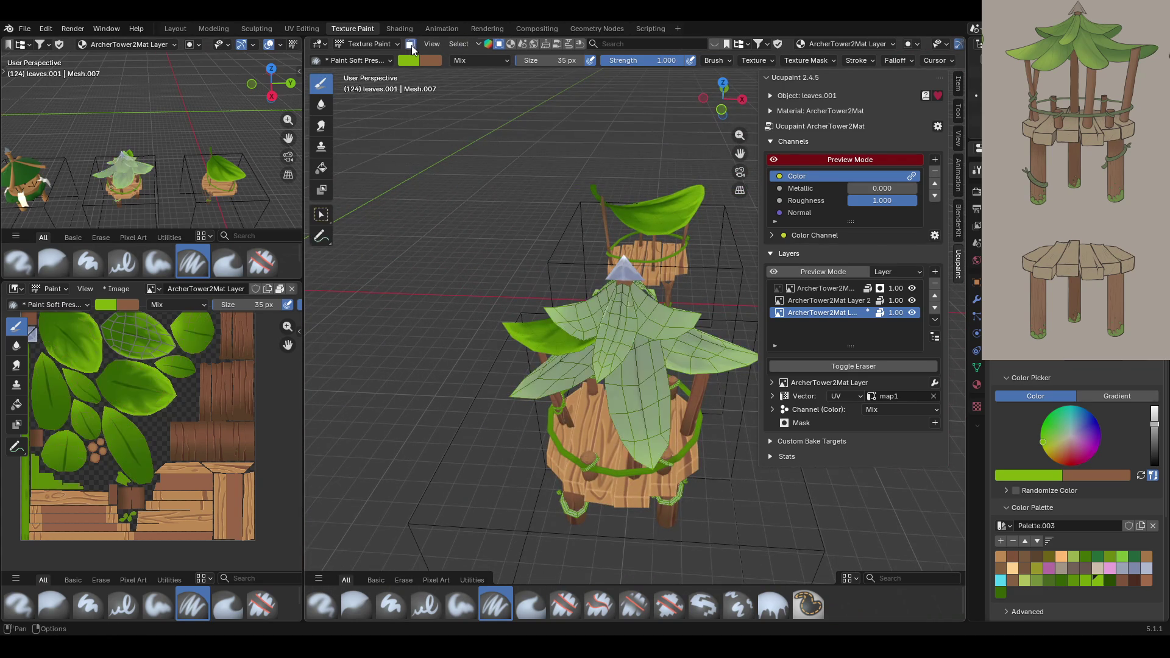
pyautogui.click(321, 215)
pyautogui.click(622, 404)
pyautogui.press('l')
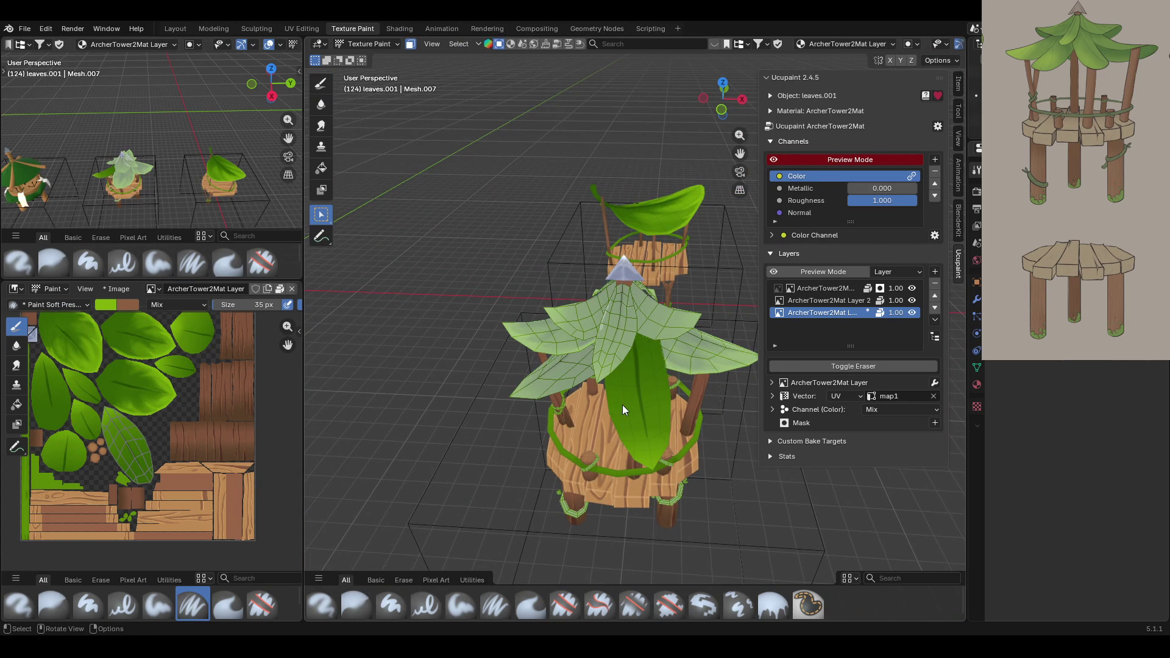
# Paint a darker vein stripe down the middle of the central leaf.
pyautogui.click(320, 89)
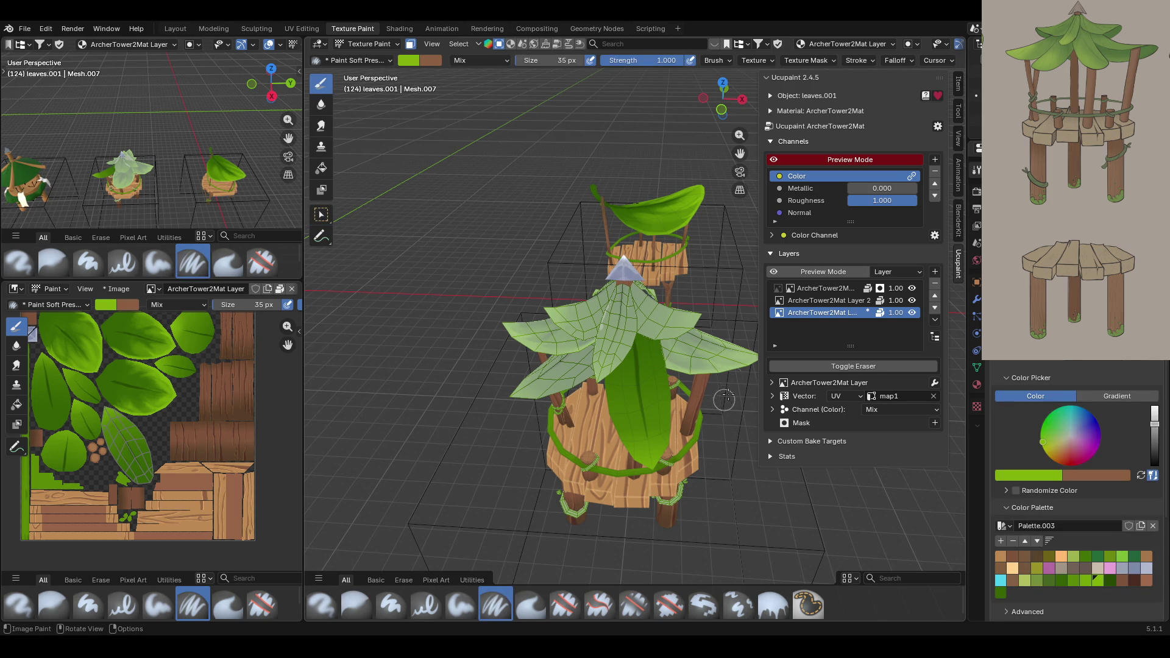
pyautogui.moveTo(740, 156)
pyautogui.mouseDown()
pyautogui.moveTo(736, 78)
pyautogui.moveTo(740, 153)
pyautogui.mouseUp()
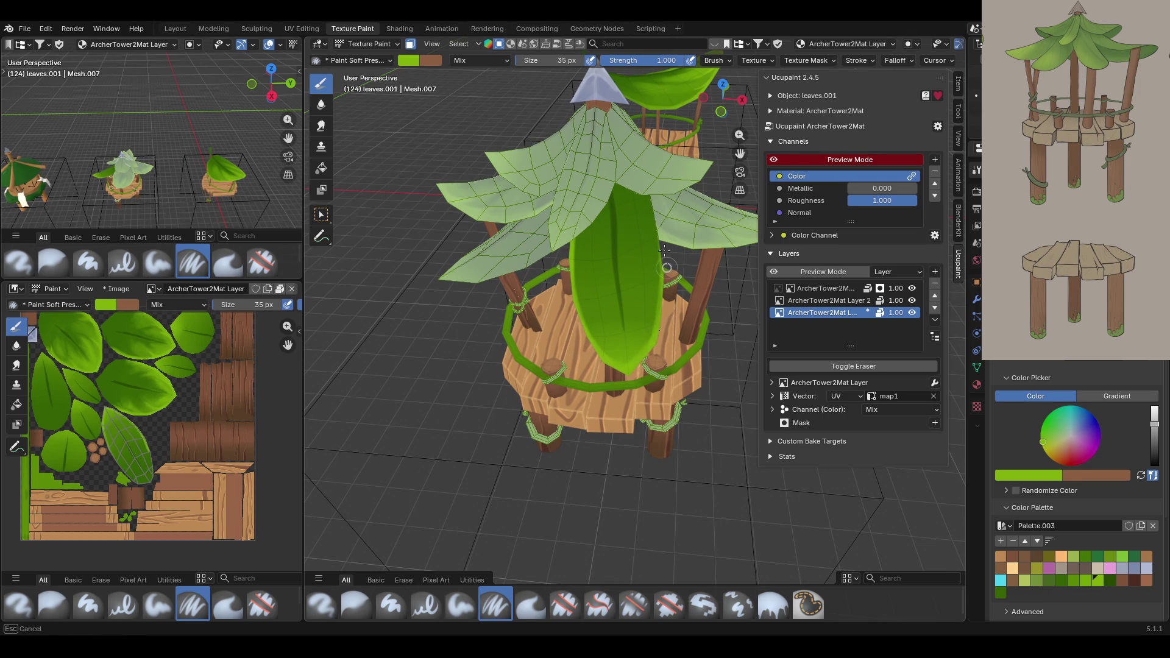
pyautogui.moveTo(643, 184); pyautogui.dragTo(653, 278)
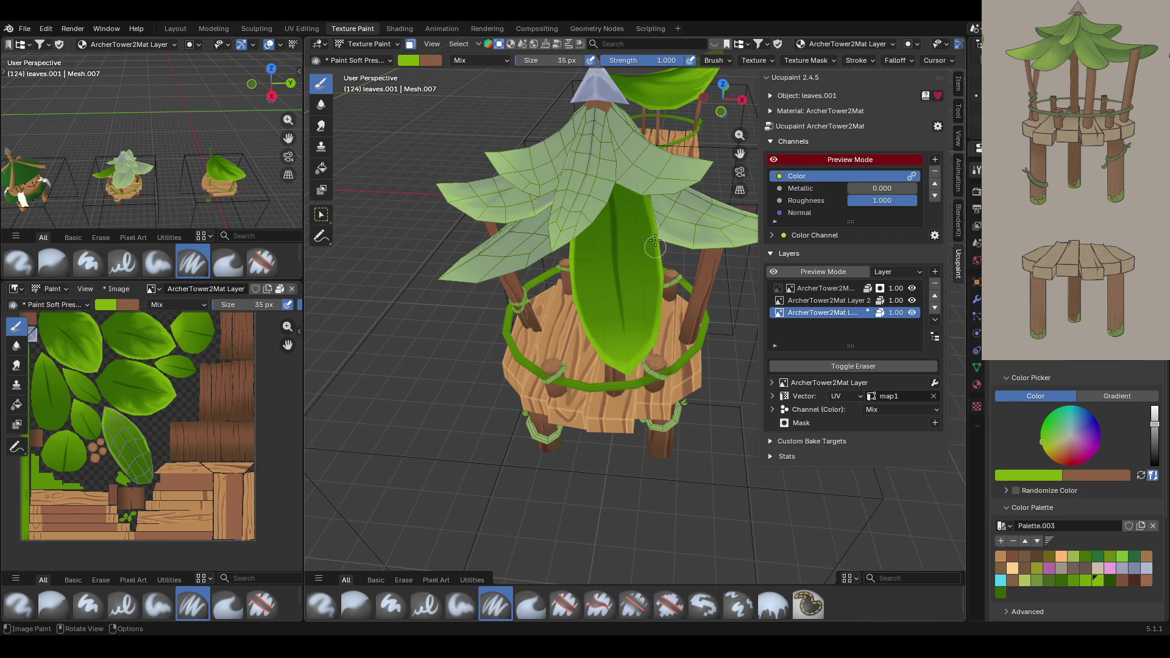
pyautogui.moveTo(648, 188); pyautogui.dragTo(669, 317)
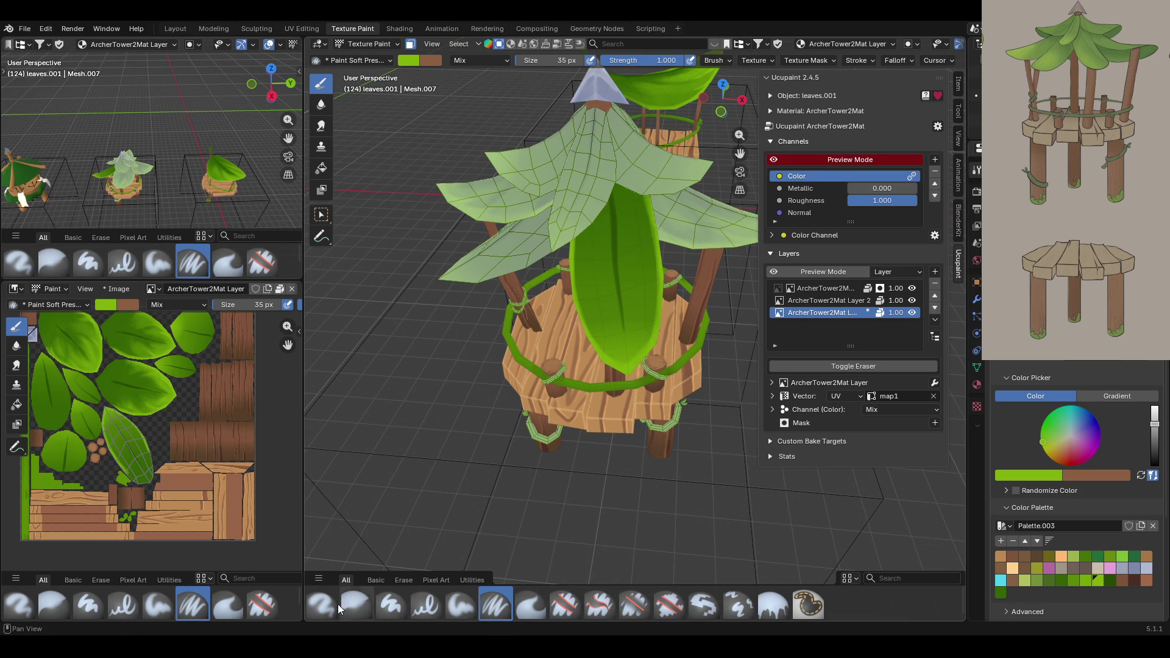
pyautogui.click(450, 607)
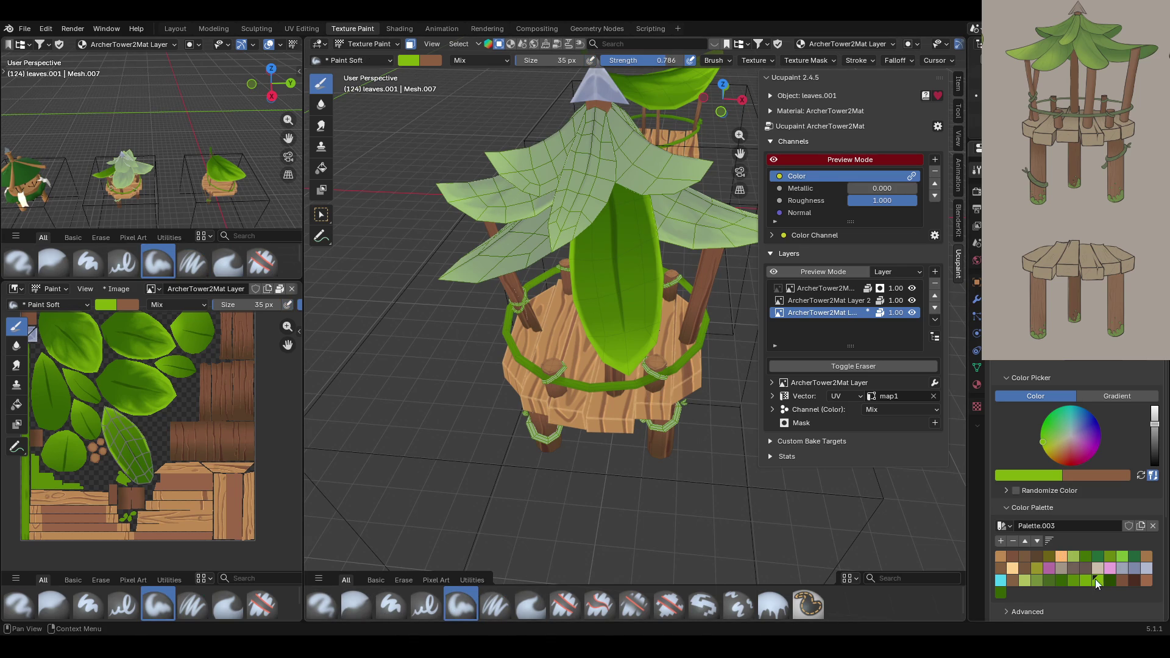
# Shade the central front leaf with darker green strokes.
pyautogui.click(1078, 581)
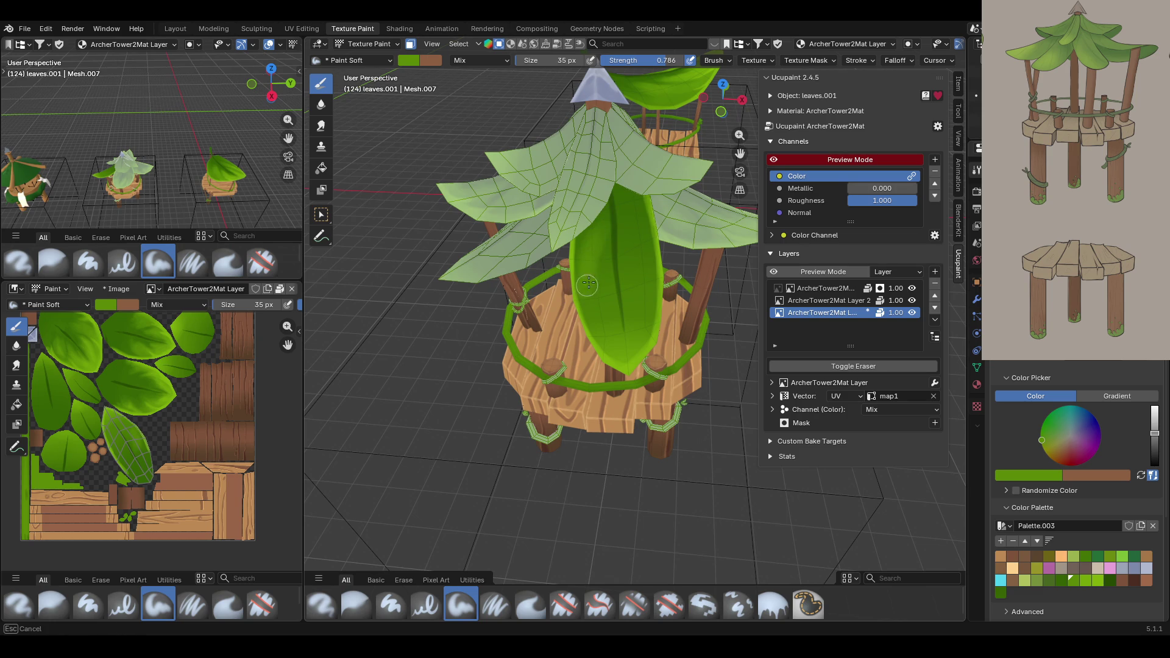
pyautogui.moveTo(598, 324)
pyautogui.mouseDown()
pyautogui.moveTo(652, 299)
pyautogui.moveTo(651, 339)
pyautogui.mouseUp()
pyautogui.moveTo(638, 274); pyautogui.dragTo(639, 275)
pyautogui.moveTo(639, 275)
pyautogui.mouseDown()
pyautogui.moveTo(643, 345)
pyautogui.moveTo(635, 277)
pyautogui.mouseUp()
pyautogui.moveTo(638, 228)
pyautogui.mouseDown()
pyautogui.moveTo(650, 329)
pyautogui.moveTo(619, 350)
pyautogui.moveTo(607, 343)
pyautogui.mouseUp()
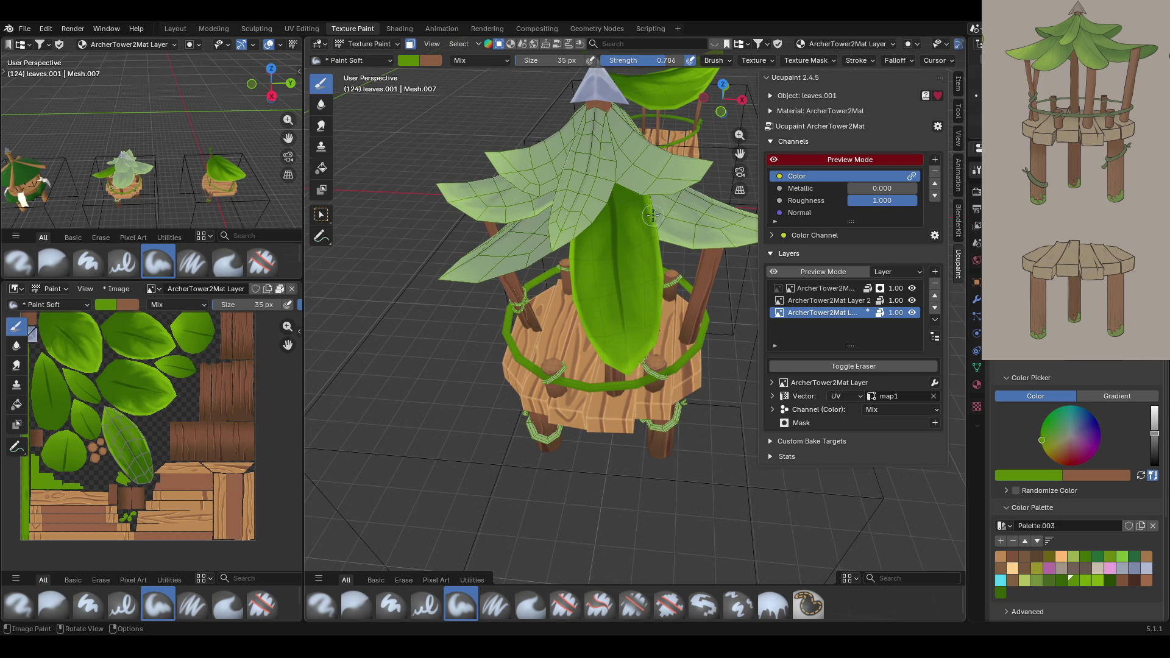
# Brighten the central leaf's tip and middle with a brighter palette green.
pyautogui.click(1098, 579)
pyautogui.moveTo(624, 366); pyautogui.dragTo(642, 348)
pyautogui.moveTo(630, 287)
pyautogui.mouseDown()
pyautogui.moveTo(630, 317)
pyautogui.moveTo(628, 283)
pyautogui.mouseUp()
pyautogui.moveTo(632, 370)
pyautogui.mouseDown()
pyautogui.moveTo(601, 324)
pyautogui.moveTo(606, 350)
pyautogui.moveTo(609, 286)
pyautogui.moveTo(591, 323)
pyautogui.mouseUp()
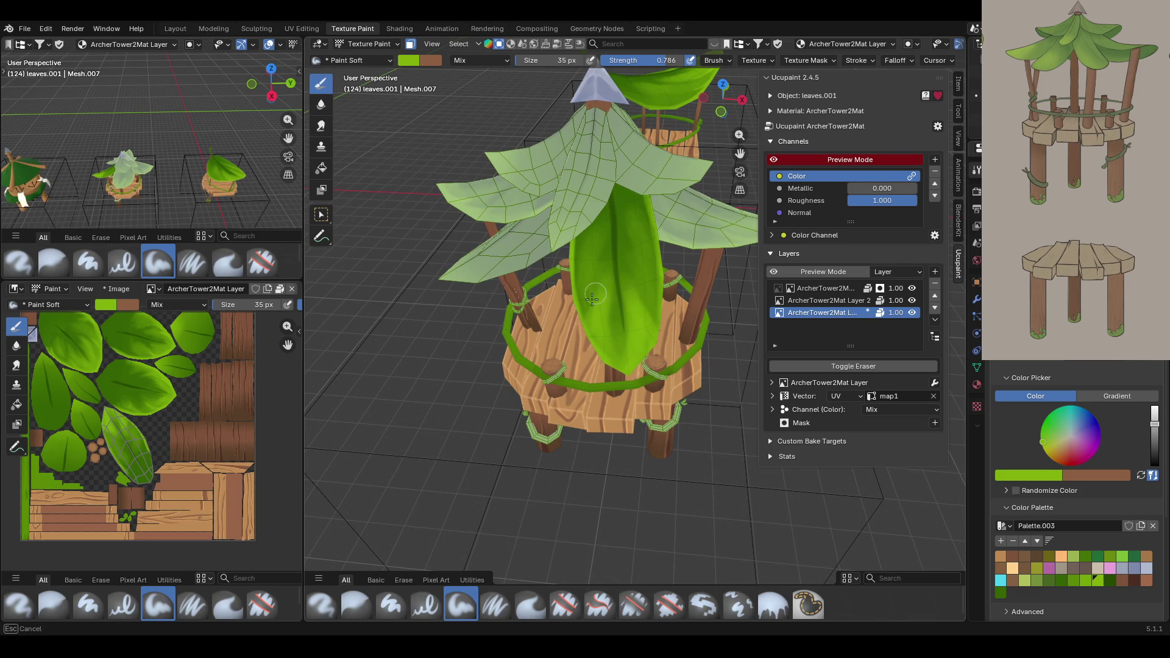
pyautogui.moveTo(599, 279)
pyautogui.mouseDown()
pyautogui.moveTo(602, 265)
pyautogui.moveTo(643, 255)
pyautogui.moveTo(627, 307)
pyautogui.mouseUp()
pyautogui.moveTo(647, 173)
pyautogui.mouseDown(button='middle')
pyautogui.moveTo(467, 293)
pyautogui.moveTo(823, 176)
pyautogui.moveTo(1070, 513)
pyautogui.mouseUp(button='middle')
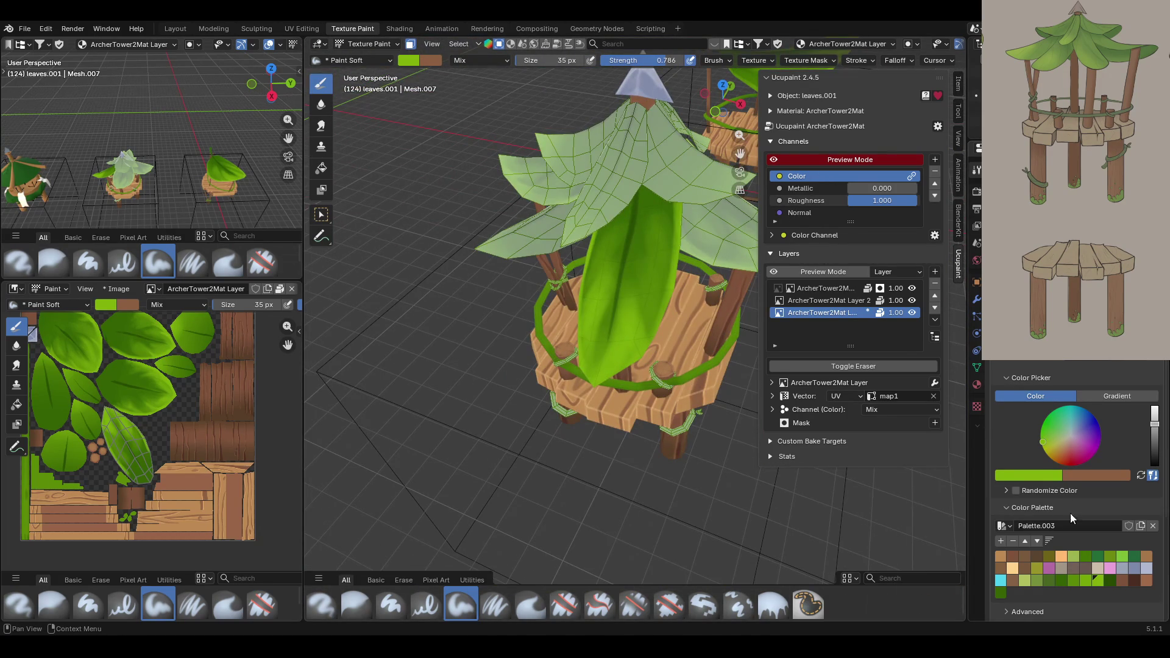
# Check the canopy with face masking toggled off and on, then pick bright green.
pyautogui.click(1002, 594)
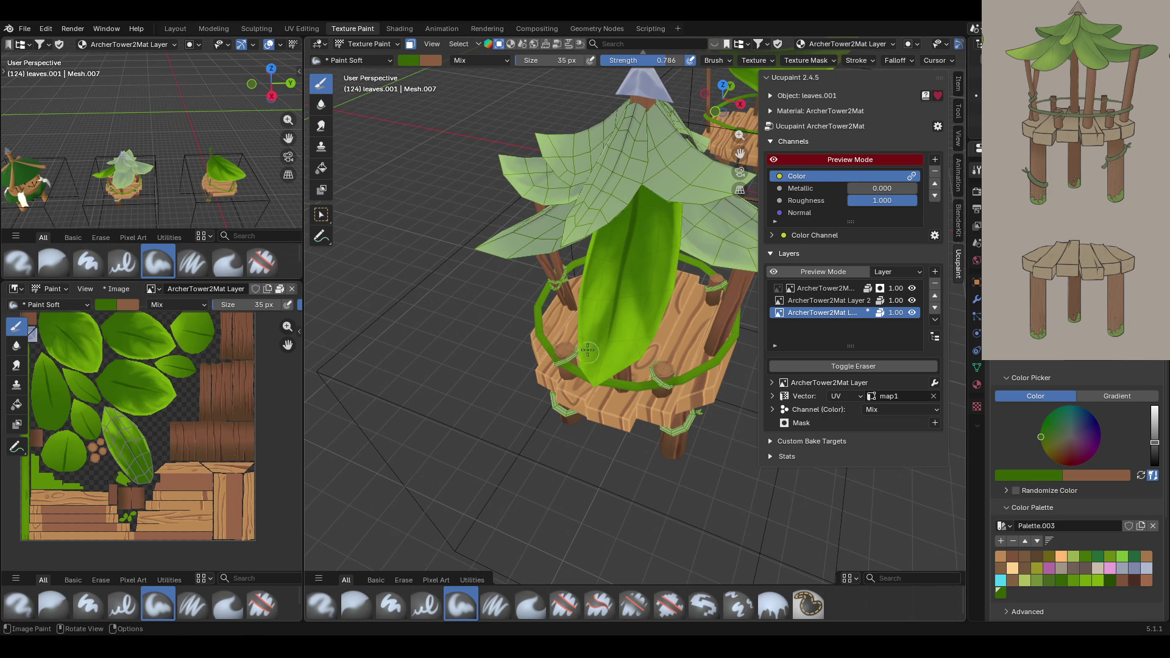
pyautogui.moveTo(594, 206)
pyautogui.mouseDown(button='middle')
pyautogui.moveTo(548, 158)
pyautogui.moveTo(550, 140)
pyautogui.moveTo(597, 134)
pyautogui.mouseUp(button='middle')
pyautogui.click(410, 43)
pyautogui.click(410, 44)
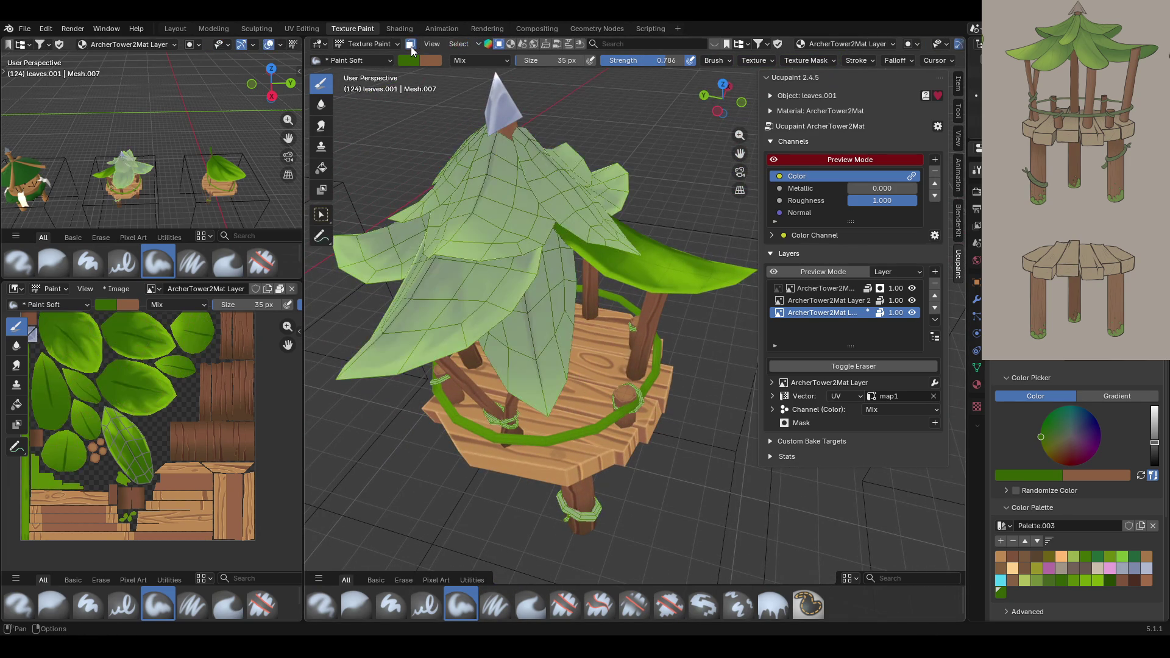
pyautogui.click(1098, 579)
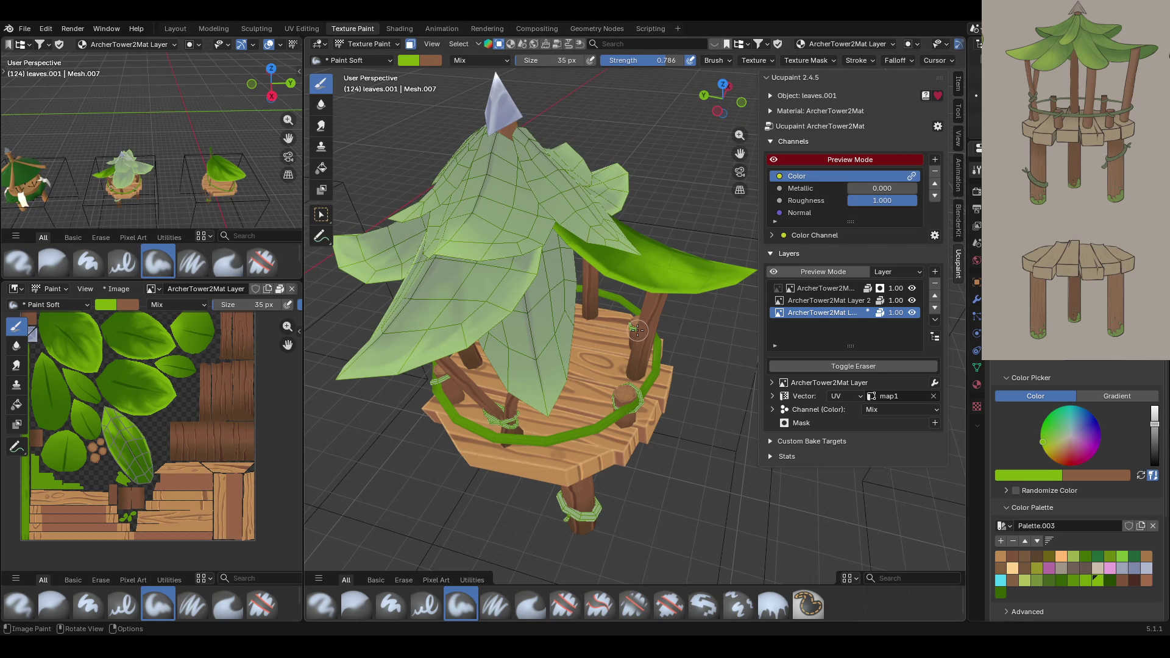
pyautogui.moveTo(578, 199)
pyautogui.mouseDown(button='middle')
pyautogui.moveTo(458, 67)
pyautogui.moveTo(465, 107)
pyautogui.mouseUp(button='middle')
# Mask painting to the leaf hanging under the roof by selecting it linked.
pyautogui.click(408, 47)
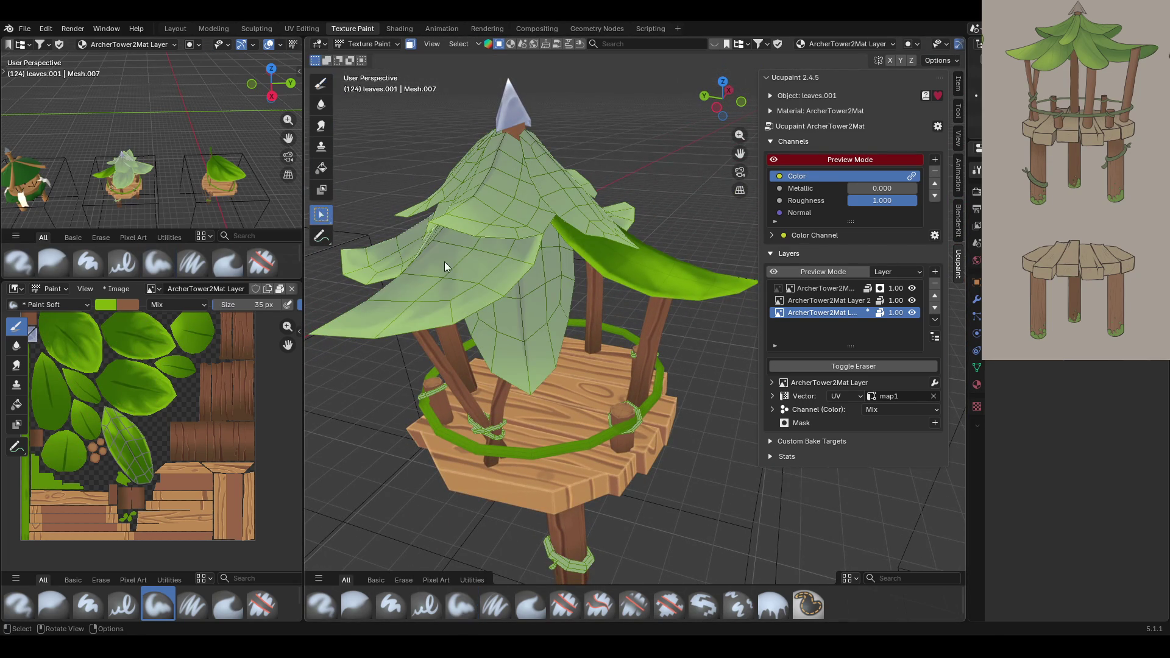
pyautogui.click(539, 298)
pyautogui.press('l')
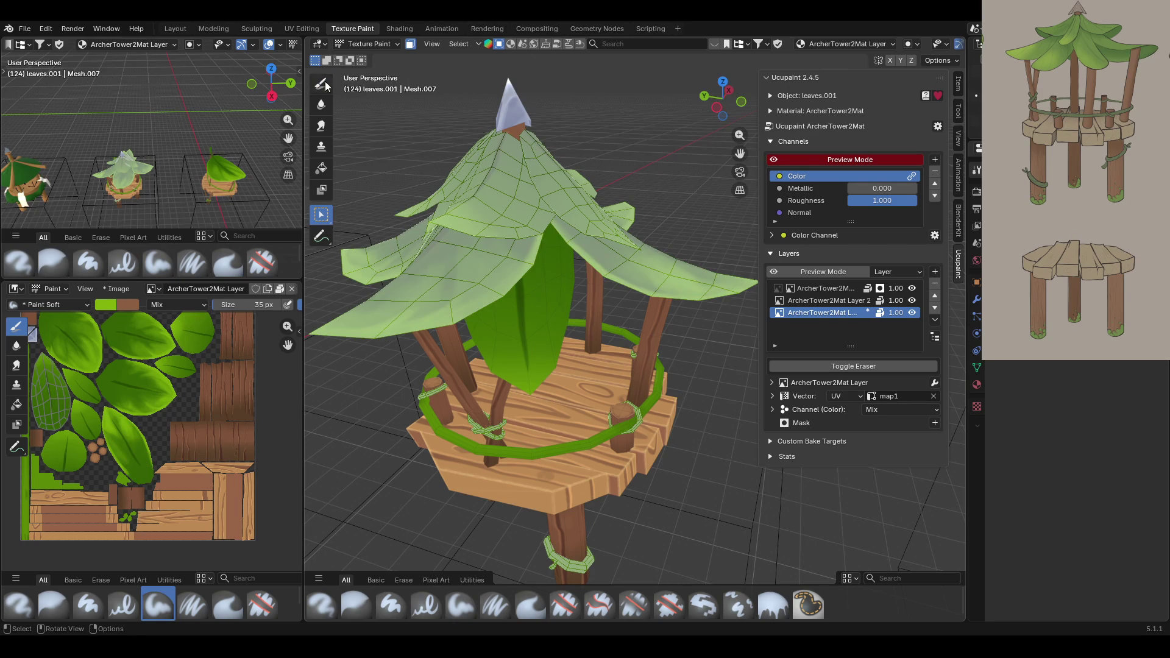
pyautogui.click(323, 85)
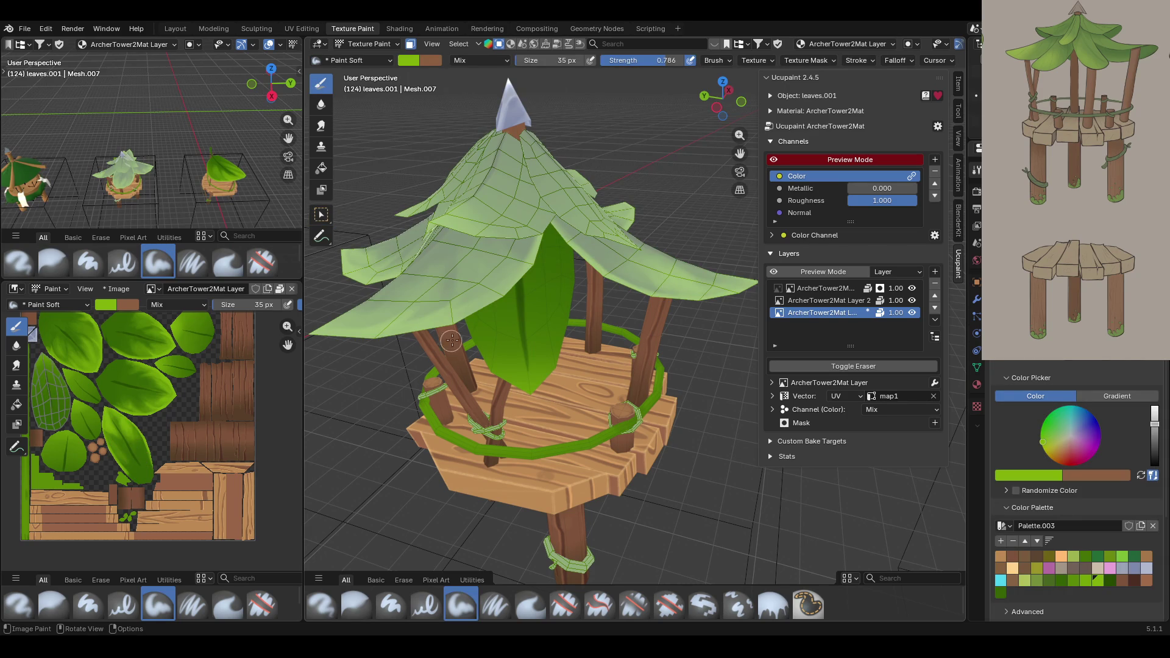
# Paint the under-roof leaf bright green along its edges, then shade it dark green.
pyautogui.moveTo(466, 332)
pyautogui.mouseDown()
pyautogui.moveTo(541, 386)
pyautogui.moveTo(569, 308)
pyautogui.moveTo(565, 238)
pyautogui.mouseUp()
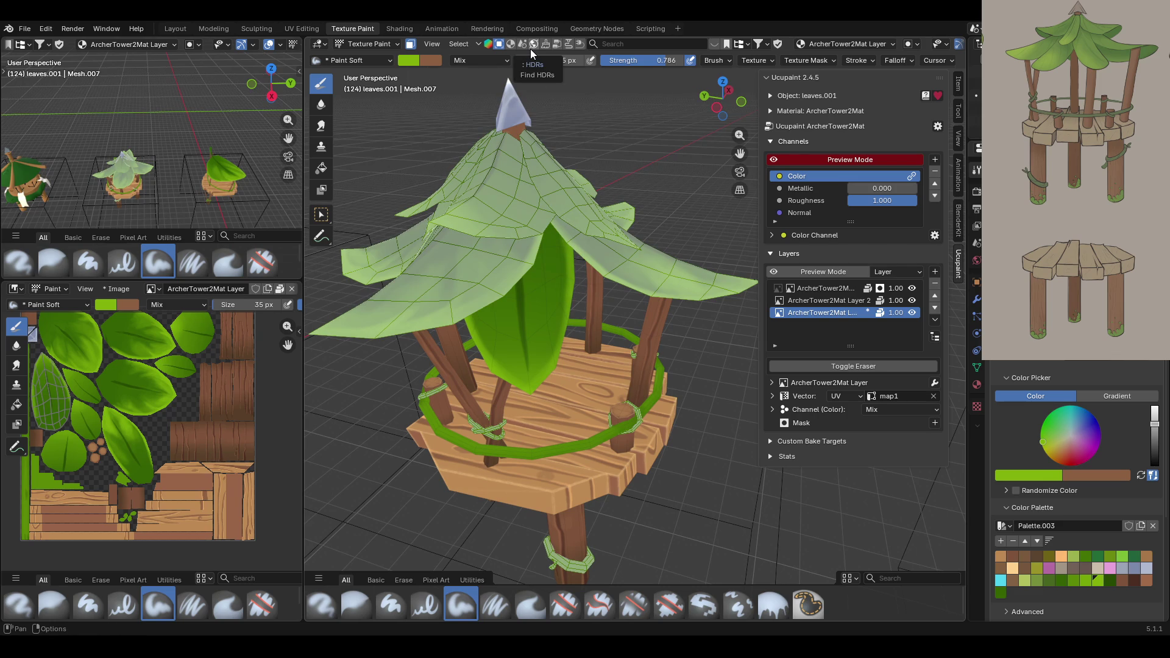
pyautogui.moveTo(532, 319); pyautogui.dragTo(551, 379)
pyautogui.moveTo(551, 252); pyautogui.dragTo(564, 325)
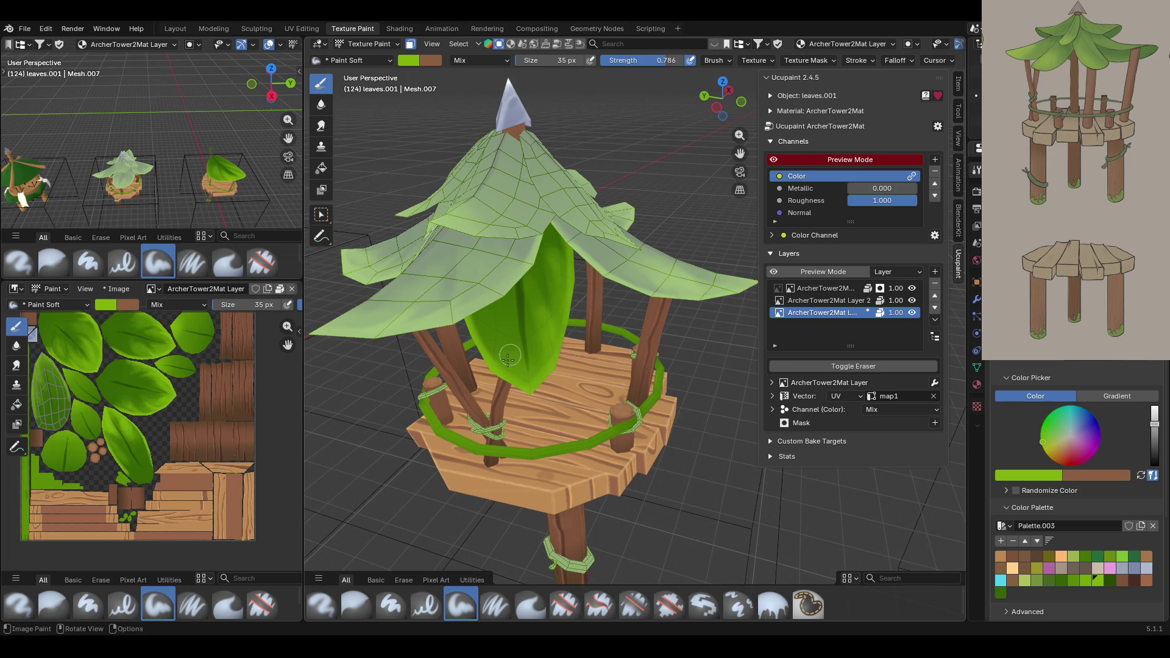
pyautogui.moveTo(495, 365); pyautogui.dragTo(483, 301)
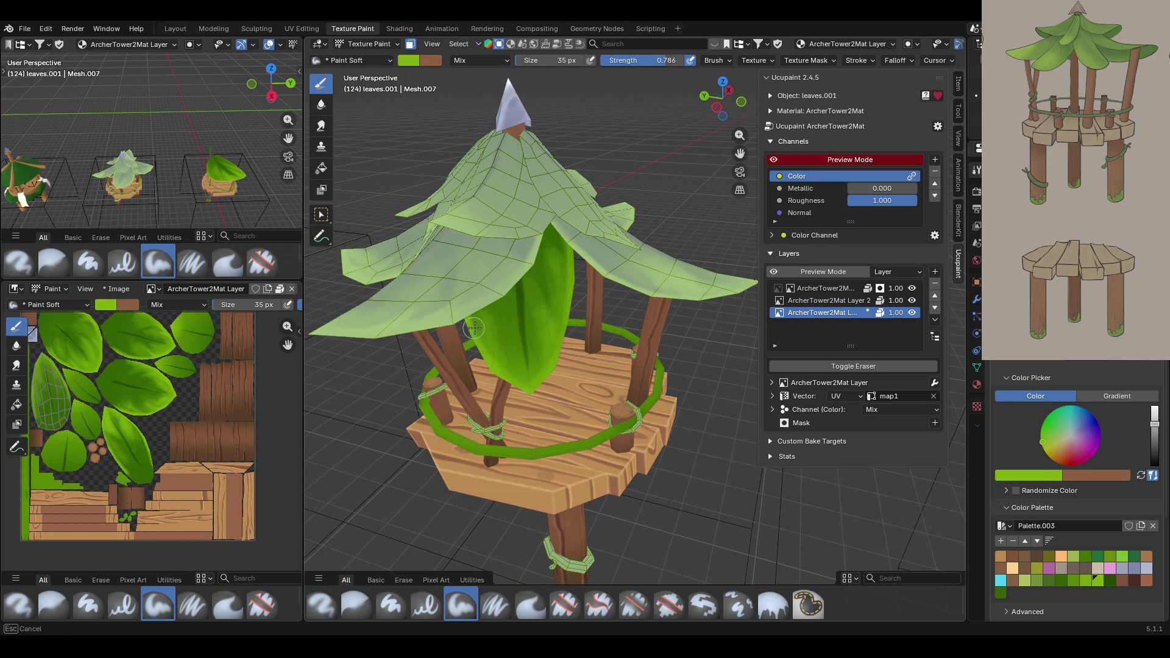
pyautogui.moveTo(506, 385); pyautogui.dragTo(508, 387)
pyautogui.click(1000, 592)
pyautogui.moveTo(545, 246)
pyautogui.mouseDown()
pyautogui.moveTo(538, 344)
pyautogui.moveTo(549, 276)
pyautogui.moveTo(493, 318)
pyautogui.moveTo(519, 370)
pyautogui.moveTo(511, 333)
pyautogui.moveTo(561, 248)
pyautogui.mouseUp()
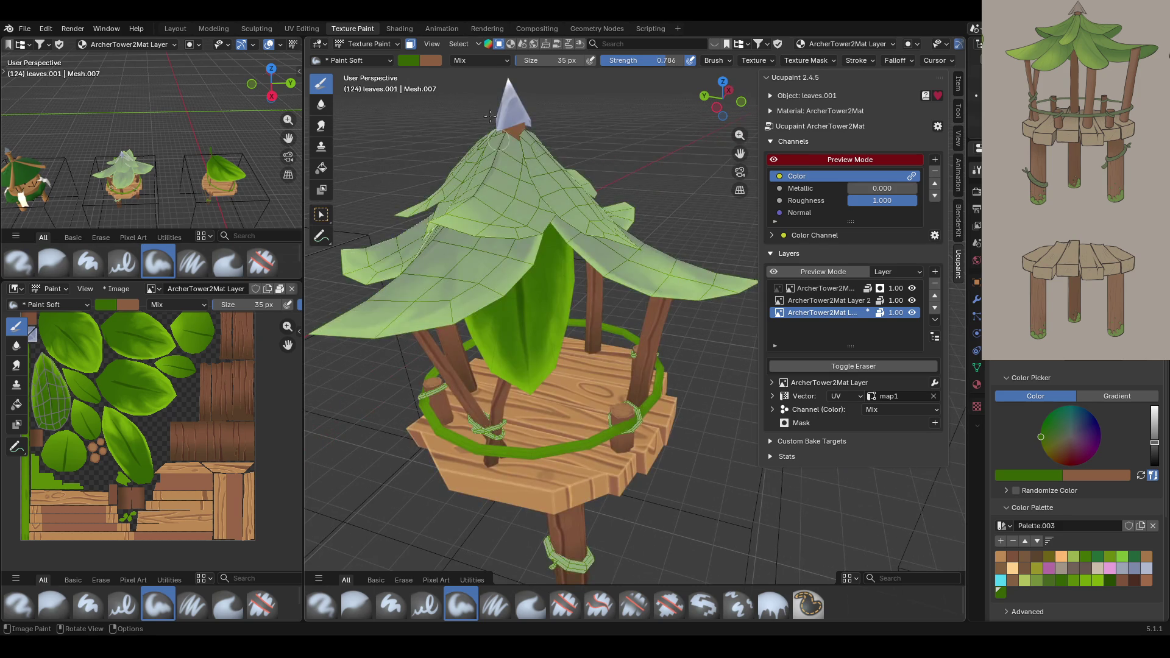
pyautogui.moveTo(585, 191)
pyautogui.mouseDown(button='middle')
pyautogui.moveTo(610, 158)
pyautogui.moveTo(547, 238)
pyautogui.moveTo(426, 48)
pyautogui.mouseUp(button='middle')
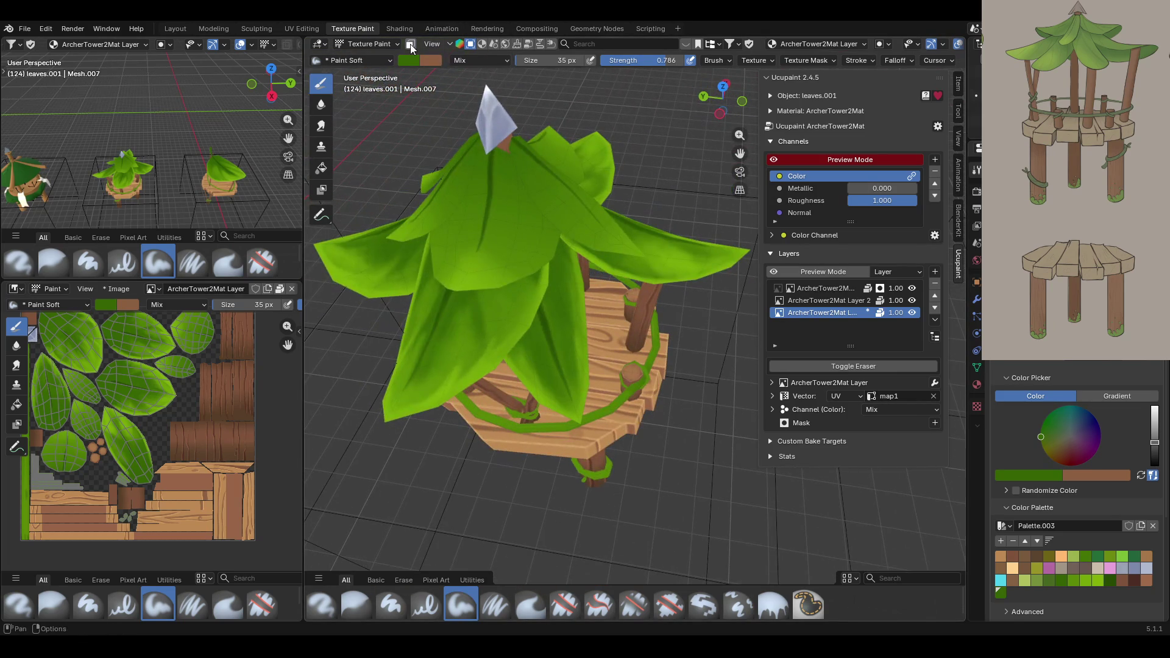
# Review the whole painted canopy with face masking and layer preview switched off.
pyautogui.click(410, 44)
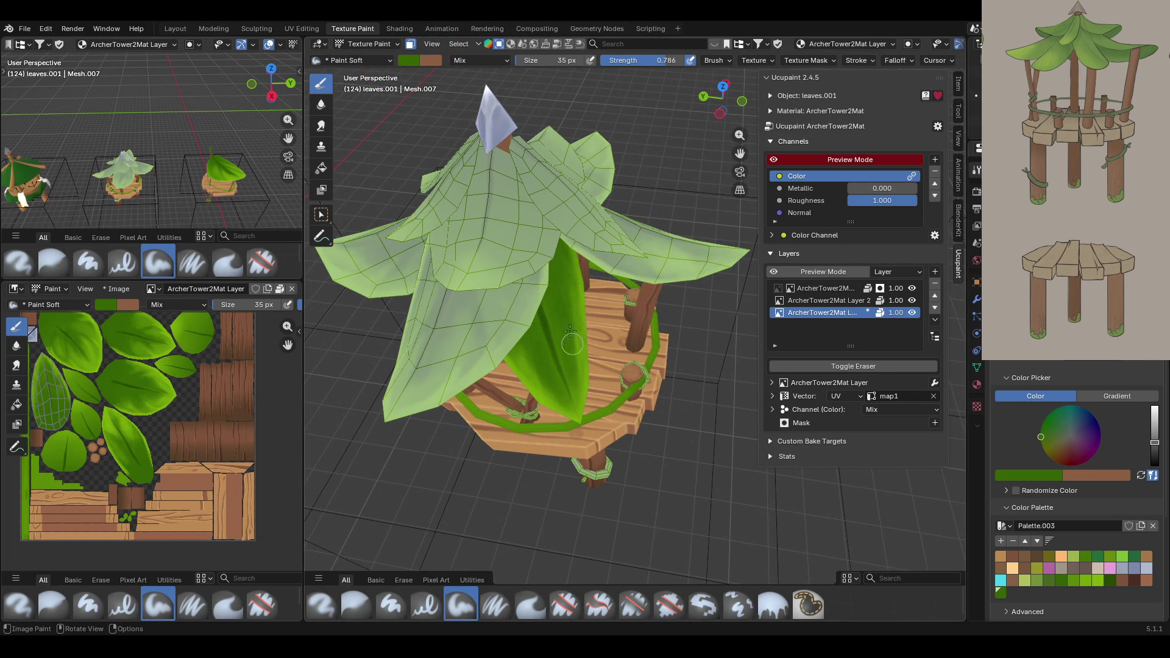
pyautogui.click(412, 45)
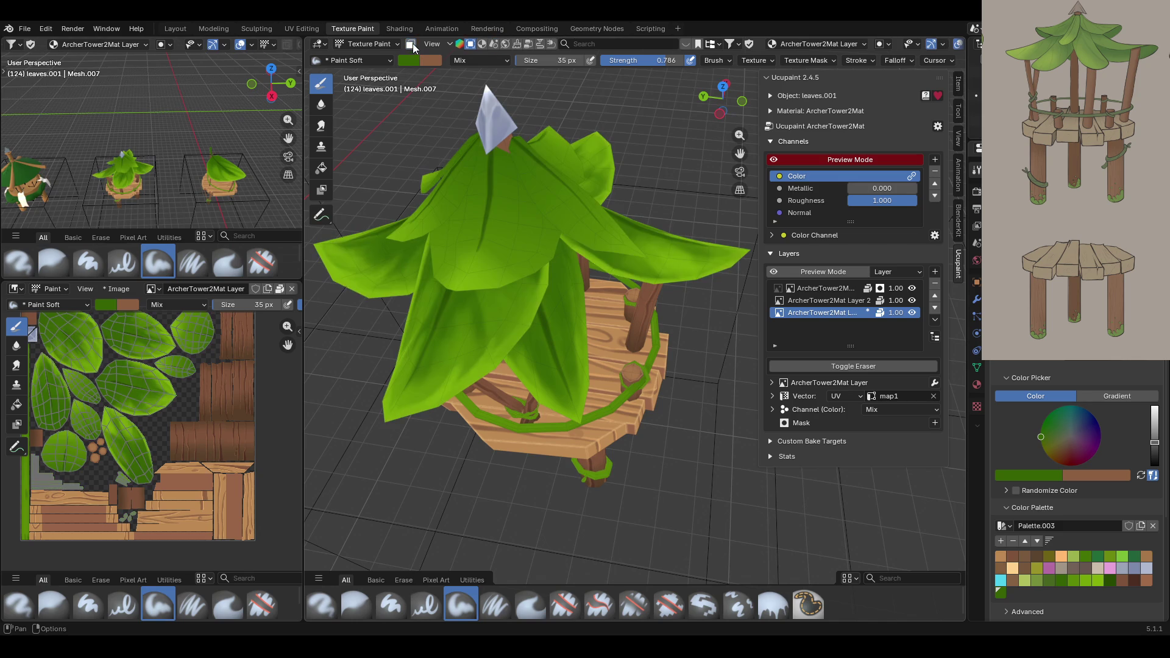
pyautogui.click(782, 161)
pyautogui.moveTo(667, 183)
pyautogui.keyDown('ctrl'); pyautogui.mouseDown(button='middle')
pyautogui.moveTo(658, 234)
pyautogui.moveTo(656, 185)
pyautogui.moveTo(707, 177)
pyautogui.moveTo(812, 172)
pyautogui.moveTo(919, 186)
pyautogui.moveTo(882, 199)
pyautogui.mouseUp(button='middle'); pyautogui.keyUp('ctrl')
pyautogui.click(772, 161)
pyautogui.click(772, 161)
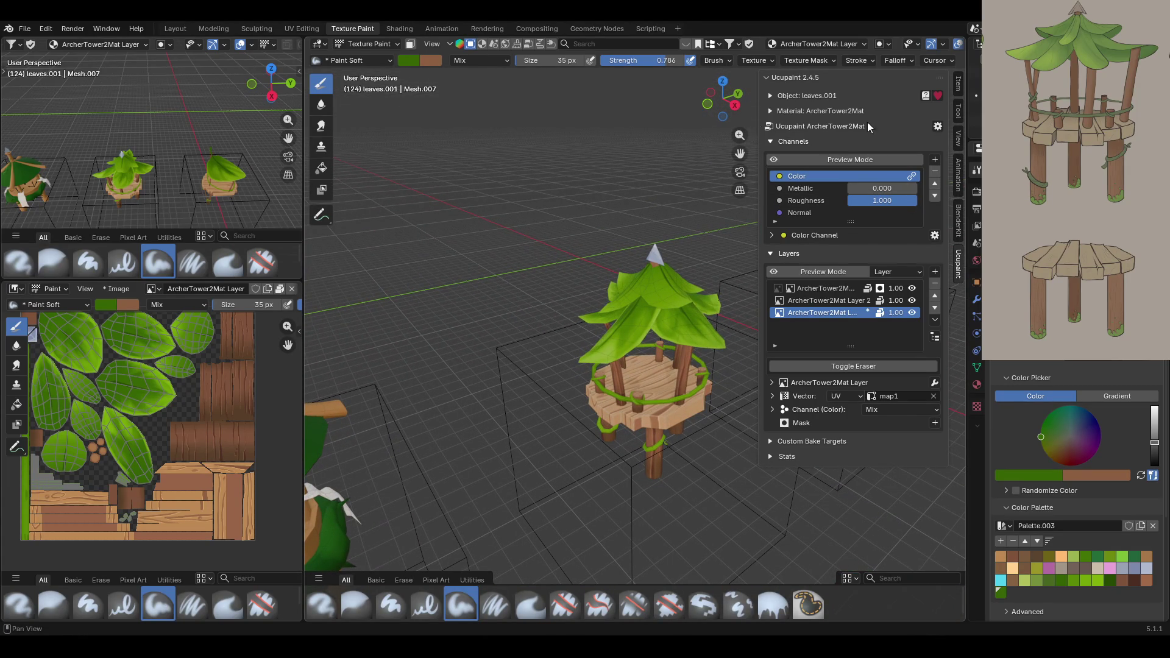
pyautogui.moveTo(673, 269)
pyautogui.keyDown('shift'); pyautogui.mouseDown(button='middle')
pyautogui.moveTo(615, 220)
pyautogui.moveTo(613, 183)
pyautogui.moveTo(663, 191)
pyautogui.moveTo(691, 136)
pyautogui.moveTo(711, 166)
pyautogui.mouseUp(button='middle'); pyautogui.keyUp('shift')
# Turn face masking on and select the linked leaf below the roof's spike.
pyautogui.moveTo(538, 142); pyautogui.dragTo(426, 85, button='middle')
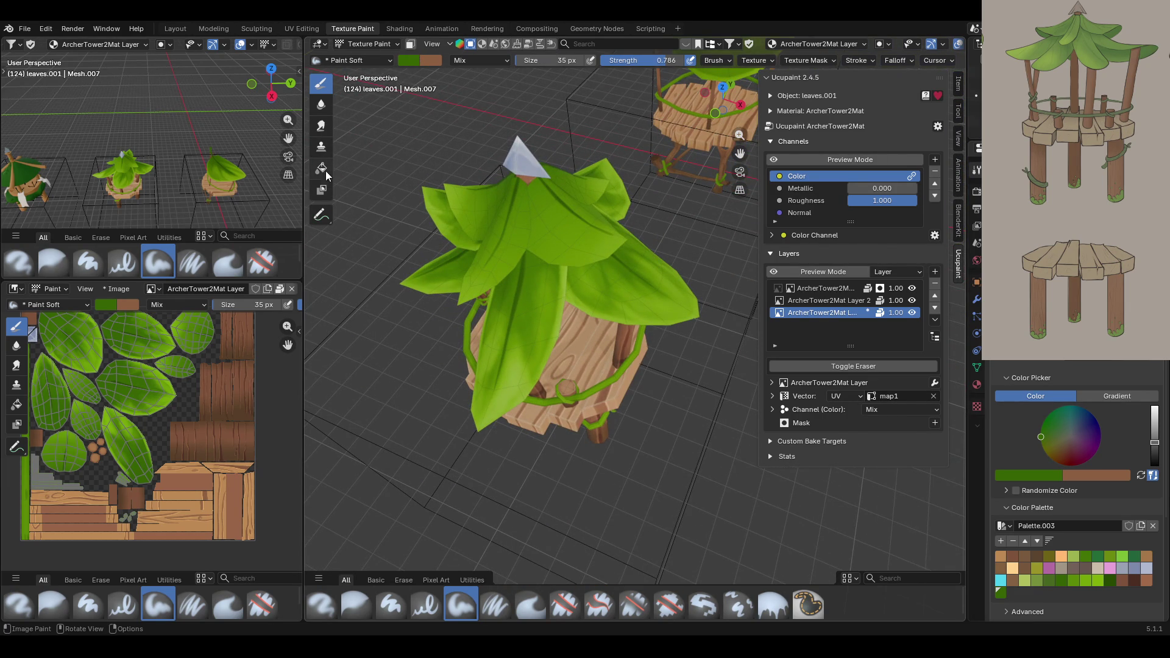
pyautogui.press('m')
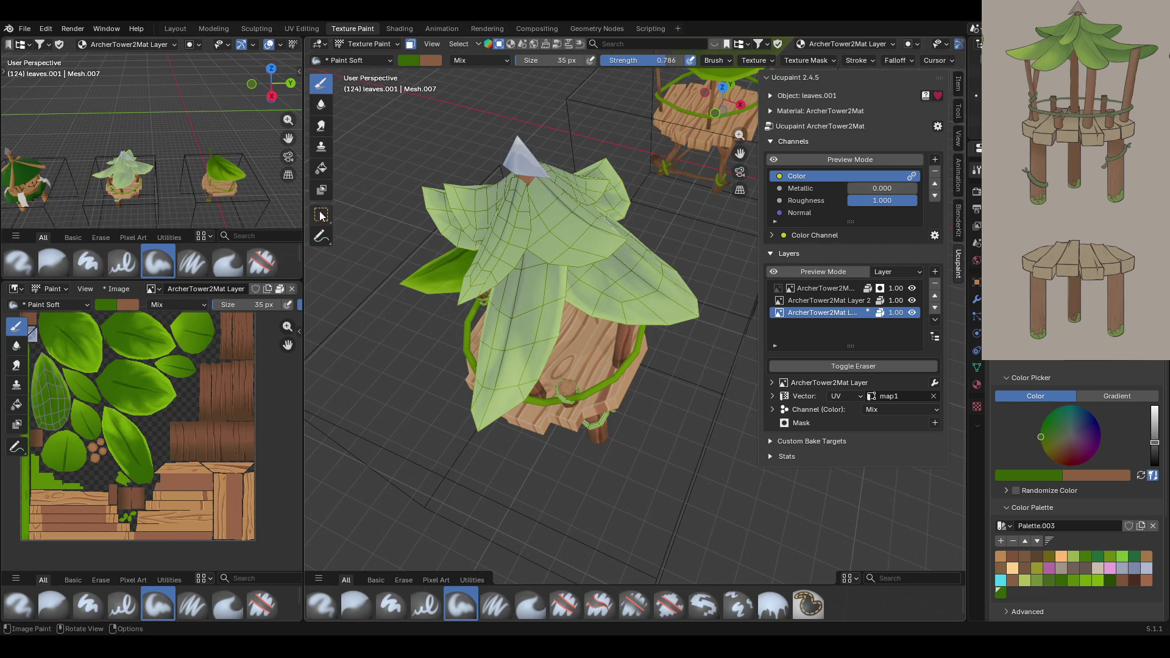
pyautogui.click(321, 215)
pyautogui.click(546, 207)
pyautogui.moveTo(638, 136)
pyautogui.mouseDown(button='middle')
pyautogui.moveTo(526, 111)
pyautogui.moveTo(572, 100)
pyautogui.mouseUp(button='middle')
pyautogui.hotkey('ctrl', 'l')
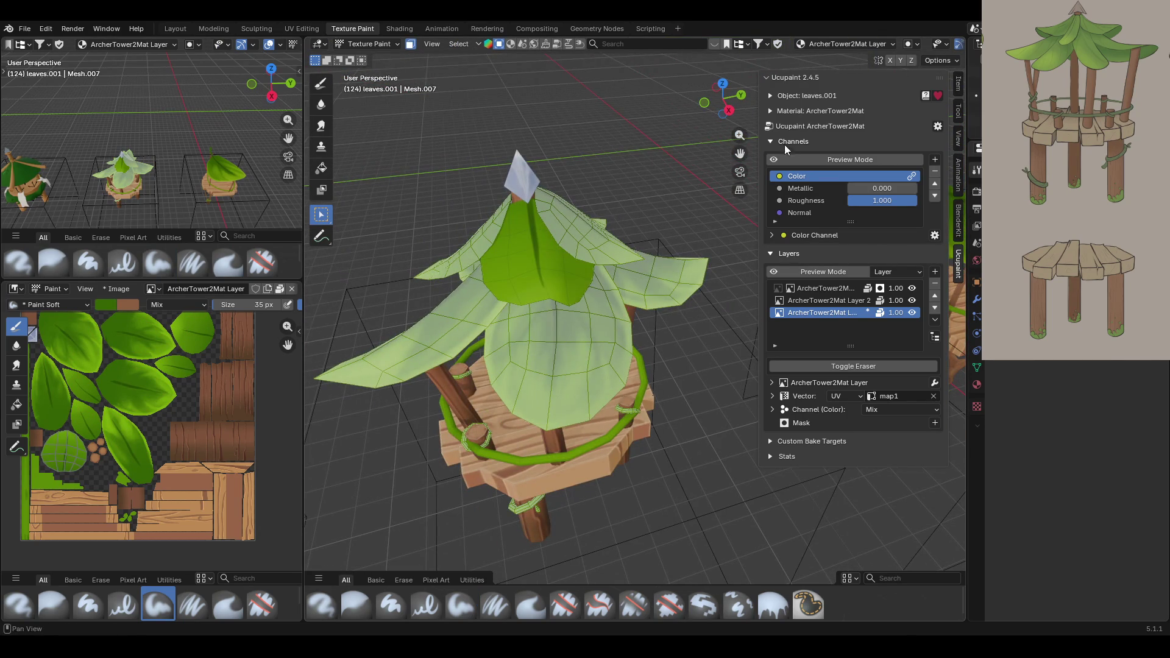
pyautogui.moveTo(739, 153); pyautogui.dragTo(789, 185)
# Paint the first Draw-brush strokes over the leaf below the spike.
pyautogui.click(321, 83)
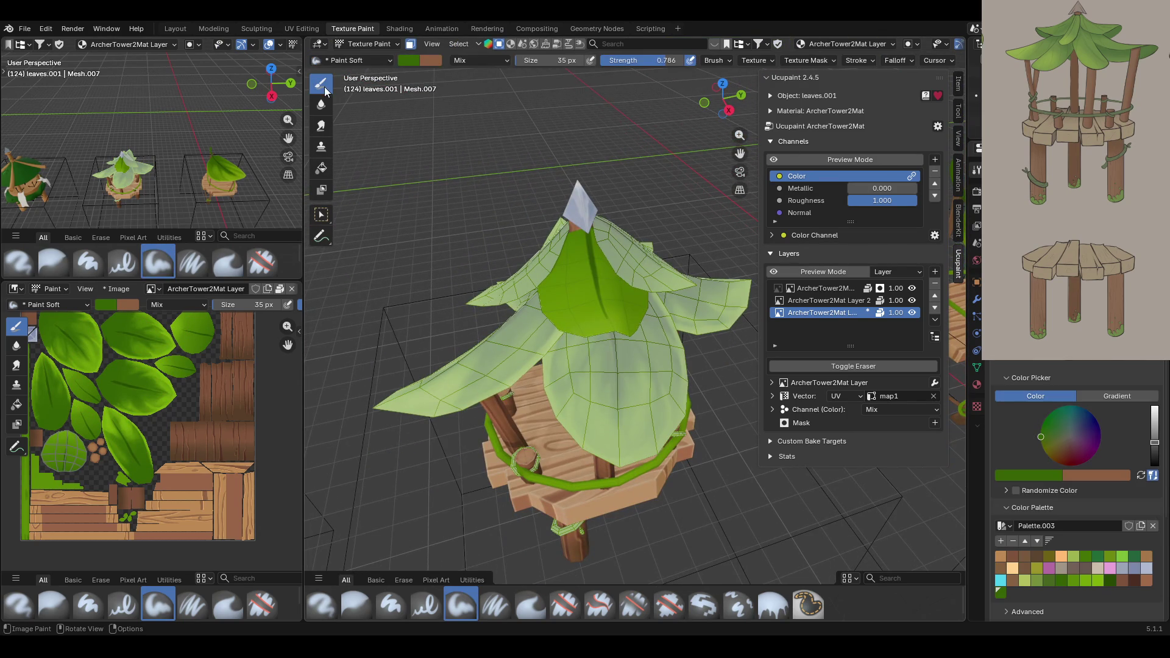
pyautogui.moveTo(549, 262); pyautogui.dragTo(574, 241, button='middle')
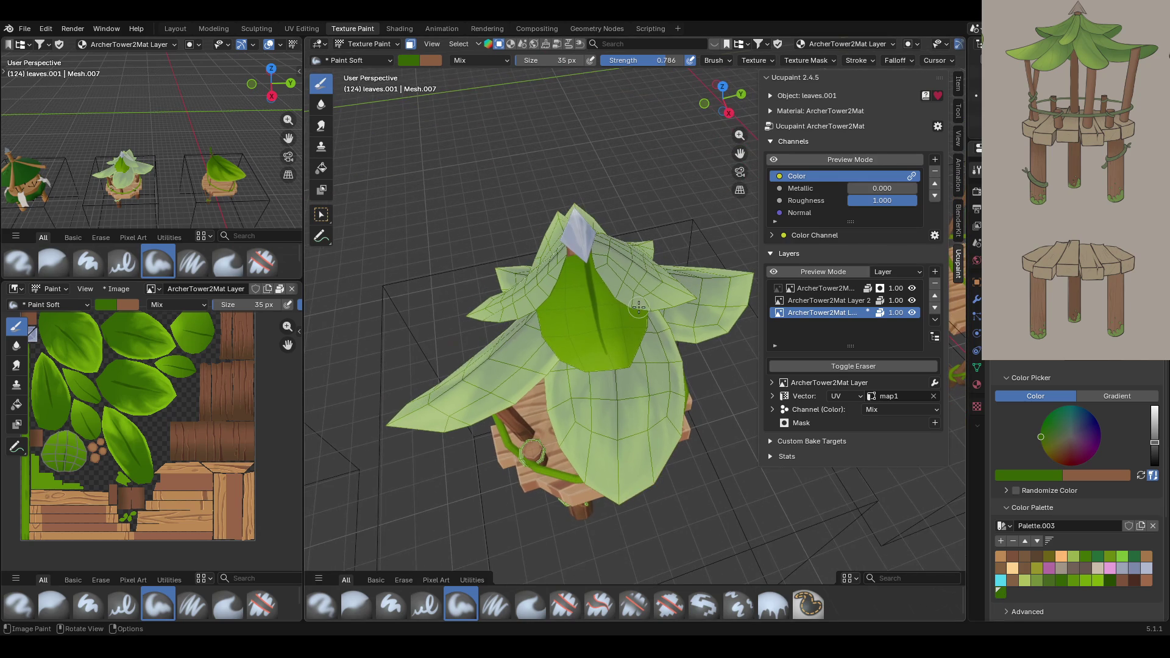
pyautogui.moveTo(574, 241)
pyautogui.mouseDown()
pyautogui.moveTo(546, 329)
pyautogui.moveTo(567, 248)
pyautogui.moveTo(583, 311)
pyautogui.moveTo(640, 310)
pyautogui.moveTo(610, 284)
pyautogui.mouseUp()
pyautogui.click(633, 319)
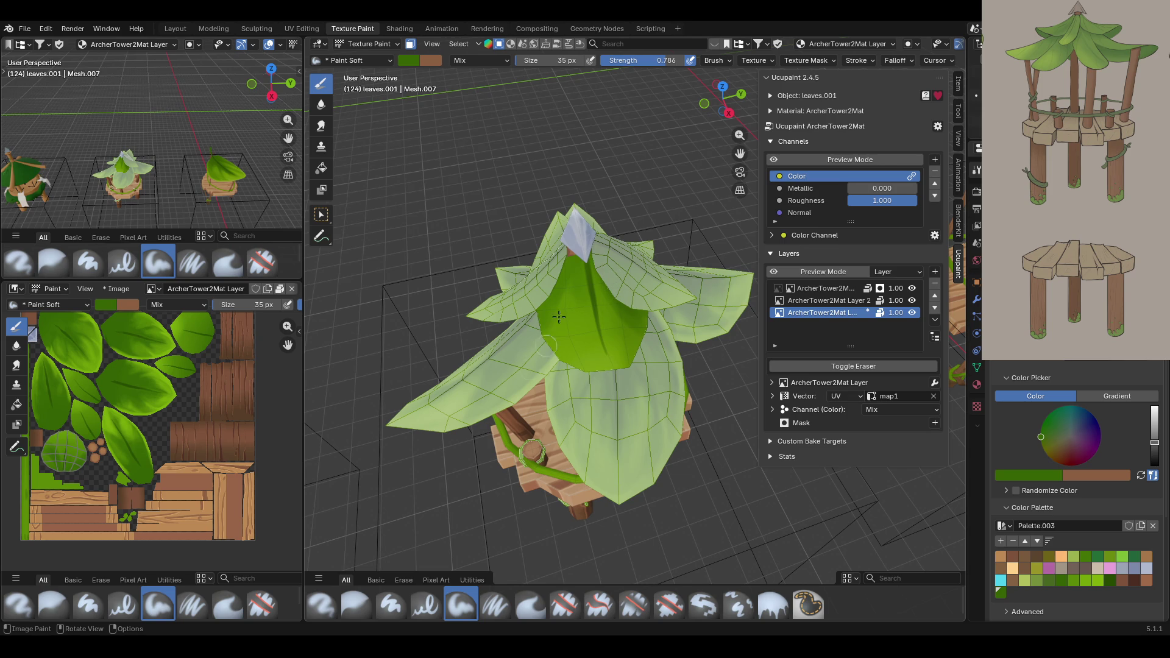
pyautogui.moveTo(582, 333); pyautogui.dragTo(569, 392)
# Shrink the brush radius to 25 px and add bright green to the leaf's lower left.
pyautogui.moveTo(1075, 182); pyautogui.dragTo(1076, 183, button='middle')
pyautogui.press('Return')
pyautogui.scroll(3, 616, 329)
pyautogui.moveTo(616, 329); pyautogui.dragTo(618, 340, button='middle')
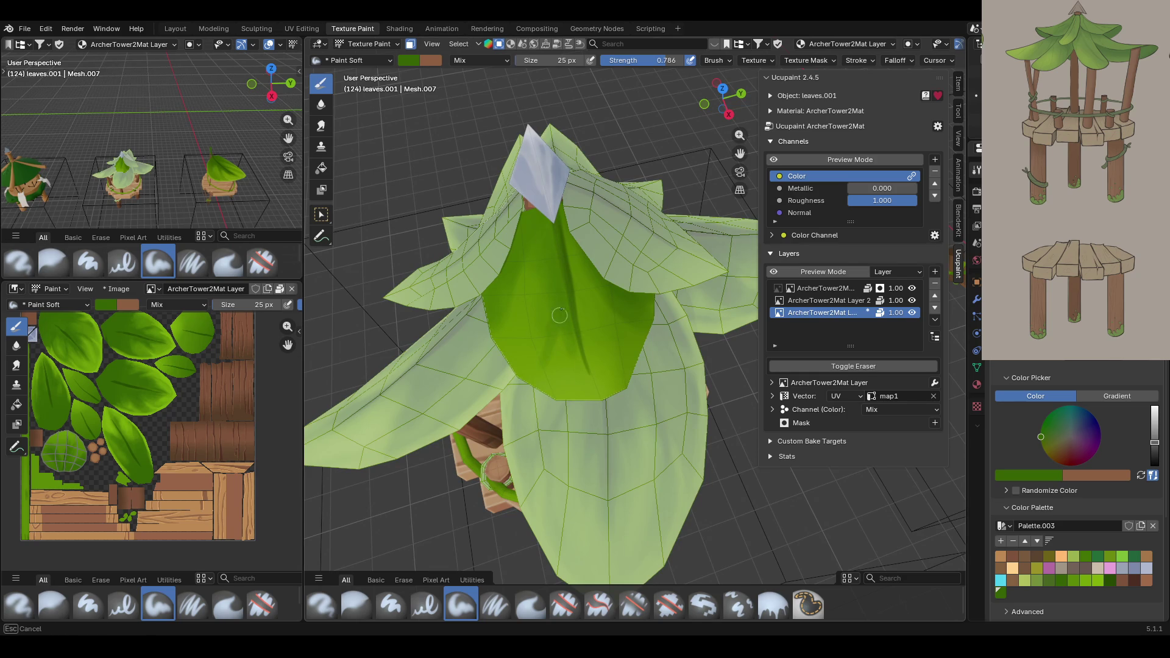
pyautogui.moveTo(564, 318); pyautogui.dragTo(593, 303)
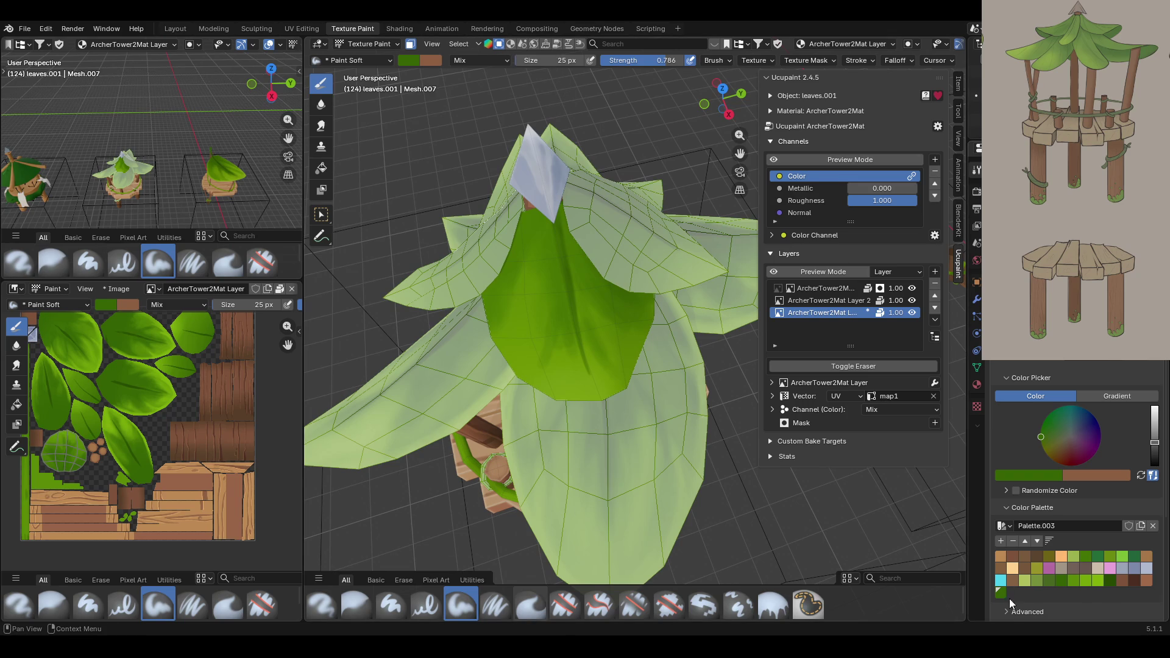
pyautogui.click(1099, 581)
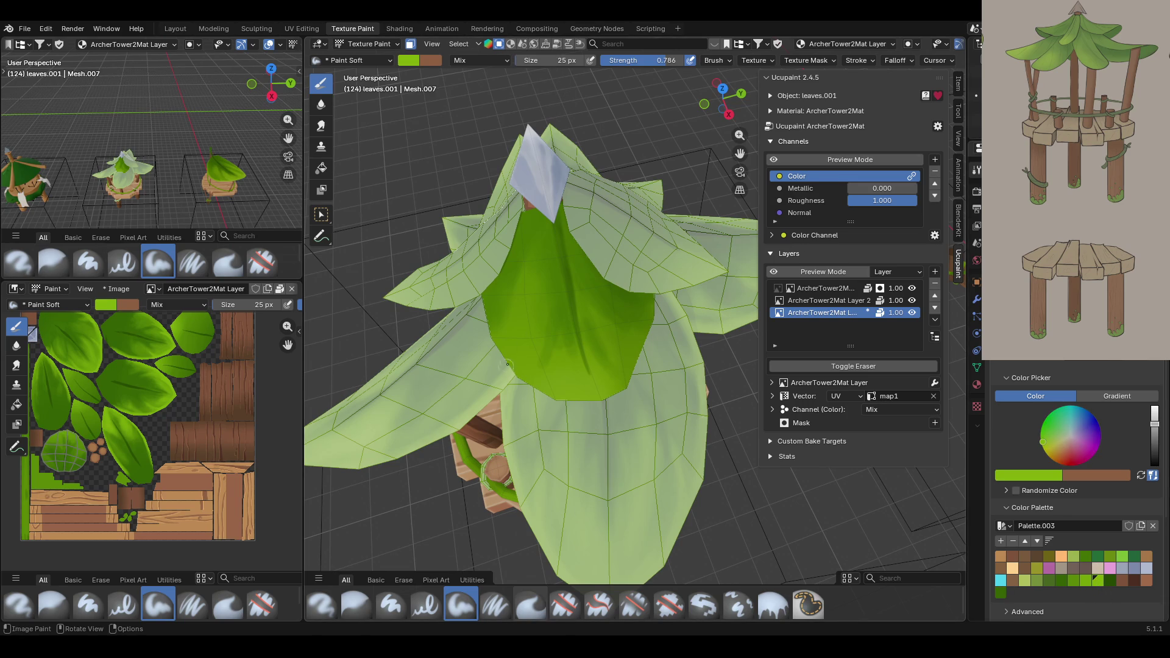
pyautogui.moveTo(566, 337); pyautogui.dragTo(566, 368)
pyautogui.moveTo(513, 366)
pyautogui.mouseDown()
pyautogui.moveTo(528, 382)
pyautogui.moveTo(641, 383)
pyautogui.moveTo(641, 357)
pyautogui.moveTo(614, 394)
pyautogui.moveTo(553, 376)
pyautogui.mouseUp()
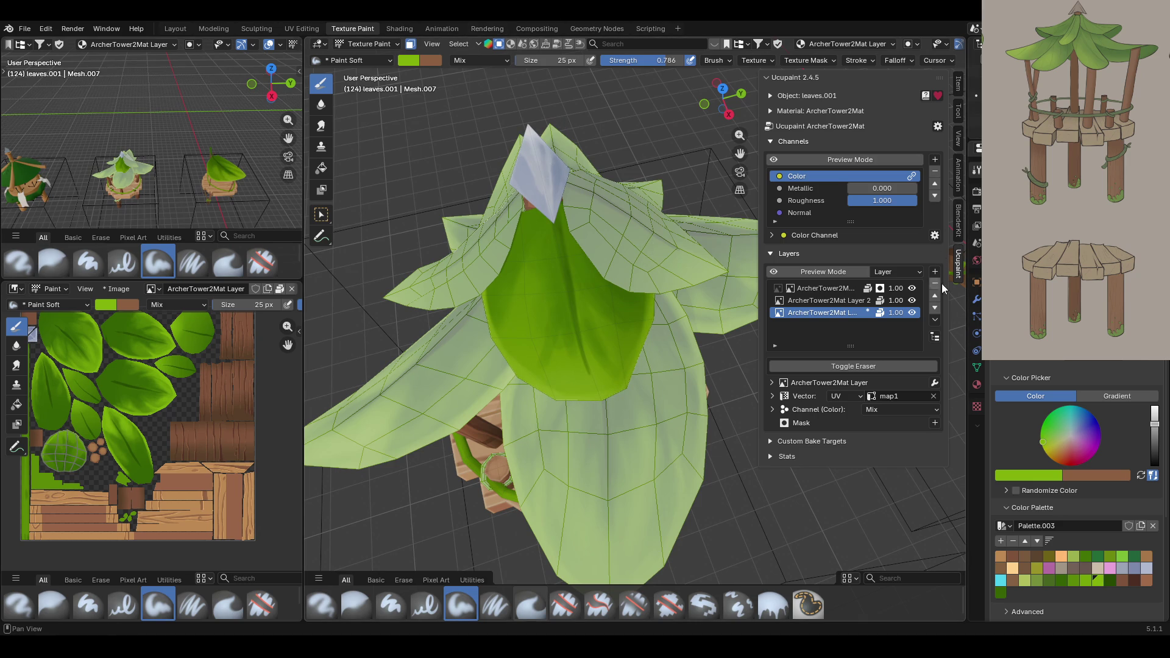
pyautogui.moveTo(628, 341)
pyautogui.mouseDown(button='middle')
pyautogui.moveTo(646, 303)
pyautogui.moveTo(719, 286)
pyautogui.mouseUp(button='middle')
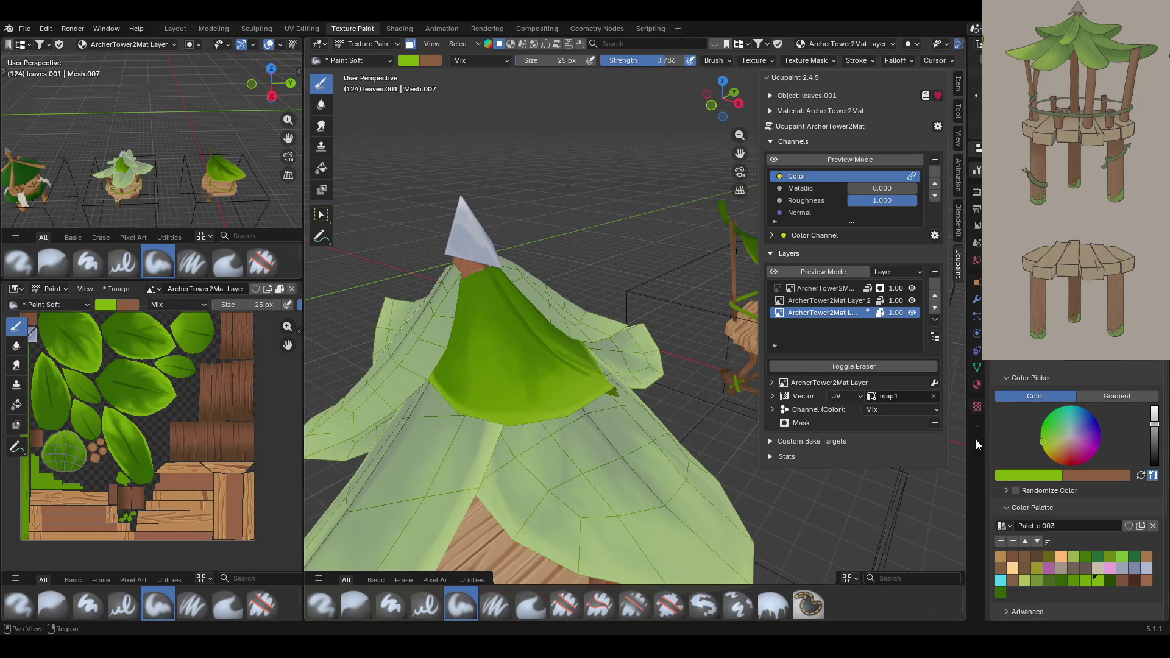
# Shade the front leaf under the roof tip dark green and dab green onto the left leaf.
pyautogui.click(1000, 592)
pyautogui.moveTo(460, 280)
pyautogui.mouseDown()
pyautogui.moveTo(475, 275)
pyautogui.moveTo(481, 289)
pyautogui.moveTo(467, 384)
pyautogui.moveTo(476, 402)
pyautogui.mouseUp()
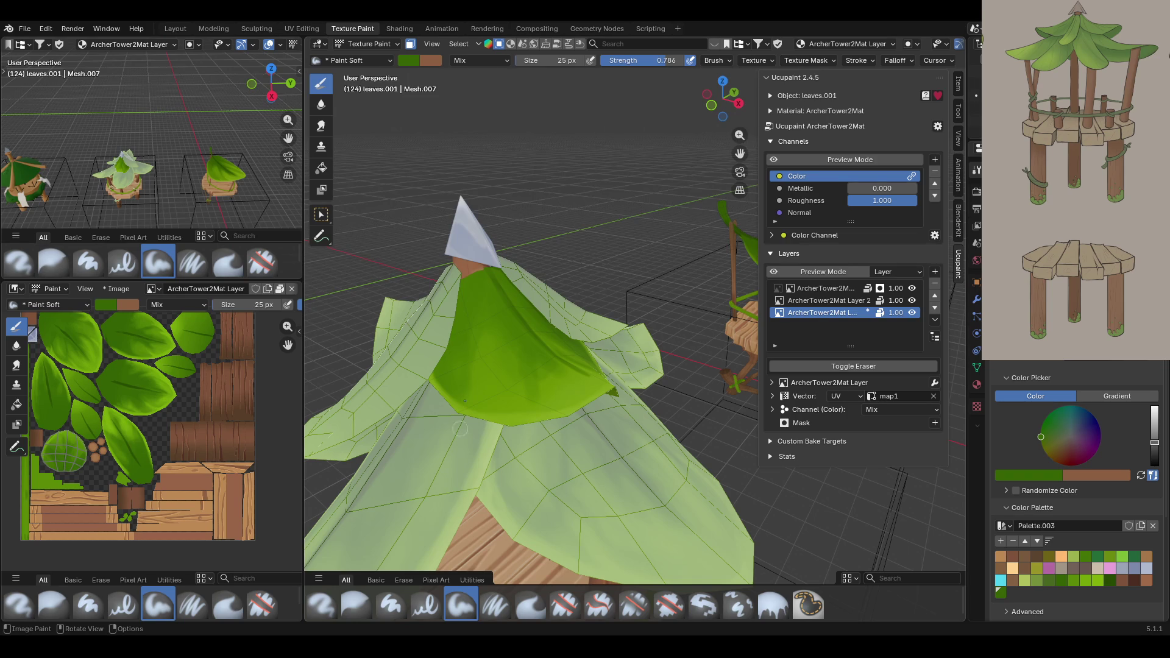
pyautogui.moveTo(466, 354)
pyautogui.mouseDown(button='middle')
pyautogui.moveTo(475, 250)
pyautogui.moveTo(492, 279)
pyautogui.moveTo(486, 96)
pyautogui.mouseUp(button='middle')
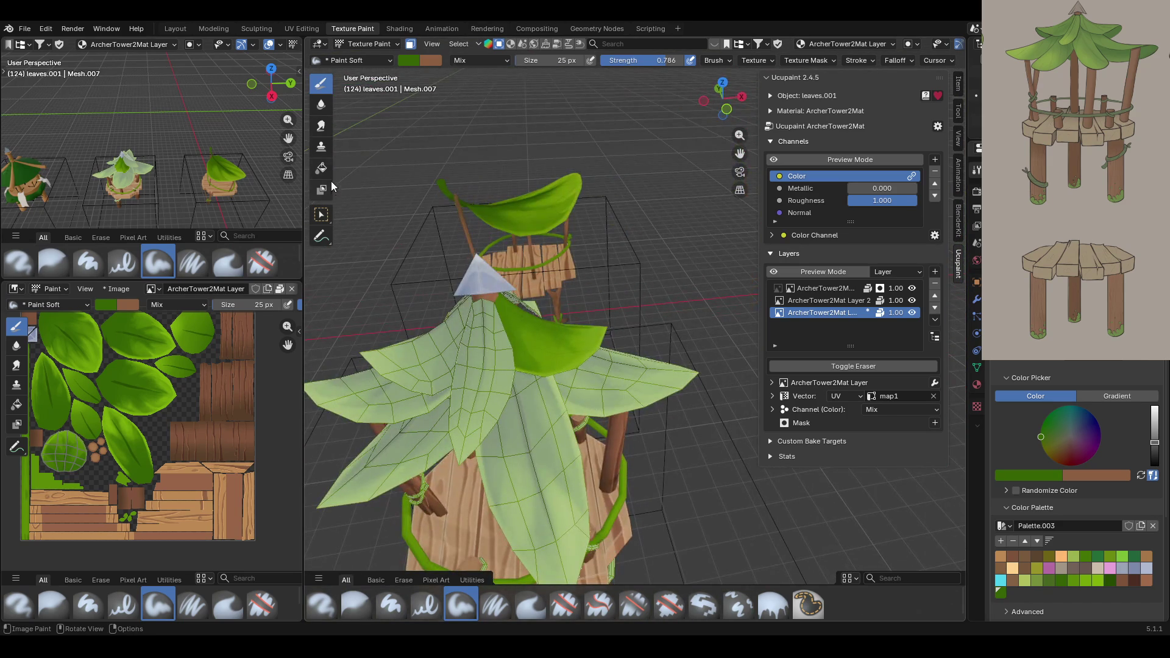
pyautogui.moveTo(334, 186)
pyautogui.mouseDown(button='middle')
pyautogui.moveTo(553, 255)
pyautogui.moveTo(541, 222)
pyautogui.mouseUp(button='middle')
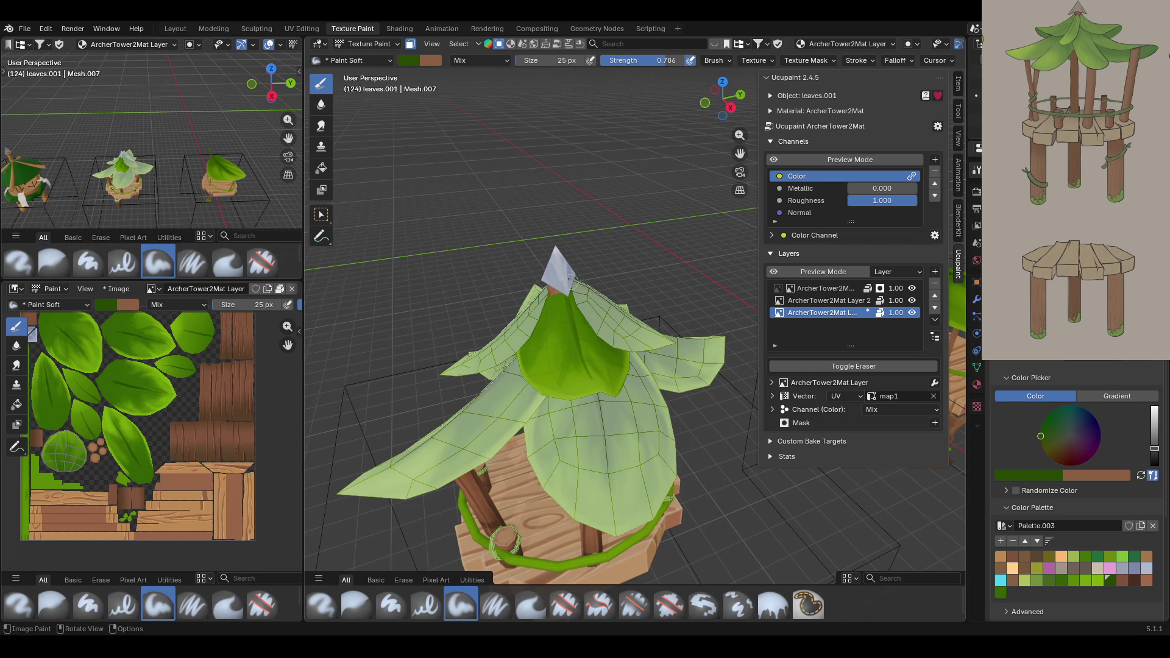
pyautogui.moveTo(571, 284)
pyautogui.mouseDown()
pyautogui.moveTo(546, 303)
pyautogui.moveTo(562, 282)
pyautogui.moveTo(560, 297)
pyautogui.mouseUp()
pyautogui.click(512, 334)
# Dab the left leaf, then re-enable face masking and select the whole centre leaf.
pyautogui.click(512, 334)
pyautogui.click(411, 44)
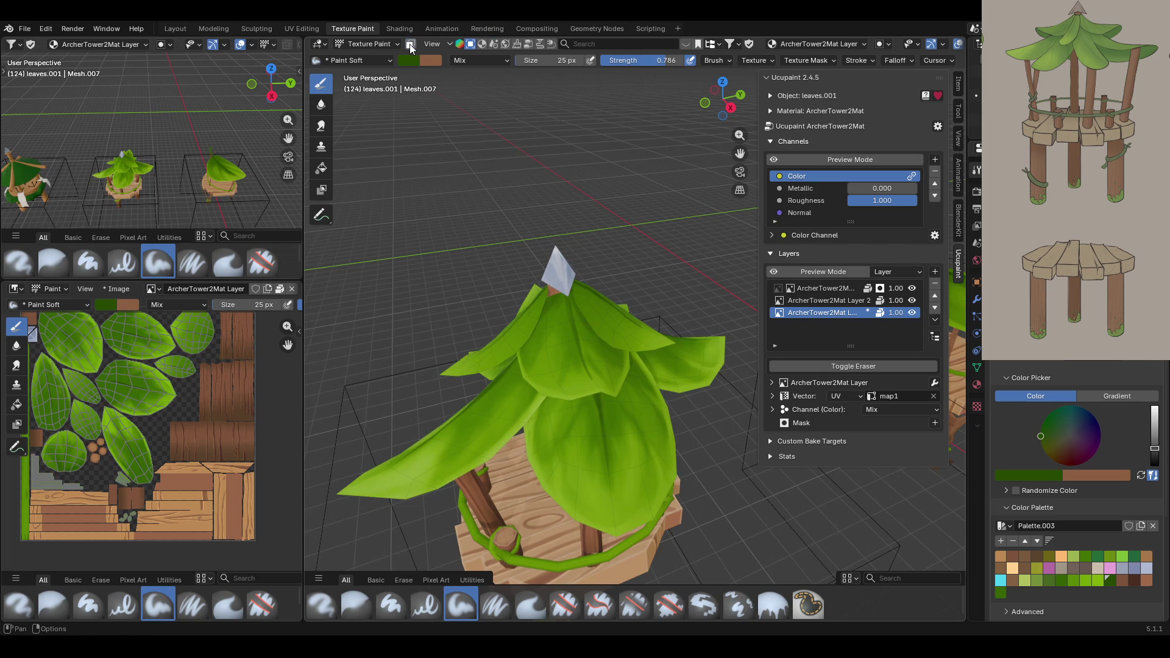
pyautogui.click(411, 44)
pyautogui.click(321, 214)
pyautogui.moveTo(609, 274)
pyautogui.mouseDown(button='middle')
pyautogui.moveTo(649, 251)
pyautogui.moveTo(521, 329)
pyautogui.mouseUp(button='middle')
pyautogui.click(536, 371)
pyautogui.press('l')
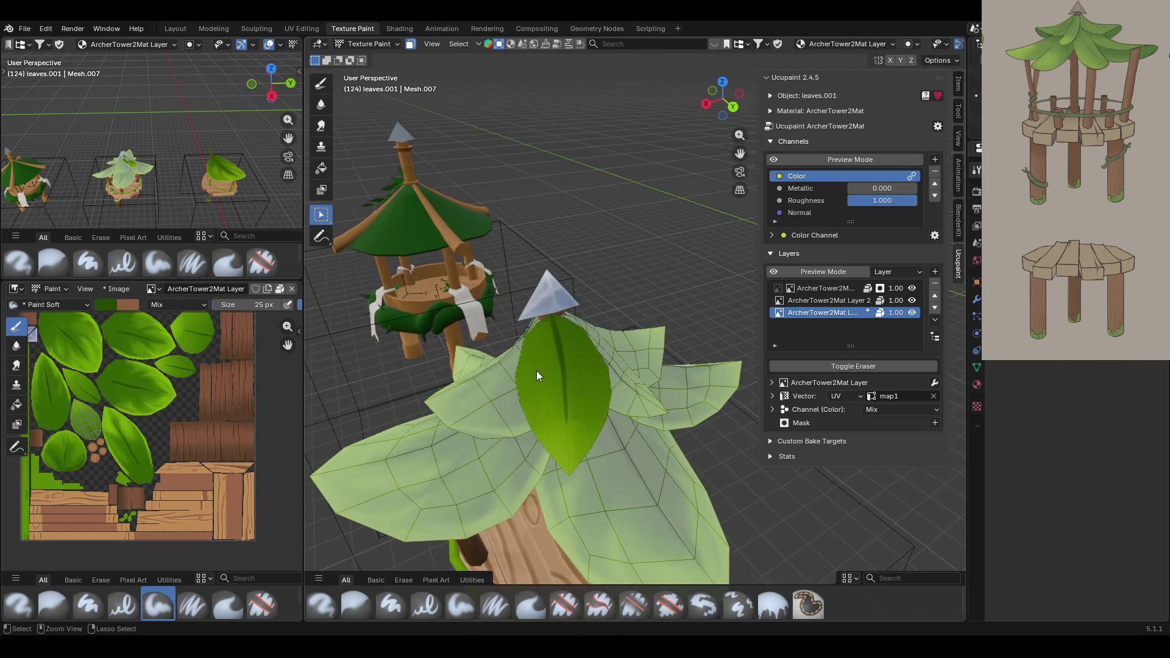
pyautogui.click(322, 89)
# Paint the centre leaf with bright green strokes and a darker right edge.
pyautogui.moveTo(490, 132); pyautogui.dragTo(538, 164, button='middle')
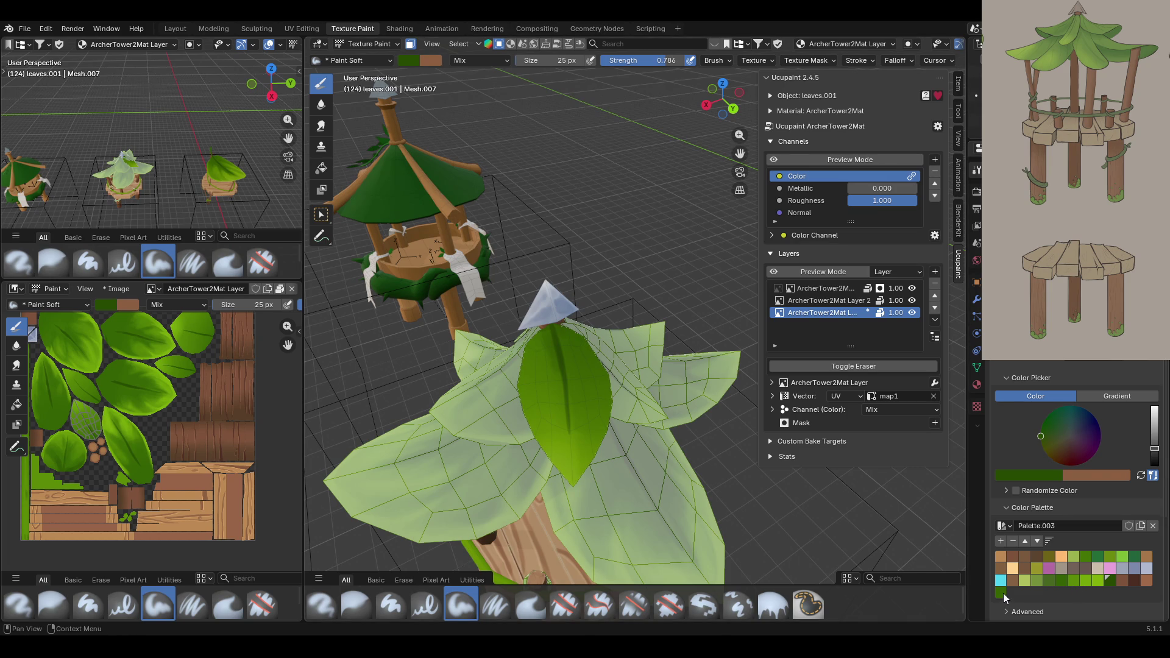
pyautogui.click(1003, 593)
pyautogui.moveTo(529, 395)
pyautogui.mouseDown()
pyautogui.moveTo(547, 382)
pyautogui.moveTo(543, 356)
pyautogui.moveTo(557, 448)
pyautogui.moveTo(575, 395)
pyautogui.moveTo(590, 410)
pyautogui.moveTo(578, 377)
pyautogui.moveTo(592, 447)
pyautogui.moveTo(595, 406)
pyautogui.moveTo(570, 338)
pyautogui.moveTo(588, 439)
pyautogui.mouseUp()
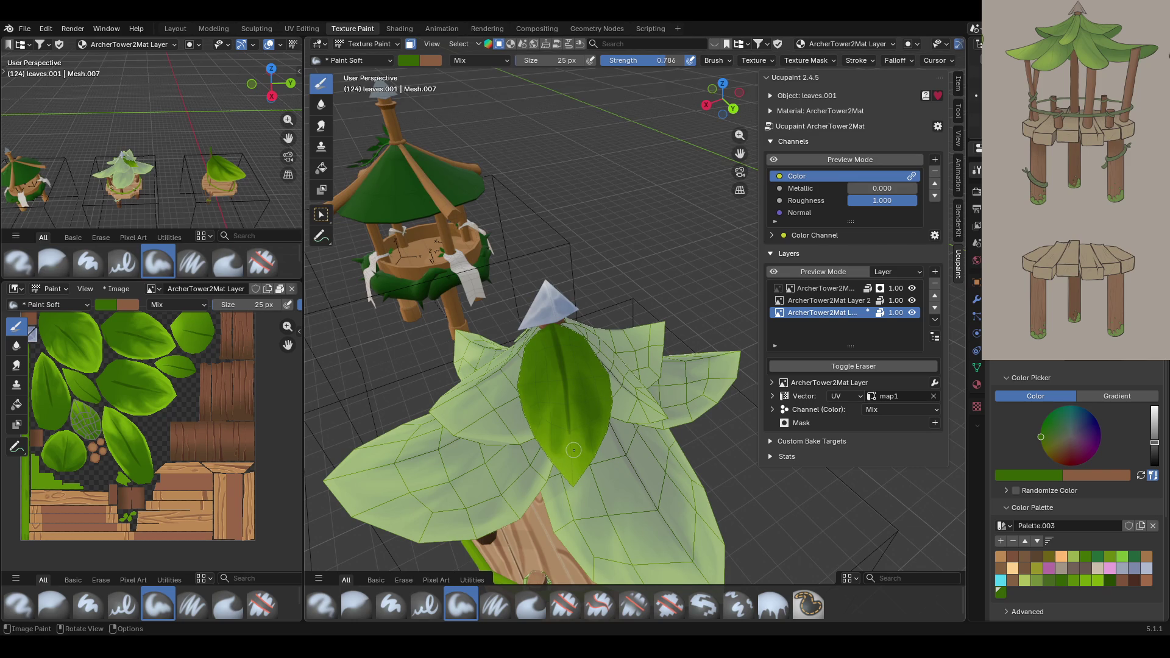
pyautogui.click(1096, 581)
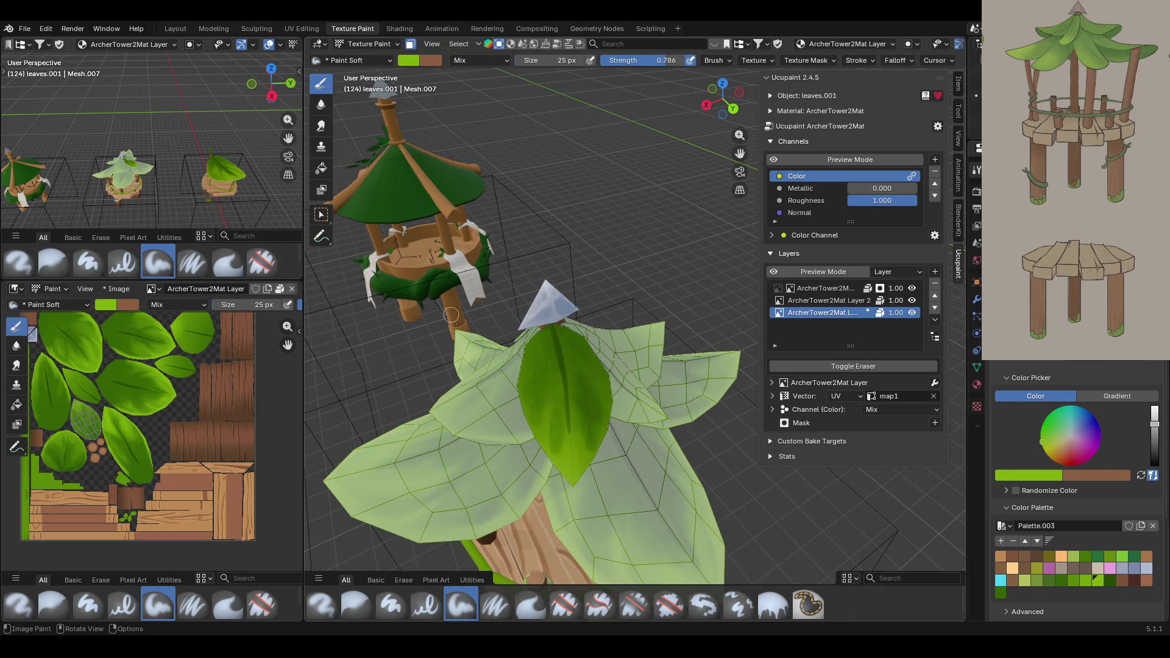
pyautogui.moveTo(519, 317)
pyautogui.mouseDown()
pyautogui.moveTo(526, 334)
pyautogui.moveTo(542, 317)
pyautogui.moveTo(521, 430)
pyautogui.mouseUp()
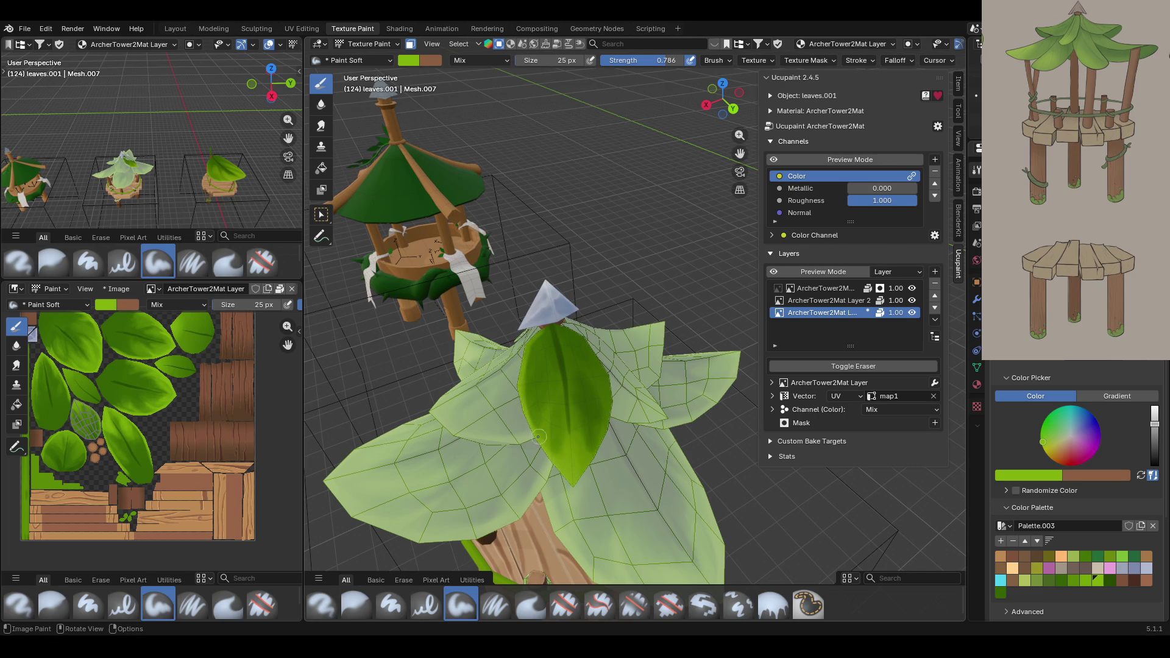
pyautogui.moveTo(619, 434)
pyautogui.mouseDown()
pyautogui.moveTo(605, 370)
pyautogui.moveTo(619, 378)
pyautogui.moveTo(566, 320)
pyautogui.mouseUp()
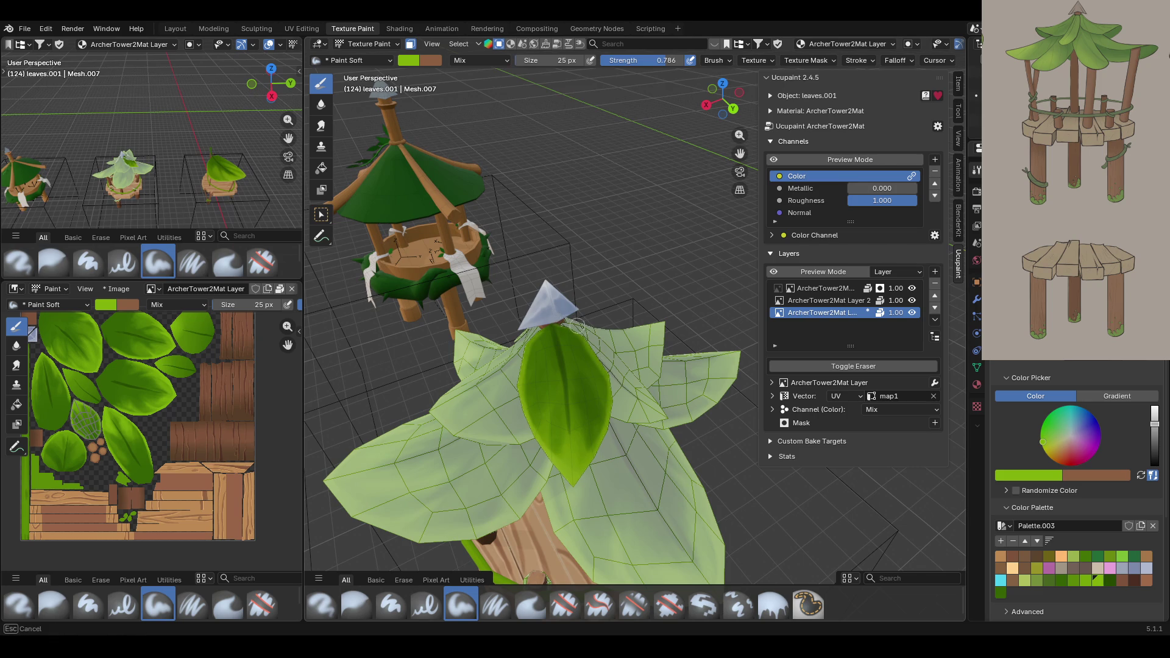
pyautogui.moveTo(546, 408); pyautogui.dragTo(544, 413)
pyautogui.click(539, 421)
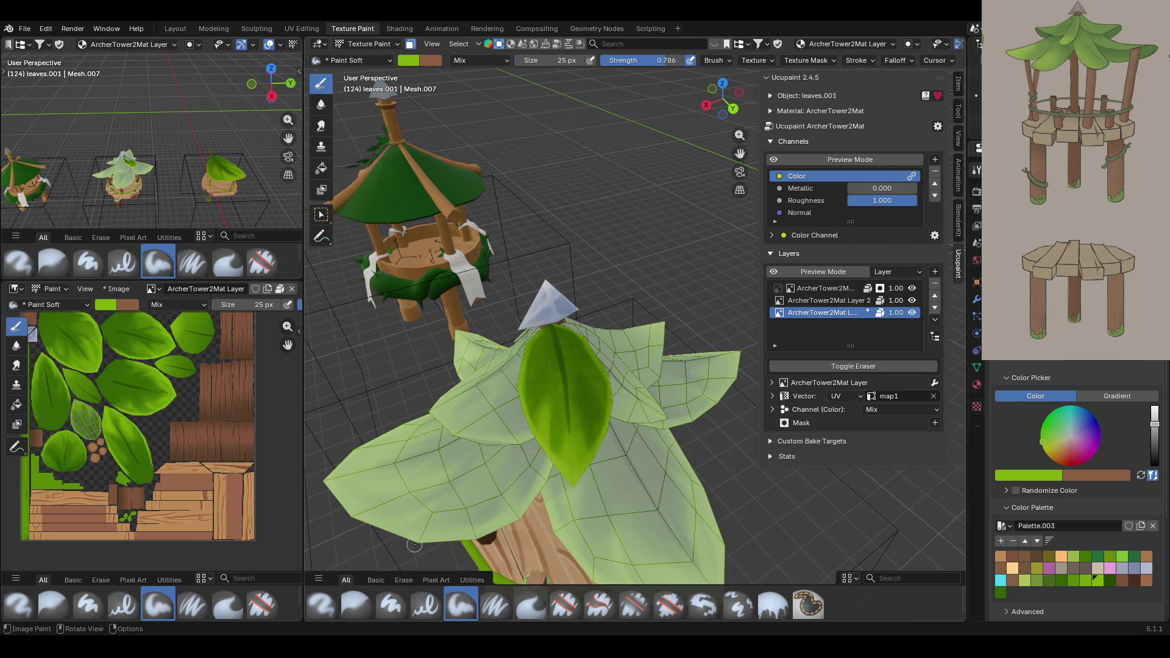
pyautogui.moveTo(536, 430); pyautogui.dragTo(509, 401, button='middle')
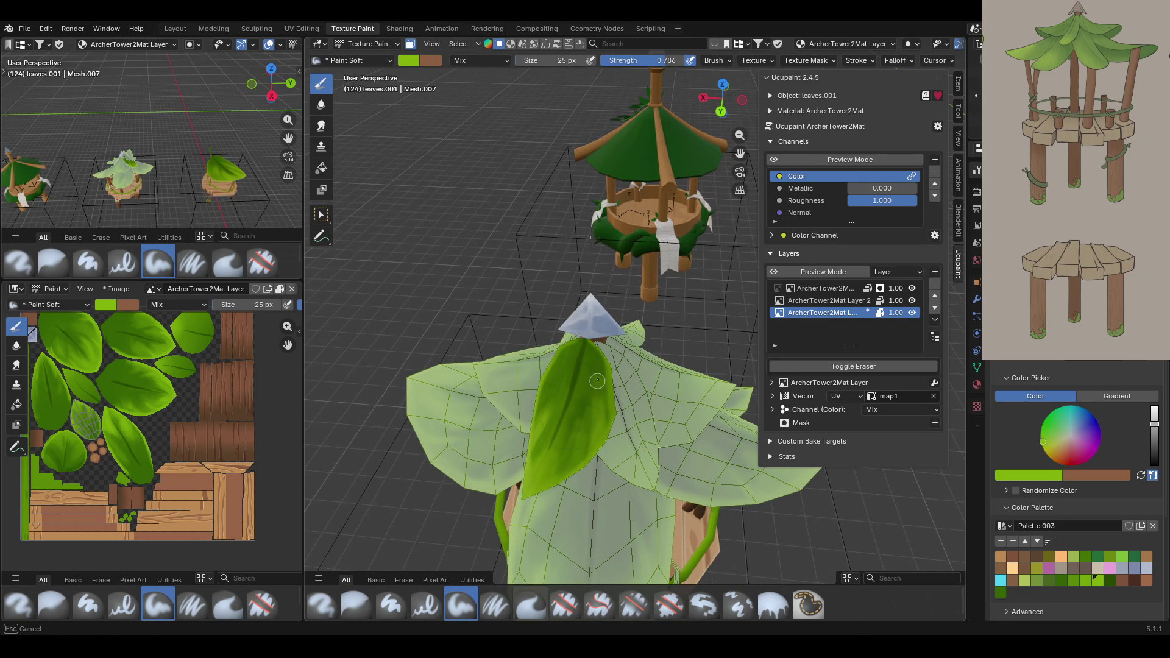
pyautogui.moveTo(532, 128); pyautogui.dragTo(593, 151, button='middle')
pyautogui.click(356, 605)
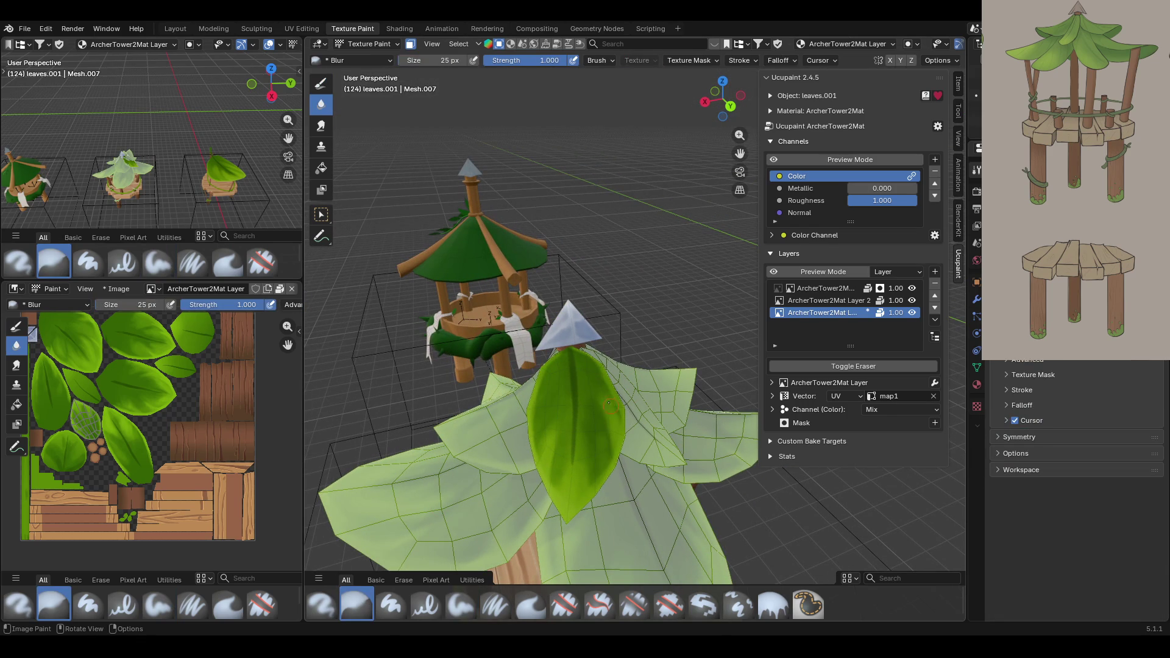
# Blur the centre leaf's greens from its upper tip down to its lower half.
pyautogui.moveTo(594, 391); pyautogui.dragTo(609, 440)
pyautogui.moveTo(602, 398); pyautogui.dragTo(593, 365)
pyautogui.moveTo(634, 398); pyautogui.dragTo(602, 401)
pyautogui.moveTo(581, 359)
pyautogui.mouseDown()
pyautogui.moveTo(601, 398)
pyautogui.moveTo(585, 389)
pyautogui.mouseUp()
pyautogui.click(601, 397)
pyautogui.moveTo(583, 443); pyautogui.dragTo(573, 436)
pyautogui.moveTo(590, 450); pyautogui.dragTo(588, 480)
# Add darker green strokes to the leaf with the Paint Soft brush.
pyautogui.click(461, 605)
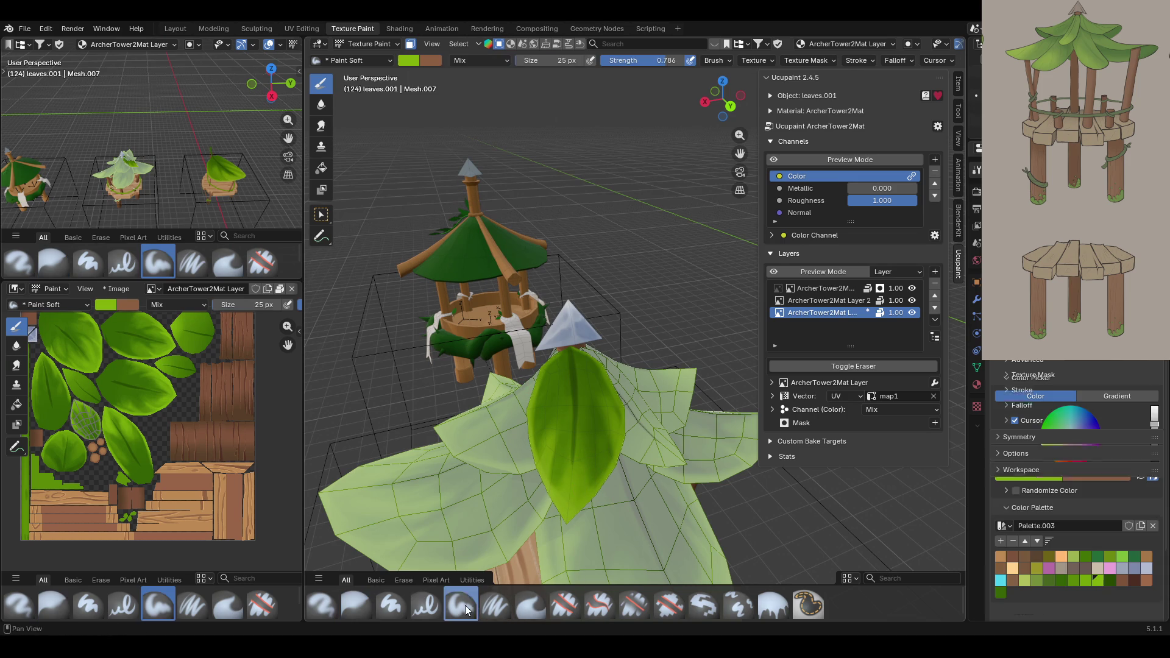
pyautogui.click(1074, 583)
pyautogui.moveTo(588, 434)
pyautogui.mouseDown()
pyautogui.moveTo(578, 489)
pyautogui.moveTo(593, 417)
pyautogui.moveTo(601, 455)
pyautogui.mouseUp()
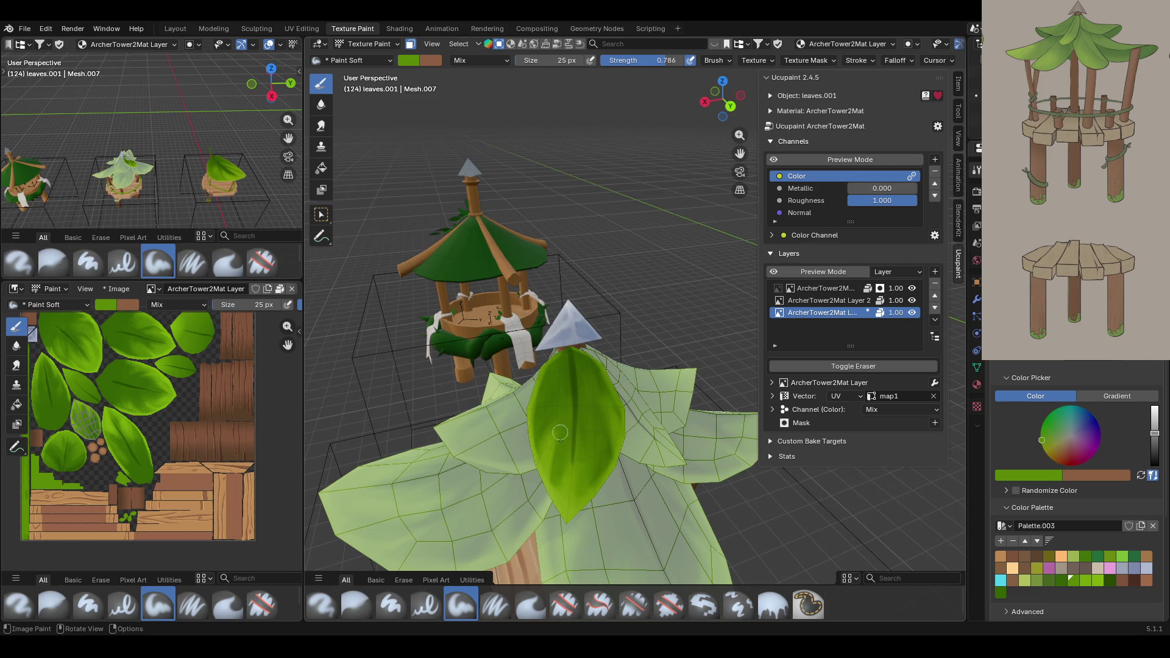
pyautogui.moveTo(544, 444)
pyautogui.mouseDown()
pyautogui.moveTo(551, 402)
pyautogui.moveTo(538, 417)
pyautogui.moveTo(558, 371)
pyautogui.moveTo(539, 389)
pyautogui.moveTo(533, 440)
pyautogui.mouseUp()
pyautogui.moveTo(543, 371); pyautogui.dragTo(532, 436)
pyautogui.moveTo(644, 274)
pyautogui.mouseDown(button='middle')
pyautogui.moveTo(578, 282)
pyautogui.moveTo(670, 463)
pyautogui.mouseUp(button='middle')
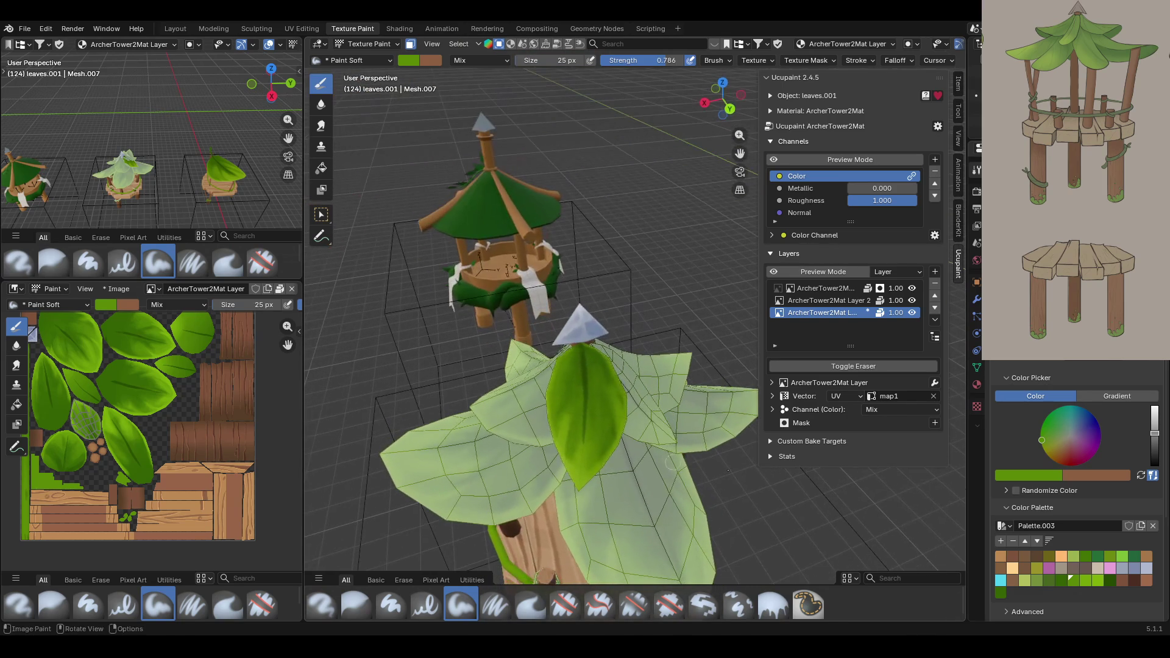
# Paint brighter green strokes up the leaf and blend them with Blur.
pyautogui.click(1084, 580)
pyautogui.moveTo(590, 468)
pyautogui.mouseDown()
pyautogui.moveTo(601, 418)
pyautogui.moveTo(607, 448)
pyautogui.moveTo(605, 399)
pyautogui.moveTo(599, 463)
pyautogui.mouseUp()
pyautogui.moveTo(599, 463)
pyautogui.mouseDown()
pyautogui.moveTo(603, 415)
pyautogui.moveTo(583, 458)
pyautogui.mouseUp()
pyautogui.moveTo(568, 417)
pyautogui.mouseDown()
pyautogui.moveTo(559, 443)
pyautogui.moveTo(570, 390)
pyautogui.moveTo(558, 405)
pyautogui.mouseUp()
pyautogui.moveTo(556, 414)
pyautogui.mouseDown()
pyautogui.moveTo(548, 429)
pyautogui.moveTo(575, 349)
pyautogui.mouseUp()
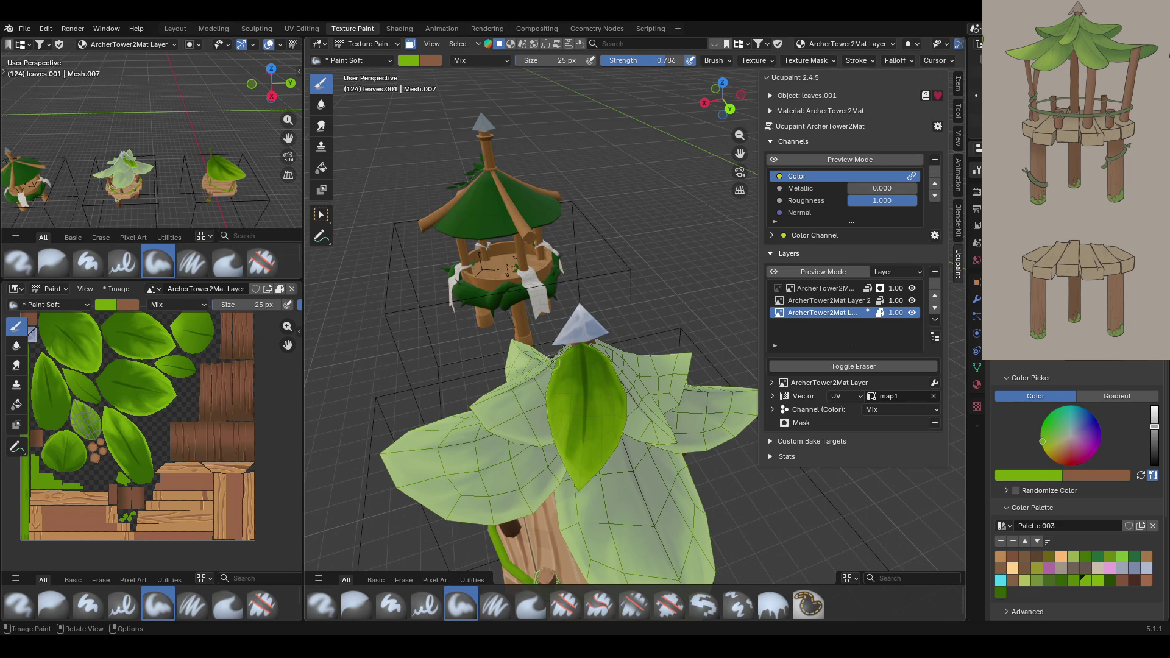
pyautogui.click(356, 606)
pyautogui.moveTo(603, 383)
pyautogui.mouseDown()
pyautogui.moveTo(584, 371)
pyautogui.moveTo(563, 404)
pyautogui.mouseUp()
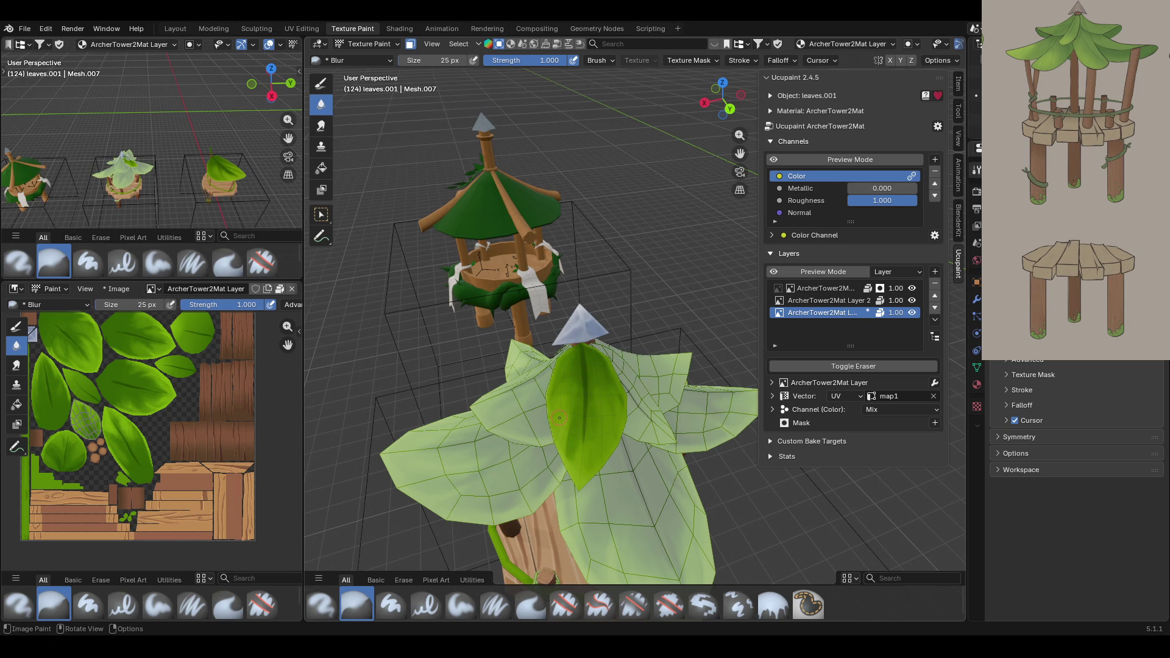
# Blur across the painted leaf to smooth its bright-to-dark green transition.
pyautogui.moveTo(587, 311)
pyautogui.mouseDown()
pyautogui.moveTo(566, 372)
pyautogui.moveTo(567, 471)
pyautogui.moveTo(565, 445)
pyautogui.mouseUp()
pyautogui.moveTo(614, 386)
pyautogui.mouseDown()
pyautogui.moveTo(621, 395)
pyautogui.moveTo(599, 376)
pyautogui.mouseUp()
pyautogui.moveTo(599, 423); pyautogui.dragTo(572, 428)
pyautogui.moveTo(537, 174); pyautogui.dragTo(426, 79, button='middle')
pyautogui.moveTo(463, 183)
pyautogui.mouseDown(button='middle')
pyautogui.moveTo(409, 238)
pyautogui.moveTo(420, 60)
pyautogui.mouseUp(button='middle')
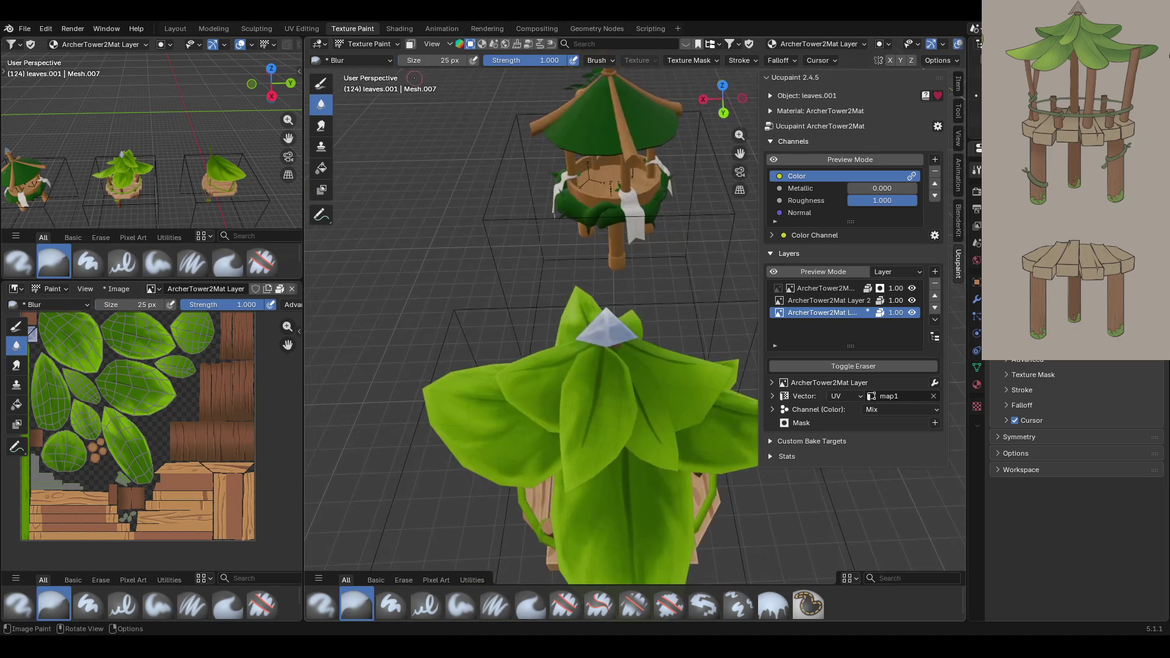
# Enable face masking and select the linked leaf near the roof tip.
pyautogui.click(410, 44)
pyautogui.click(321, 215)
pyautogui.click(654, 433)
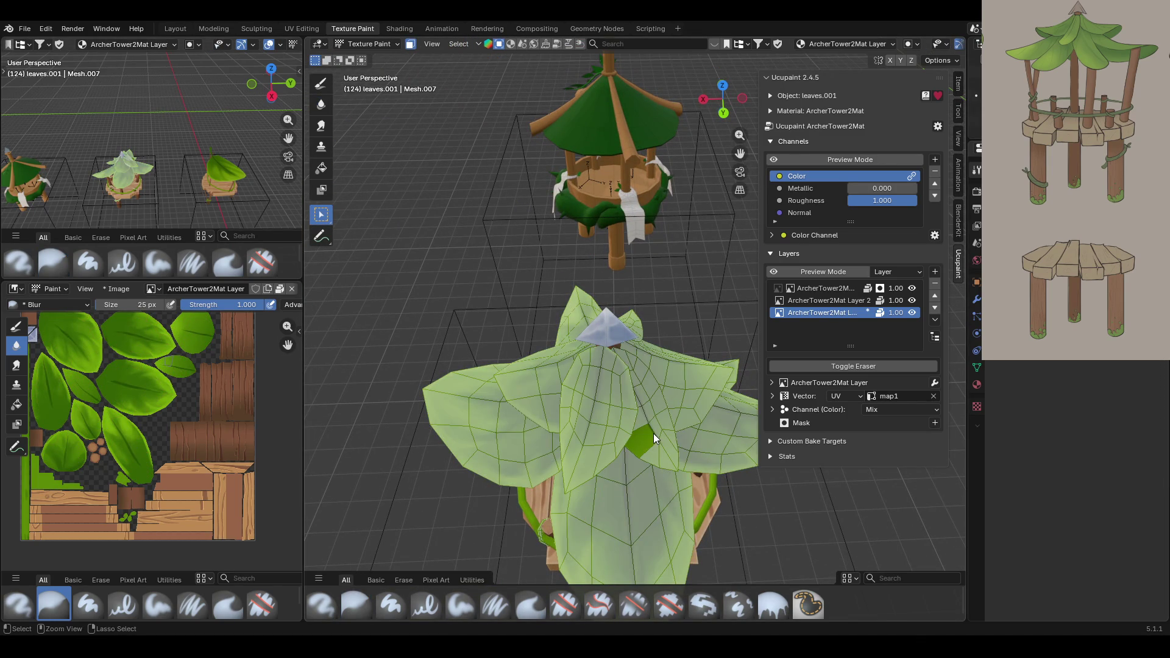
pyautogui.hotkey('ctrl', 'l')
pyautogui.moveTo(737, 152); pyautogui.dragTo(568, 282, button='middle')
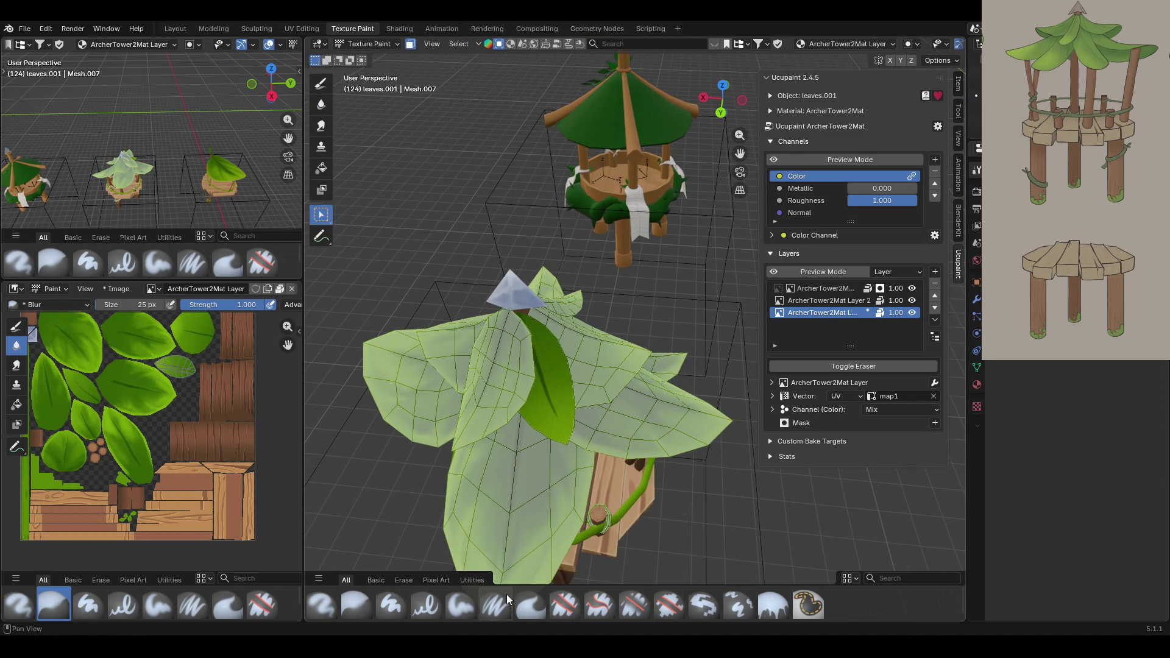
# Paint the masked leaf under the spike dark green with Paint Soft, then add a yellow-green stroke.
pyautogui.click(467, 609)
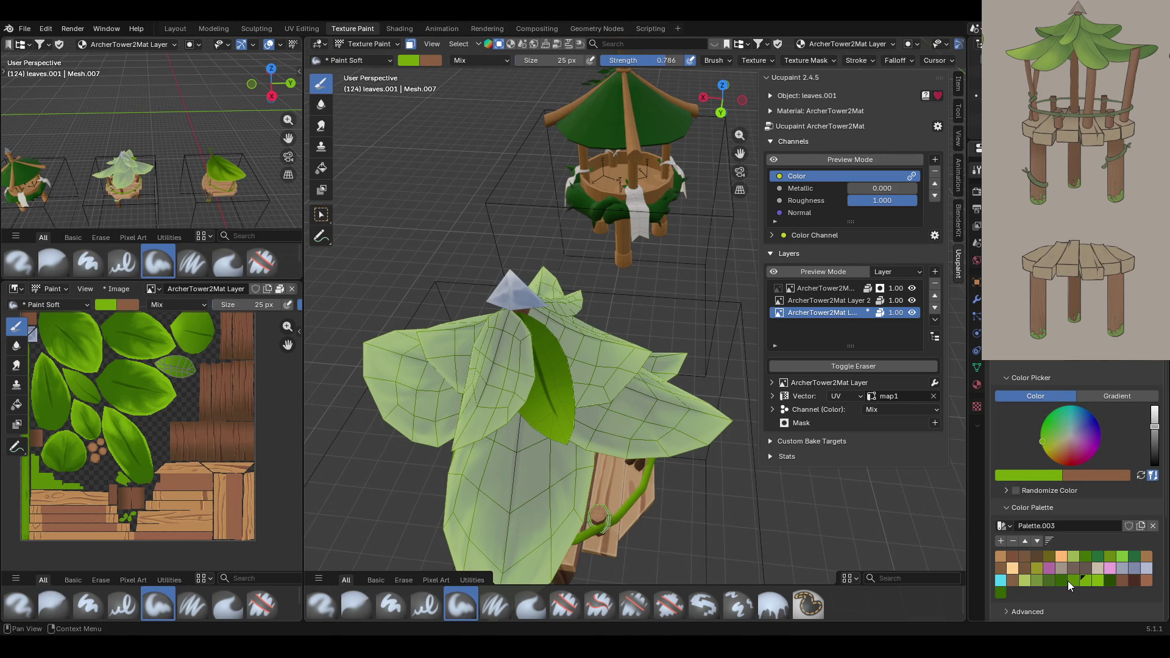
pyautogui.moveTo(1070, 580); pyautogui.dragTo(1001, 592)
pyautogui.moveTo(646, 278); pyautogui.dragTo(622, 268, button='middle')
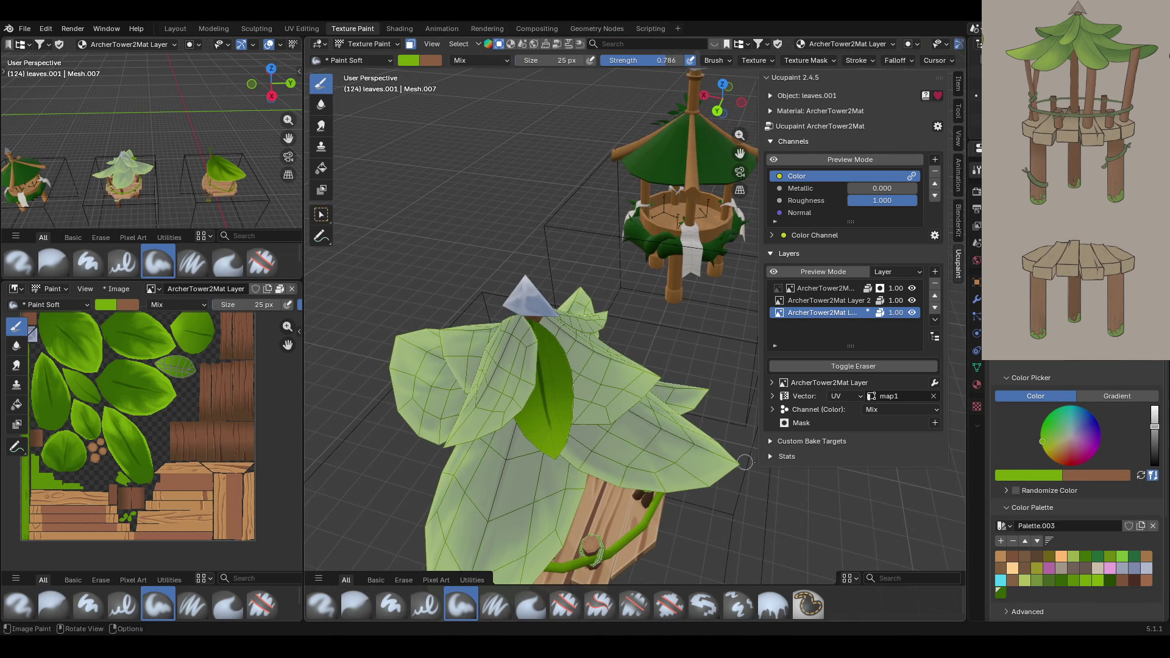
pyautogui.click(1111, 584)
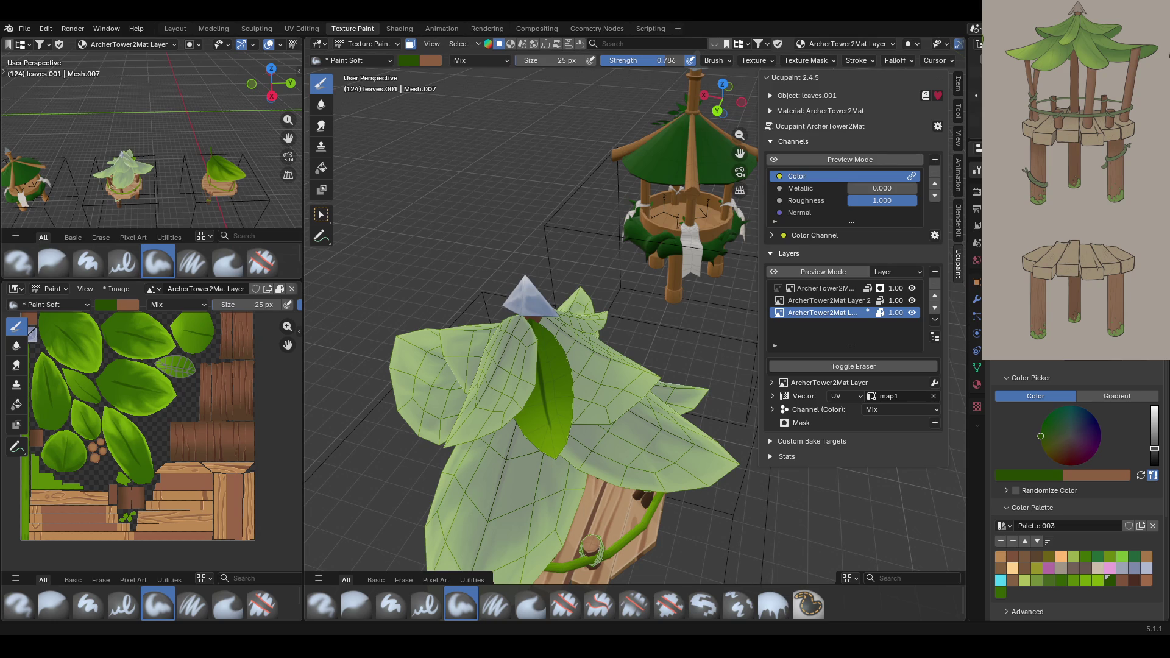
pyautogui.moveTo(601, 350); pyautogui.dragTo(625, 352, button='middle')
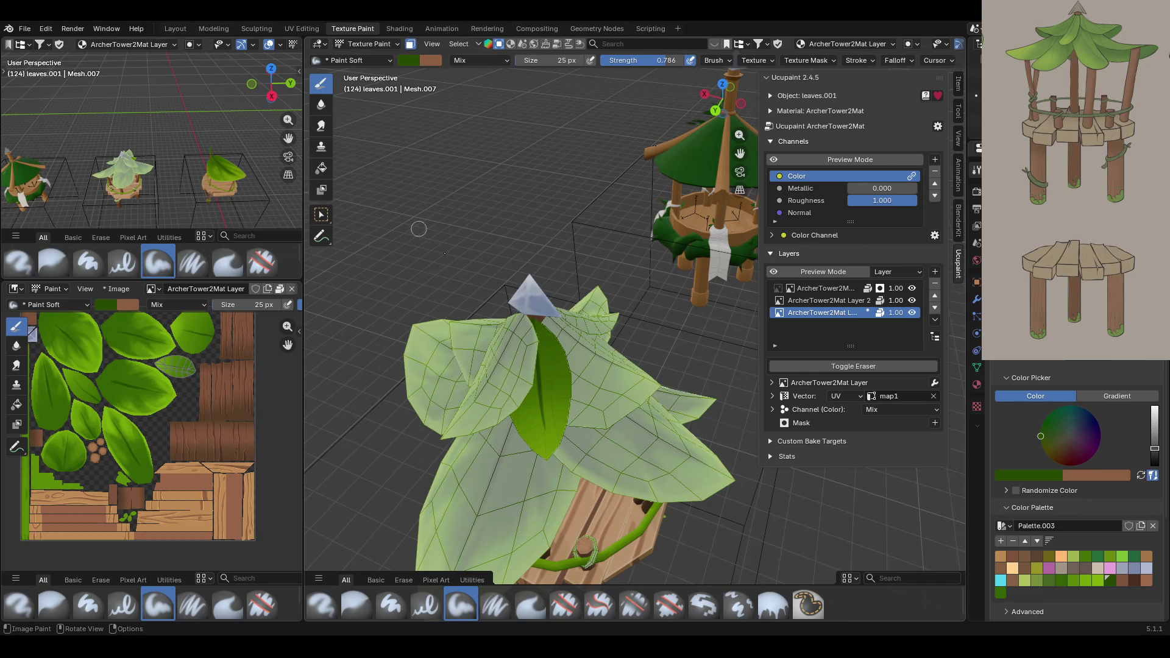
pyautogui.moveTo(571, 362)
pyautogui.mouseDown()
pyautogui.moveTo(576, 377)
pyautogui.moveTo(546, 359)
pyautogui.moveTo(554, 383)
pyautogui.moveTo(546, 342)
pyautogui.moveTo(548, 382)
pyautogui.moveTo(555, 368)
pyautogui.moveTo(540, 384)
pyautogui.moveTo(537, 373)
pyautogui.moveTo(527, 399)
pyautogui.moveTo(533, 370)
pyautogui.moveTo(528, 397)
pyautogui.mouseUp()
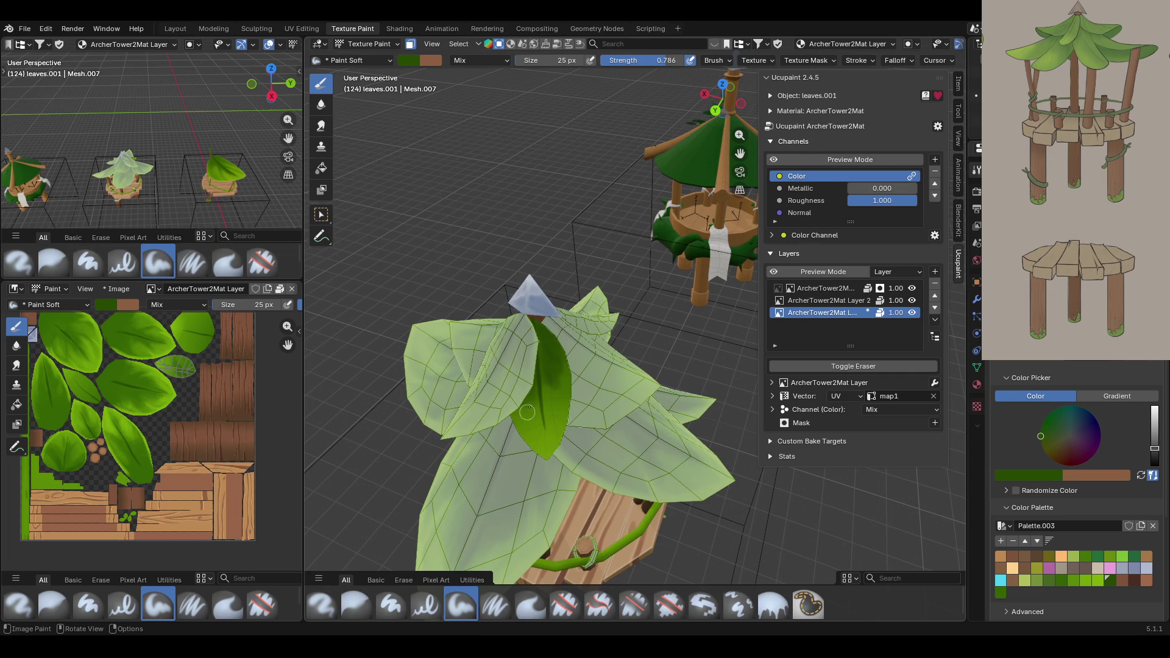
pyautogui.click(1100, 580)
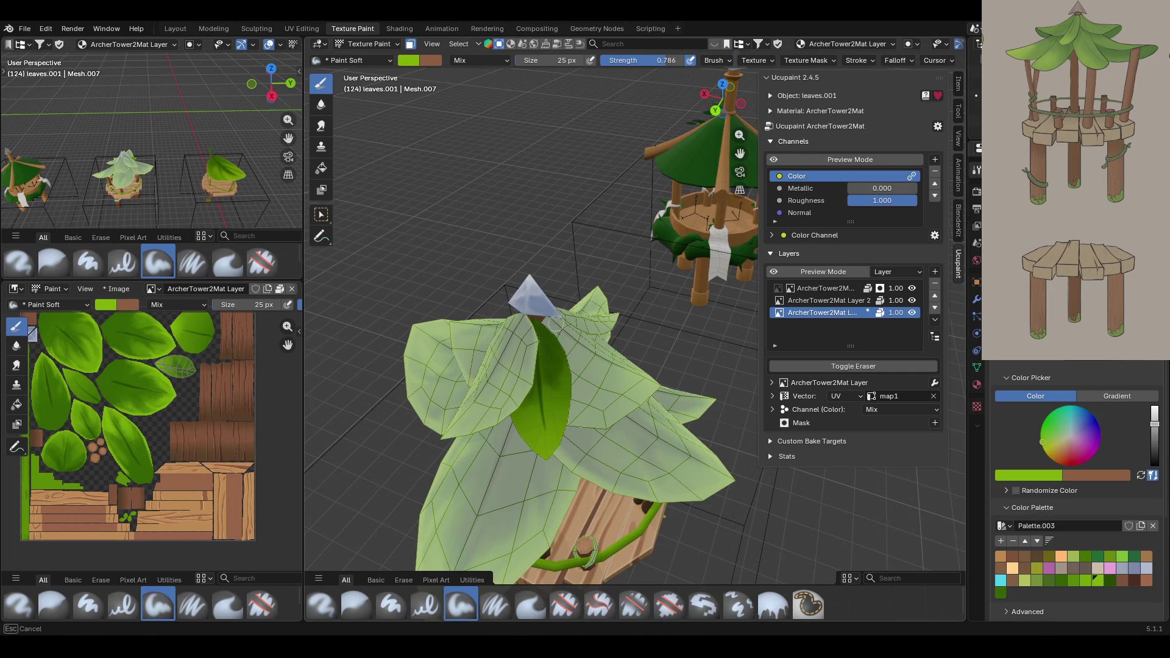
pyautogui.moveTo(569, 390)
pyautogui.mouseDown()
pyautogui.moveTo(566, 433)
pyautogui.moveTo(572, 394)
pyautogui.moveTo(541, 461)
pyautogui.mouseUp()
# Add yellow-green strokes and another palette green down the central leaf.
pyautogui.moveTo(508, 401); pyautogui.dragTo(525, 445)
pyautogui.moveTo(531, 443)
pyautogui.mouseDown()
pyautogui.moveTo(536, 421)
pyautogui.moveTo(542, 448)
pyautogui.moveTo(528, 409)
pyautogui.moveTo(530, 420)
pyautogui.mouseUp()
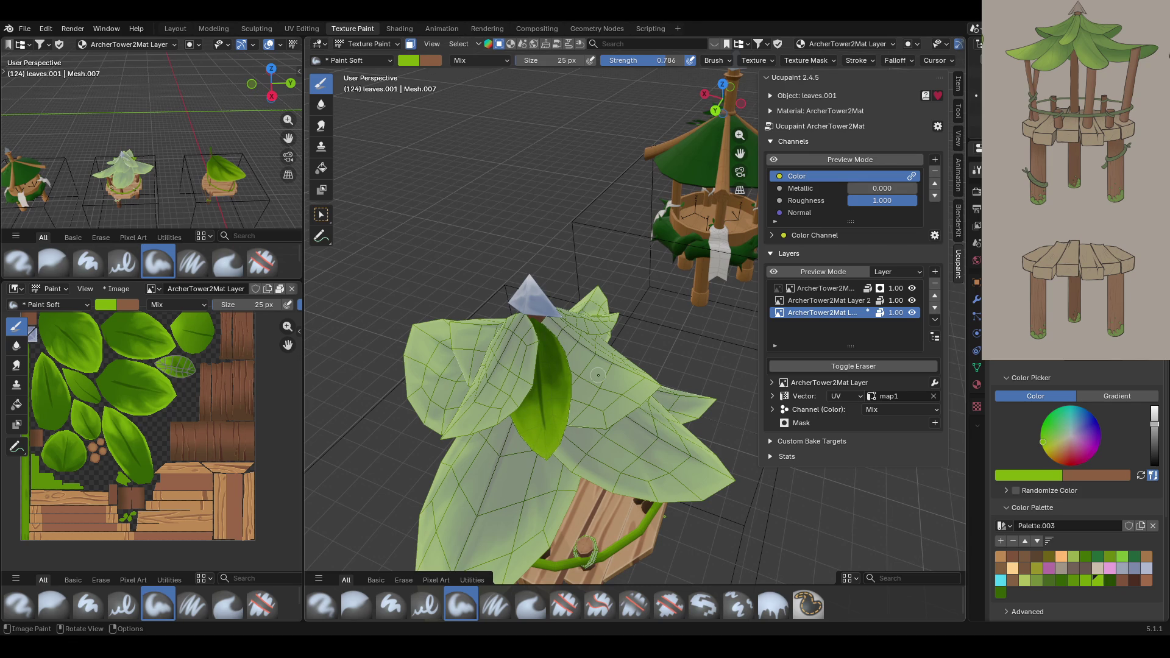
pyautogui.click(1074, 581)
pyautogui.moveTo(557, 308)
pyautogui.mouseDown()
pyautogui.moveTo(552, 382)
pyautogui.moveTo(550, 368)
pyautogui.moveTo(560, 371)
pyautogui.moveTo(549, 378)
pyautogui.moveTo(570, 390)
pyautogui.mouseUp()
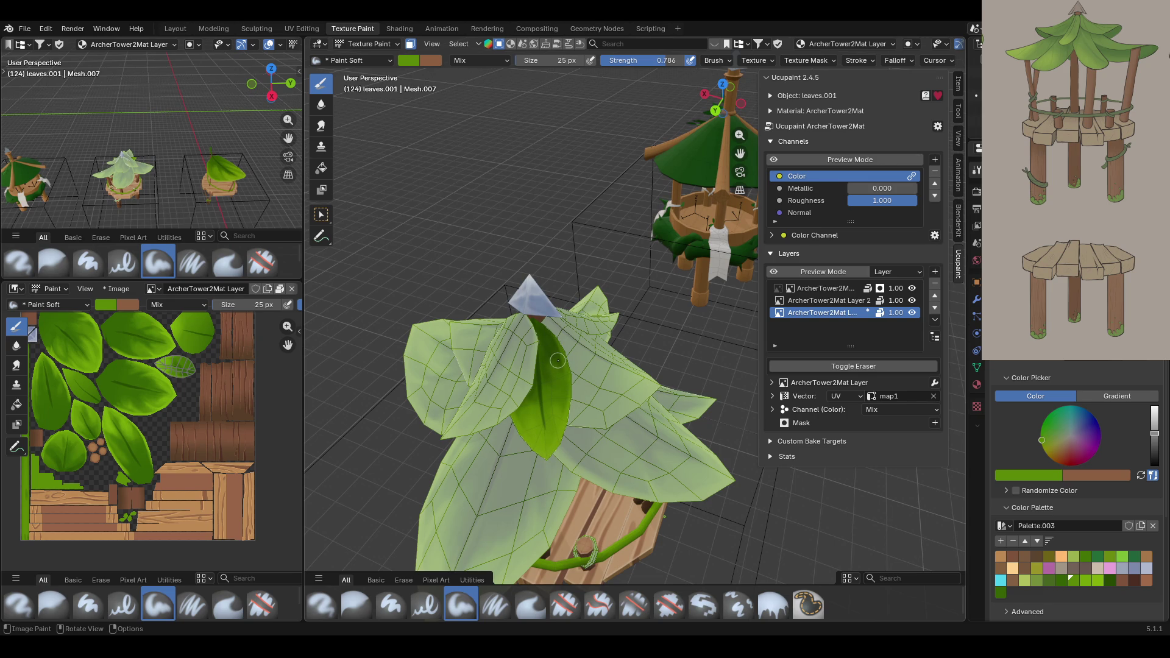
pyautogui.moveTo(561, 377); pyautogui.dragTo(560, 413)
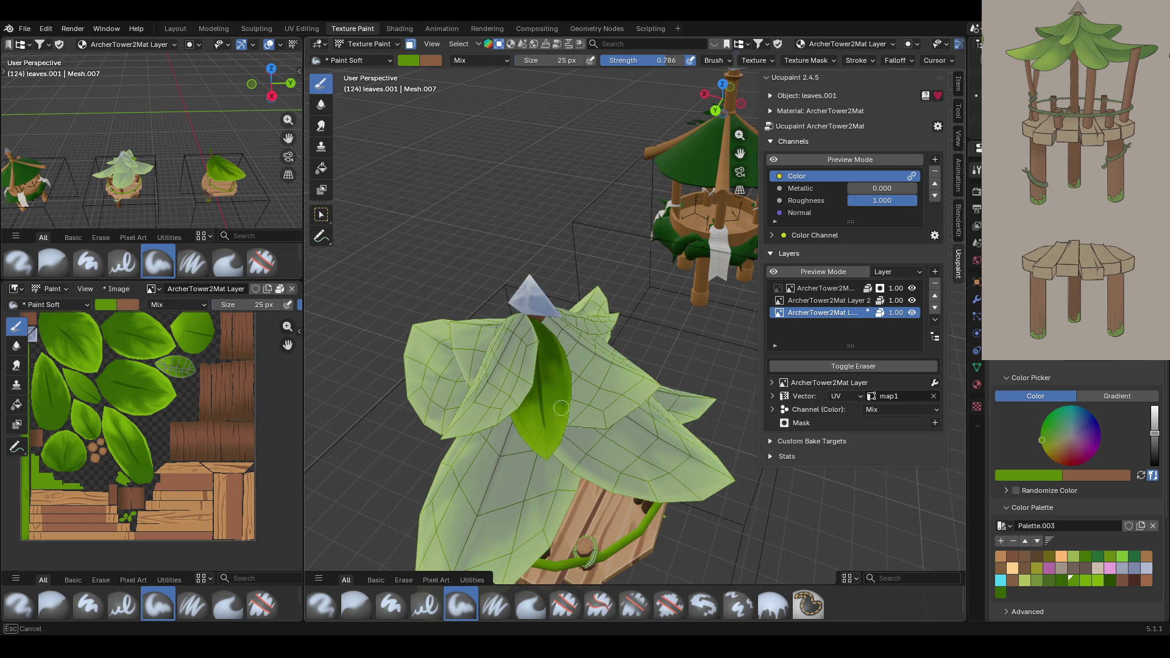
pyautogui.moveTo(558, 372); pyautogui.dragTo(557, 372)
pyautogui.moveTo(557, 372); pyautogui.dragTo(562, 364, button='middle')
# Disable the face mask, inspect the painted roof from above, and begin selecting another leaf.
pyautogui.click(411, 44)
pyautogui.scroll(-5, 622, 304)
pyautogui.moveTo(622, 304)
pyautogui.mouseDown(button='middle')
pyautogui.moveTo(691, 365)
pyautogui.moveTo(553, 299)
pyautogui.moveTo(440, 308)
pyautogui.moveTo(490, 328)
pyautogui.mouseUp(button='middle')
pyautogui.keyDown('shift'); pyautogui.moveTo(608, 331); pyautogui.dragTo(581, 300, button='middle'); pyautogui.keyUp('shift')
pyautogui.scroll(5, 578, 354)
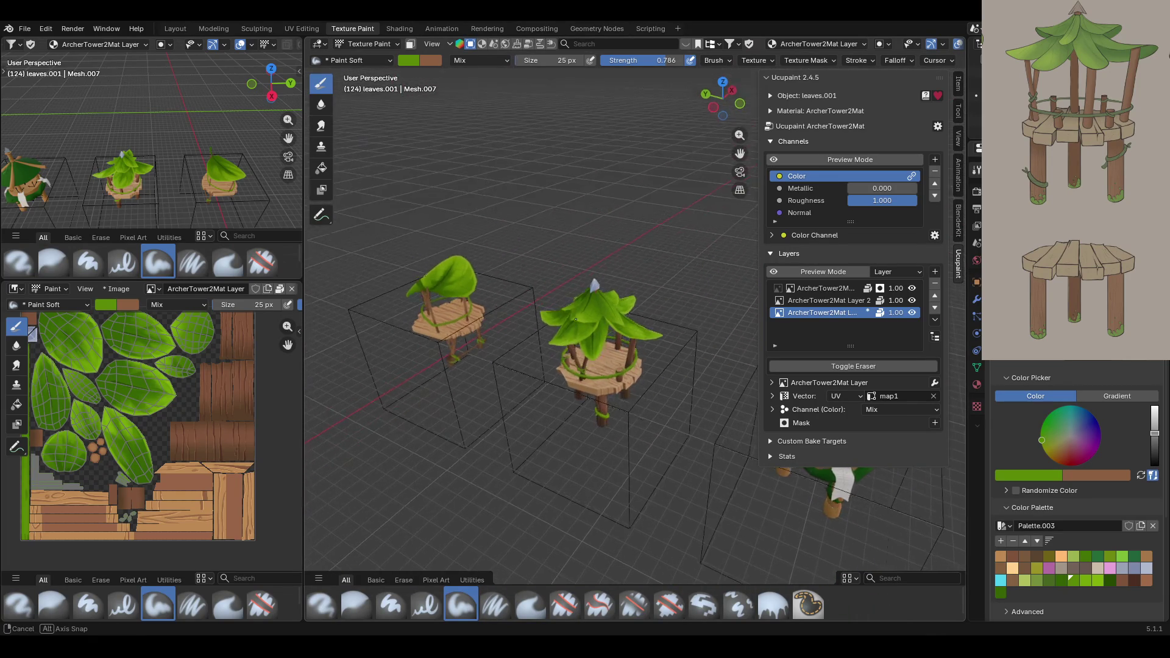
pyautogui.scroll(-2, 573, 348)
pyautogui.scroll(2, 570, 346)
pyautogui.scroll(3, 570, 346)
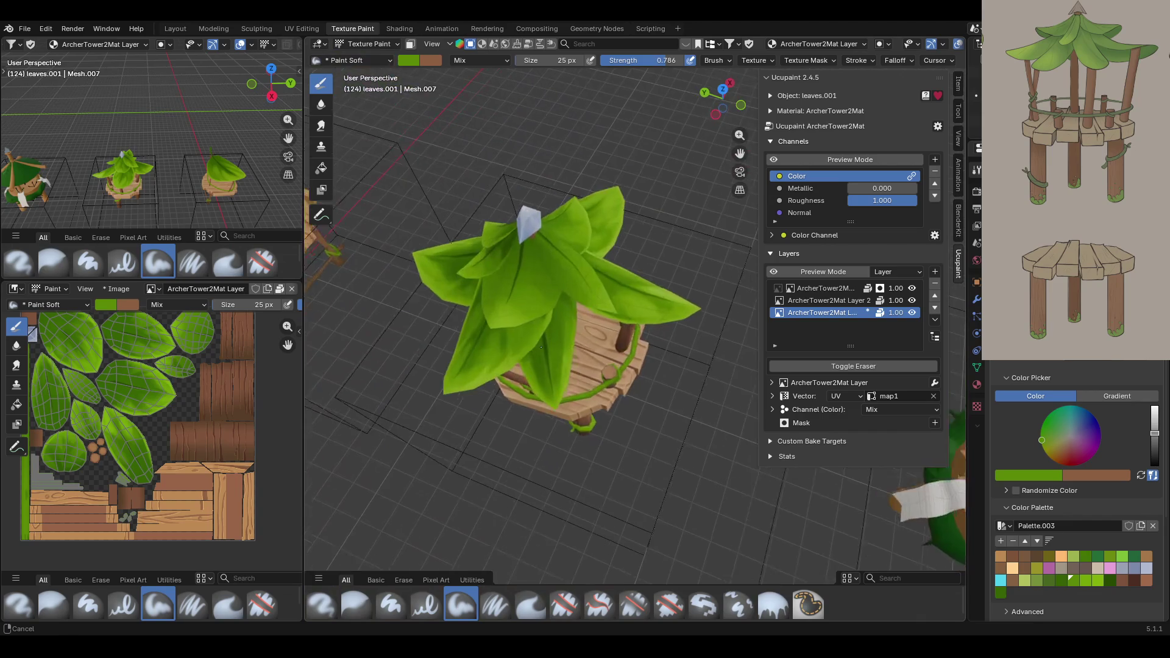
pyautogui.press('1')
pyautogui.click(321, 214)
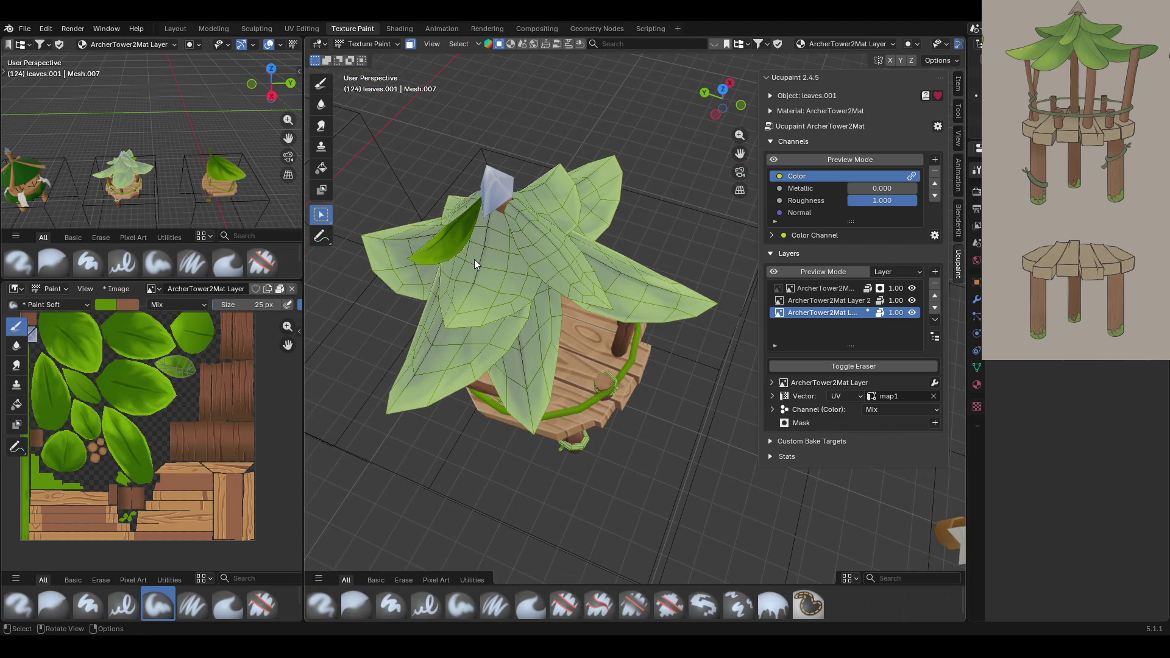
# Select the top roof leaf's faces and return to painting, framed from above.
pyautogui.click(475, 260)
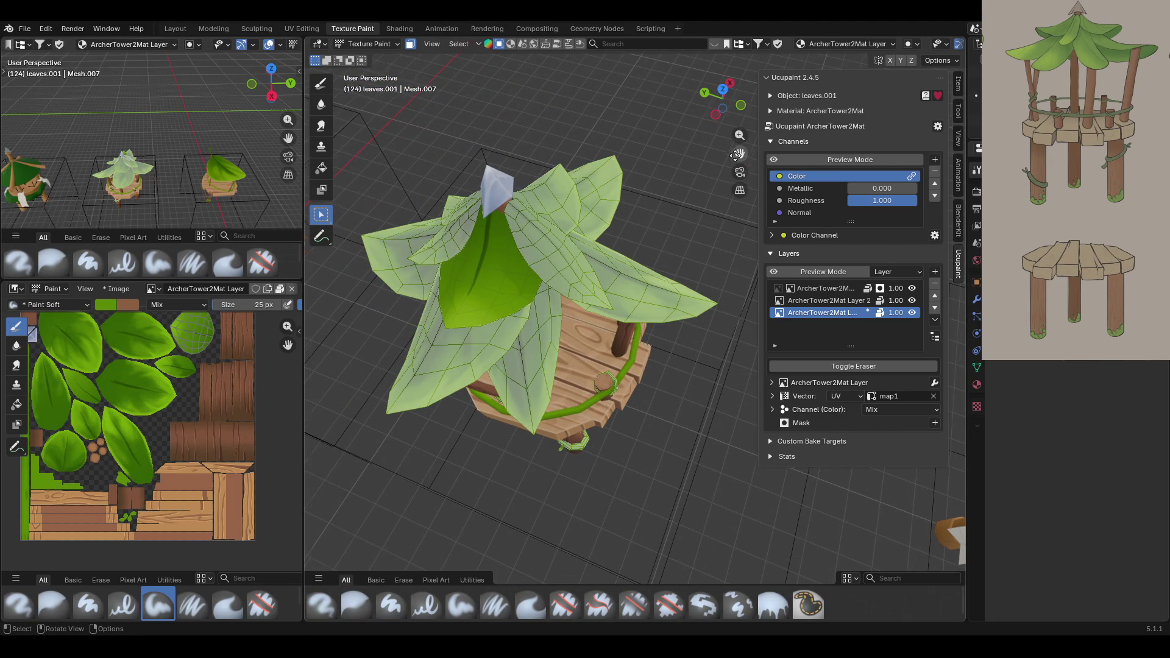
pyautogui.moveTo(737, 155); pyautogui.dragTo(835, 216)
pyautogui.click(321, 83)
pyautogui.moveTo(490, 265)
pyautogui.mouseDown(button='middle')
pyautogui.moveTo(524, 259)
pyautogui.moveTo(527, 238)
pyautogui.mouseUp(button='middle')
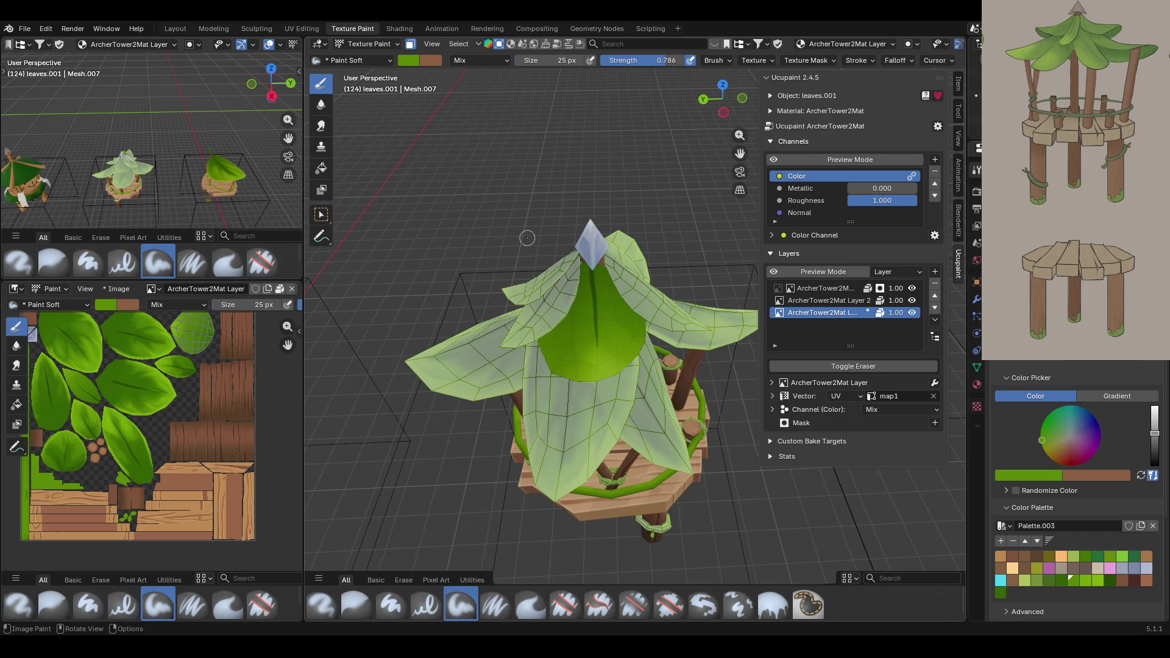
pyautogui.keyDown('ctrl'); pyautogui.moveTo(527, 238); pyautogui.dragTo(644, 345, button='middle'); pyautogui.keyUp('ctrl')
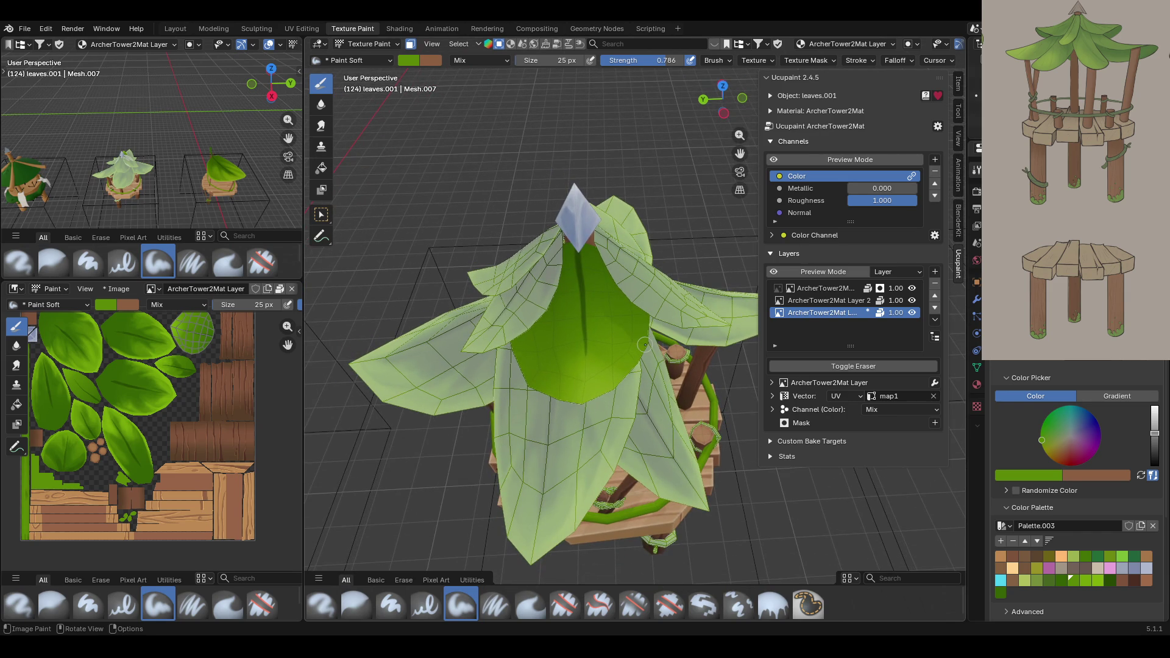
# Paint the masked leaf bright green from the palette, then make dark green the paint colour.
pyautogui.click(1098, 582)
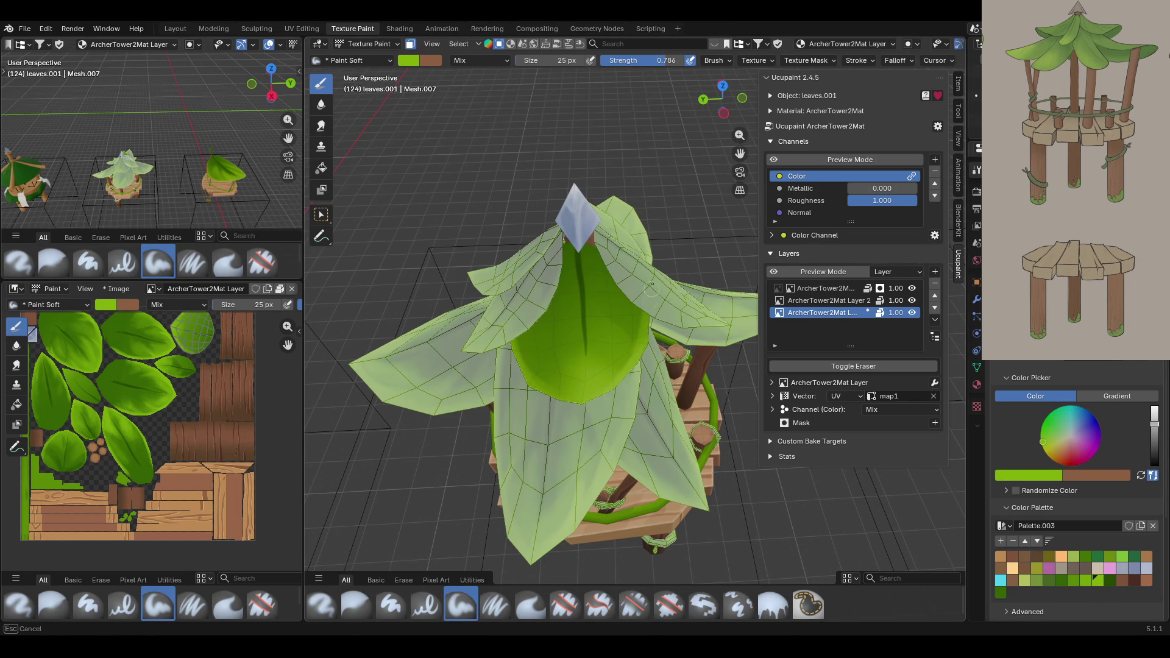
pyautogui.moveTo(581, 391); pyautogui.dragTo(558, 404)
pyautogui.click(622, 331)
pyautogui.moveTo(622, 331)
pyautogui.mouseDown()
pyautogui.moveTo(636, 338)
pyautogui.moveTo(645, 326)
pyautogui.mouseUp()
pyautogui.moveTo(594, 395)
pyautogui.mouseDown()
pyautogui.moveTo(625, 344)
pyautogui.moveTo(611, 358)
pyautogui.moveTo(521, 370)
pyautogui.moveTo(519, 335)
pyautogui.moveTo(526, 367)
pyautogui.mouseUp()
pyautogui.moveTo(526, 345); pyautogui.dragTo(536, 329)
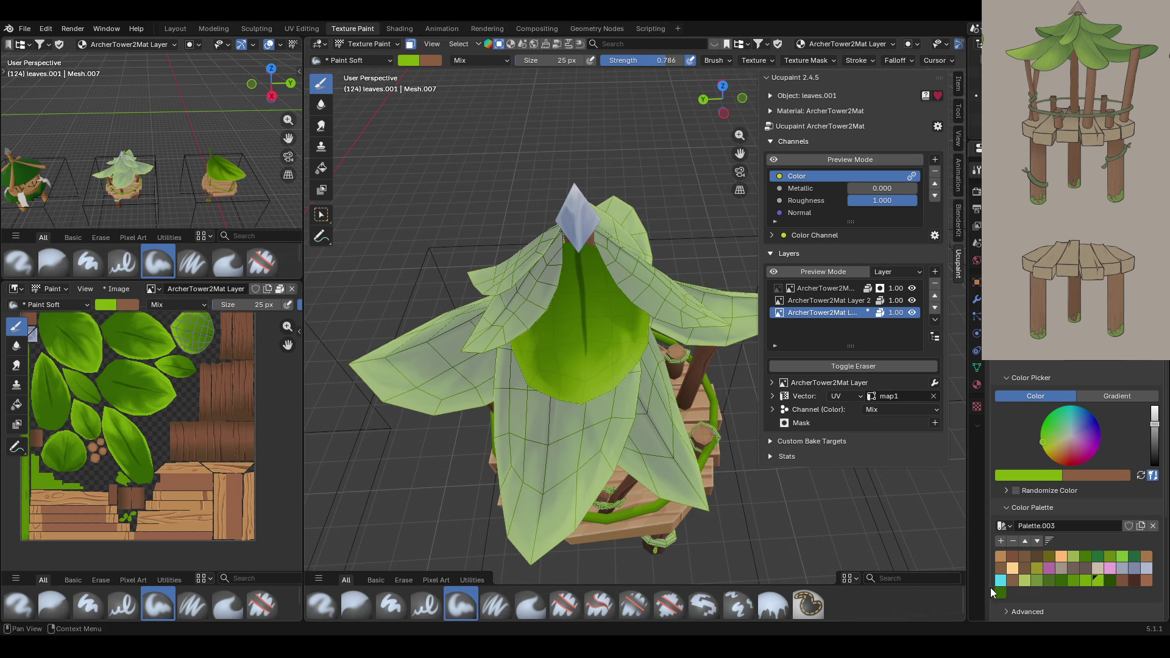
pyautogui.press('s')
pyautogui.moveTo(558, 220)
pyautogui.mouseDown(button='middle')
pyautogui.moveTo(666, 142)
pyautogui.moveTo(657, 147)
pyautogui.mouseUp(button='middle')
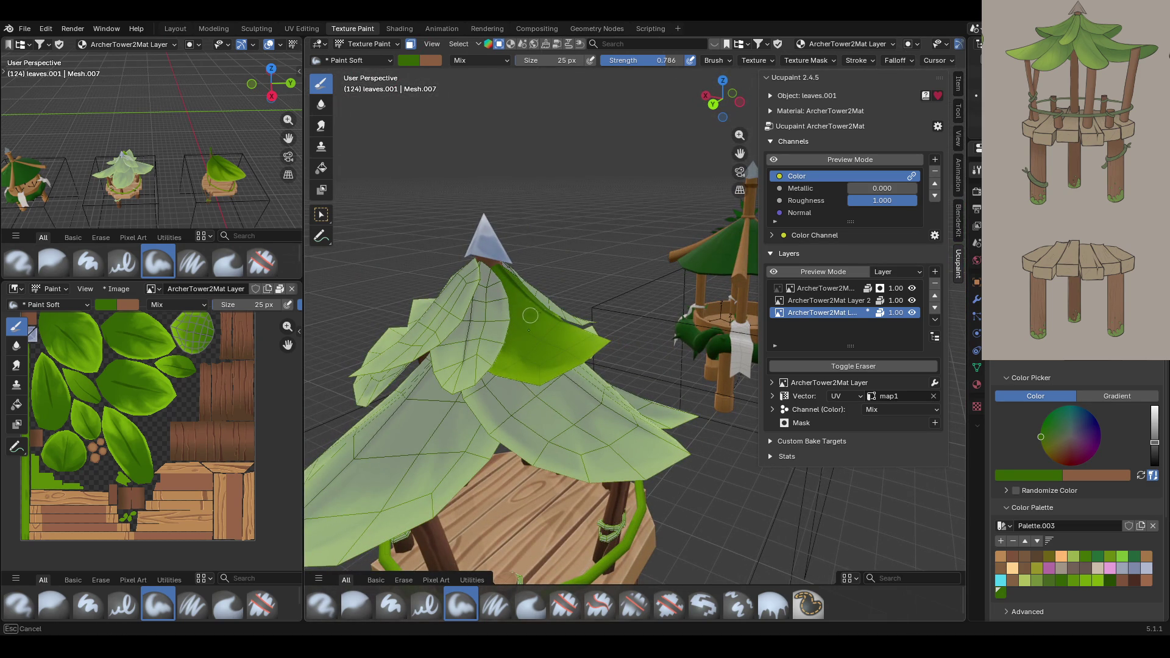
# Shade the upper roof leaf with darker palette greens, finishing with dark green strokes down it.
pyautogui.moveTo(523, 312)
pyautogui.mouseDown()
pyautogui.moveTo(537, 354)
pyautogui.moveTo(527, 301)
pyautogui.moveTo(528, 357)
pyautogui.moveTo(518, 293)
pyautogui.moveTo(515, 344)
pyautogui.moveTo(517, 325)
pyautogui.moveTo(560, 334)
pyautogui.moveTo(542, 328)
pyautogui.moveTo(541, 309)
pyautogui.moveTo(552, 332)
pyautogui.moveTo(545, 316)
pyautogui.mouseUp()
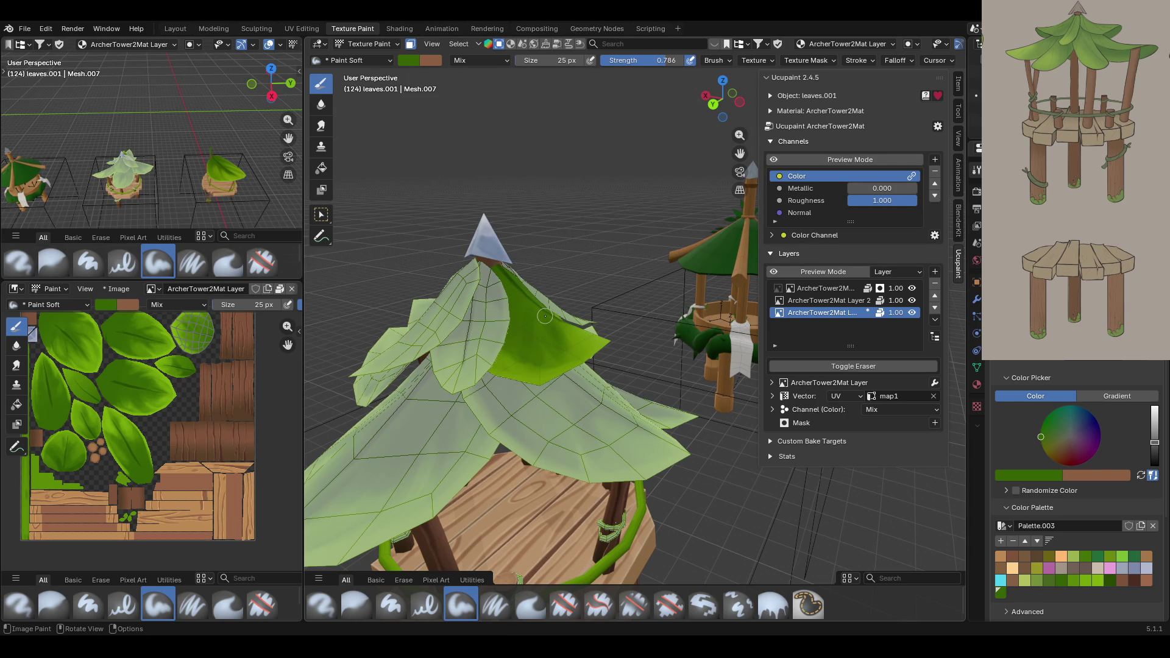
pyautogui.moveTo(610, 378); pyautogui.dragTo(411, 352, button='middle')
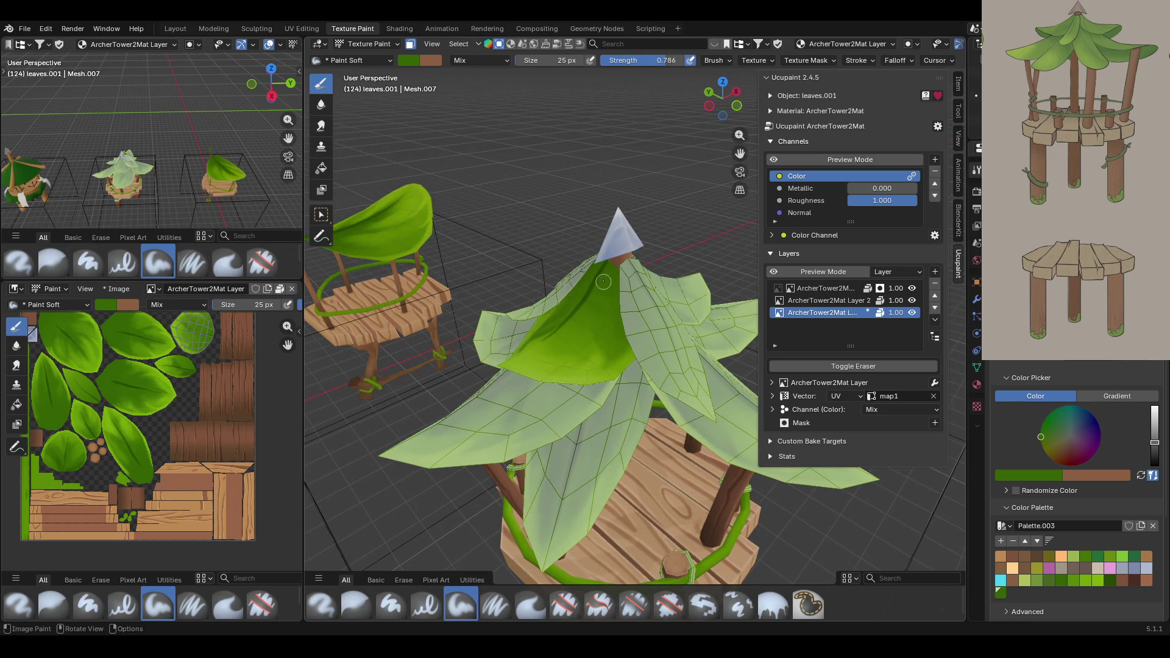
pyautogui.moveTo(621, 268); pyautogui.dragTo(536, 273, button='middle')
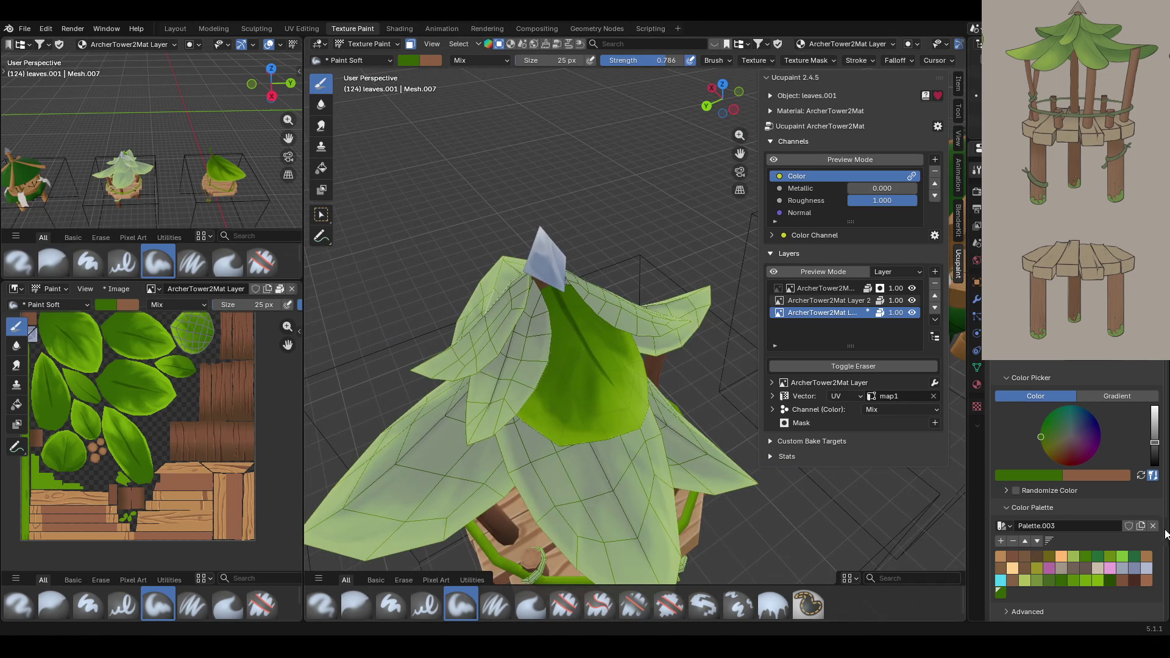
pyautogui.click(1073, 582)
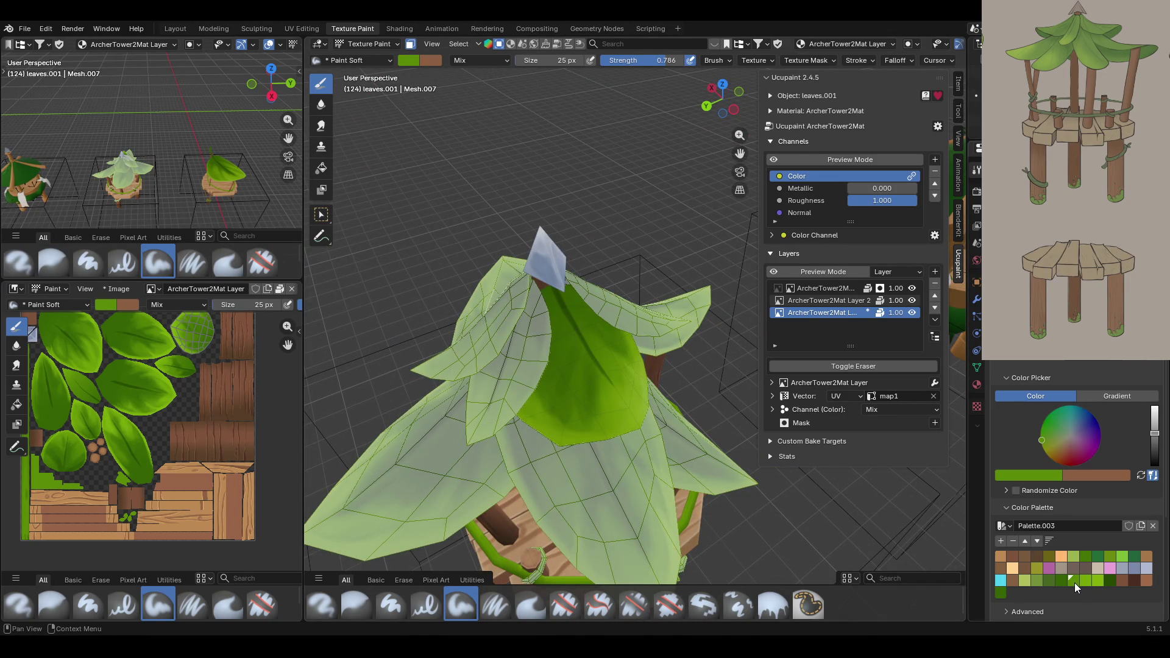
pyautogui.moveTo(581, 355)
pyautogui.mouseDown()
pyautogui.moveTo(562, 416)
pyautogui.moveTo(592, 377)
pyautogui.moveTo(595, 413)
pyautogui.moveTo(582, 399)
pyautogui.moveTo(585, 358)
pyautogui.moveTo(569, 384)
pyautogui.moveTo(576, 405)
pyautogui.moveTo(582, 396)
pyautogui.moveTo(556, 400)
pyautogui.moveTo(547, 417)
pyautogui.moveTo(537, 394)
pyautogui.moveTo(559, 416)
pyautogui.mouseUp()
pyautogui.moveTo(559, 417); pyautogui.dragTo(506, 356, button='middle')
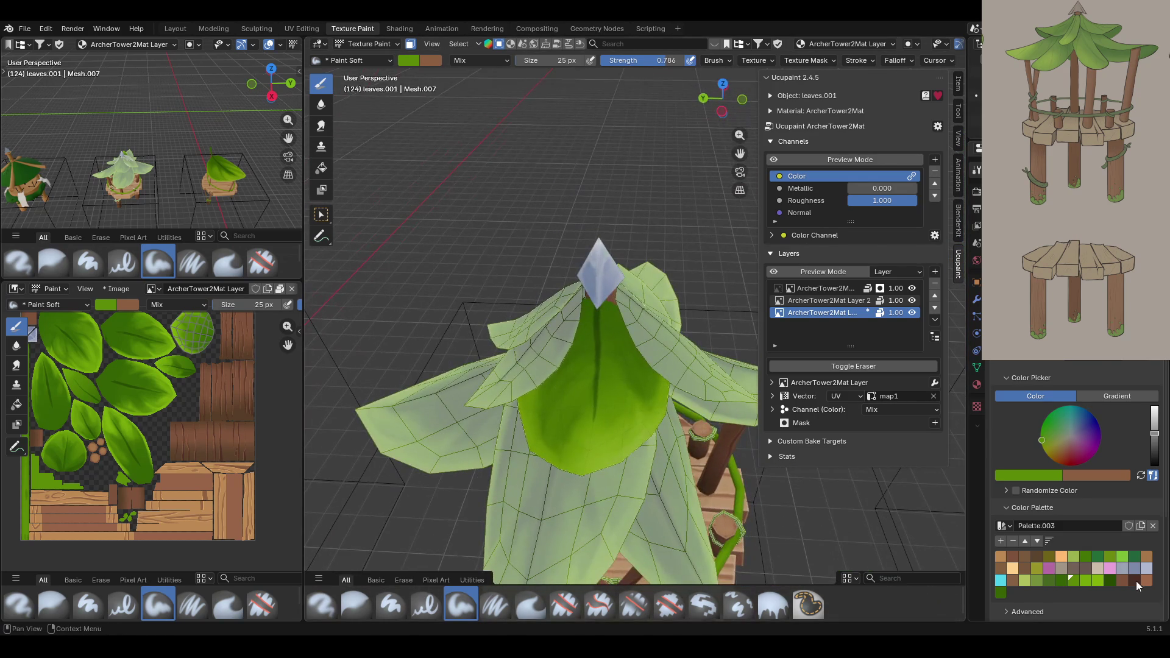
pyautogui.click(1005, 589)
pyautogui.click(589, 356)
pyautogui.moveTo(589, 356)
pyautogui.mouseDown()
pyautogui.moveTo(574, 432)
pyautogui.moveTo(584, 350)
pyautogui.moveTo(568, 410)
pyautogui.mouseUp()
# Re-enable face masking and select the narrow front centre leaf below the spike.
pyautogui.moveTo(706, 267)
pyautogui.mouseDown(button='middle')
pyautogui.moveTo(579, 262)
pyautogui.moveTo(517, 149)
pyautogui.mouseUp(button='middle')
pyautogui.moveTo(459, 86)
pyautogui.keyDown('ctrl'); pyautogui.mouseDown(button='middle')
pyautogui.moveTo(512, 134)
pyautogui.moveTo(579, 256)
pyautogui.moveTo(601, 224)
pyautogui.moveTo(588, 323)
pyautogui.moveTo(548, 117)
pyautogui.mouseUp(button='middle'); pyautogui.keyUp('ctrl')
pyautogui.click(410, 44)
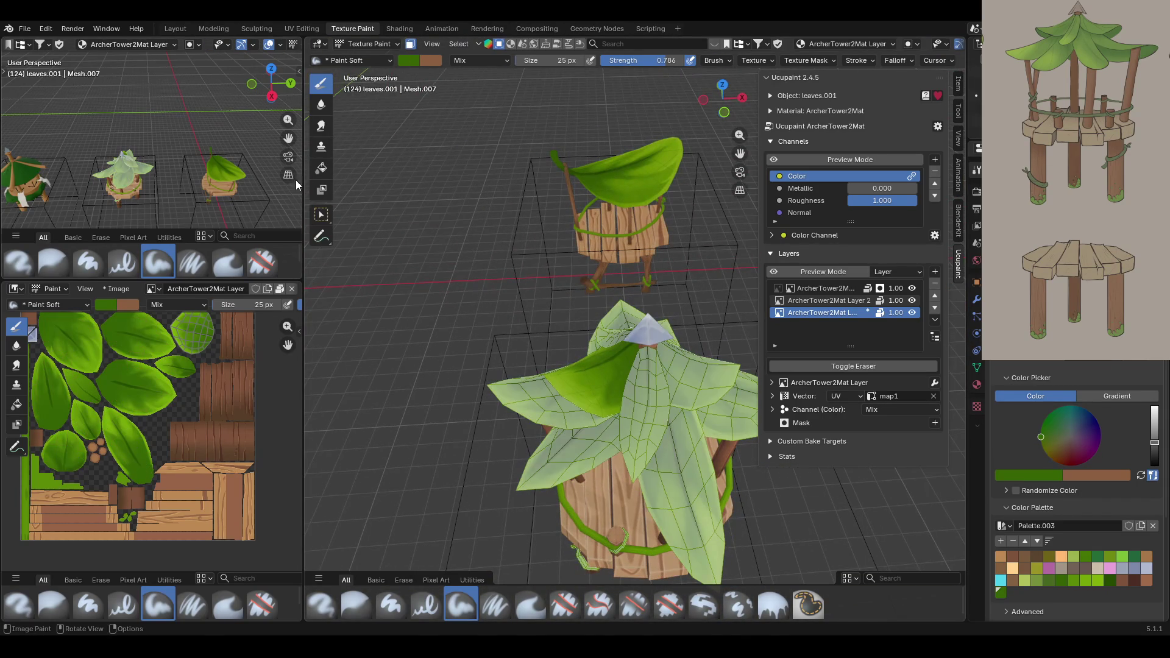
pyautogui.click(321, 214)
pyautogui.click(630, 400)
# Grow the selection to the whole centre leaf and start painting it green.
pyautogui.press('l')
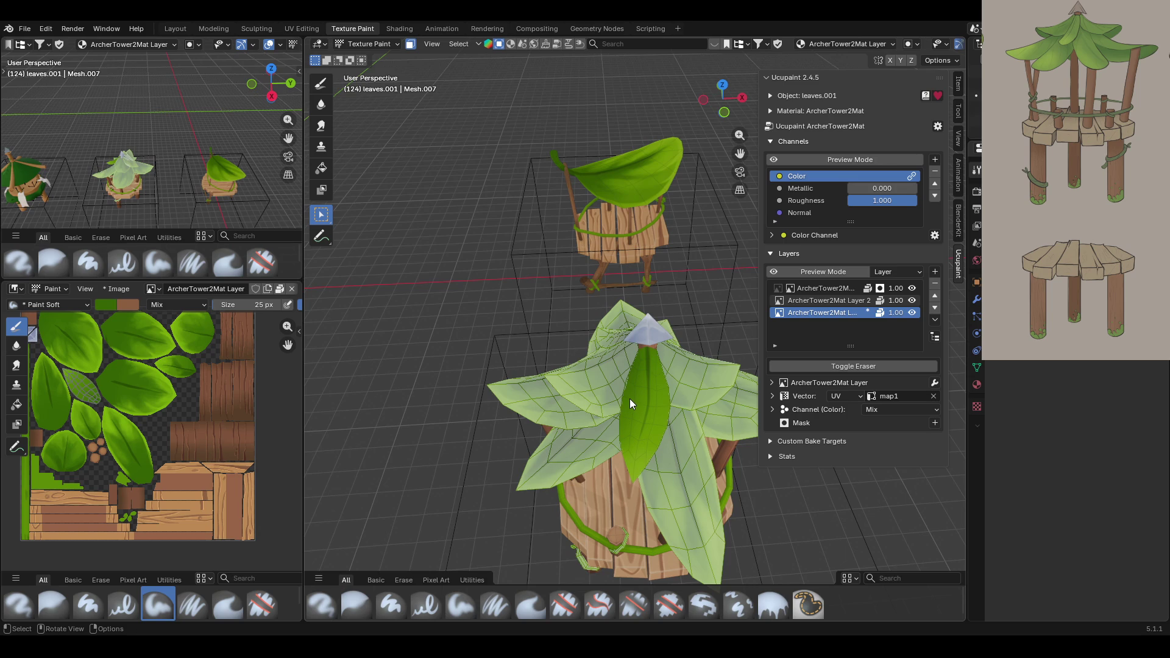
pyautogui.moveTo(735, 152)
pyautogui.mouseDown()
pyautogui.moveTo(435, 272)
pyautogui.moveTo(466, 265)
pyautogui.mouseUp()
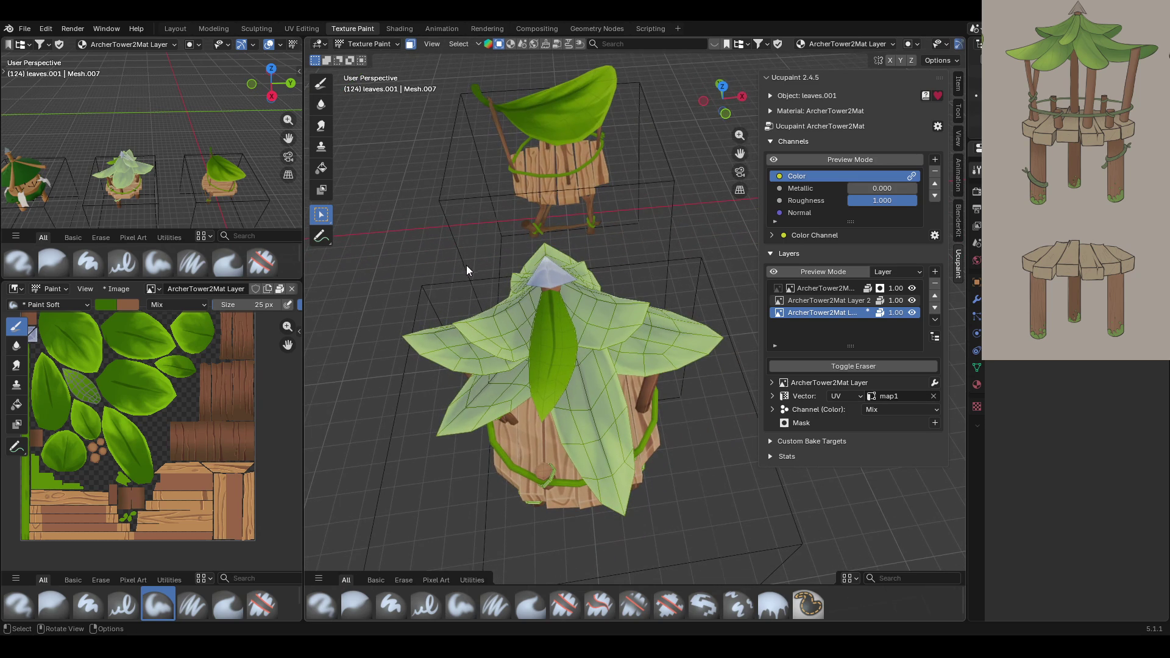
pyautogui.click(321, 83)
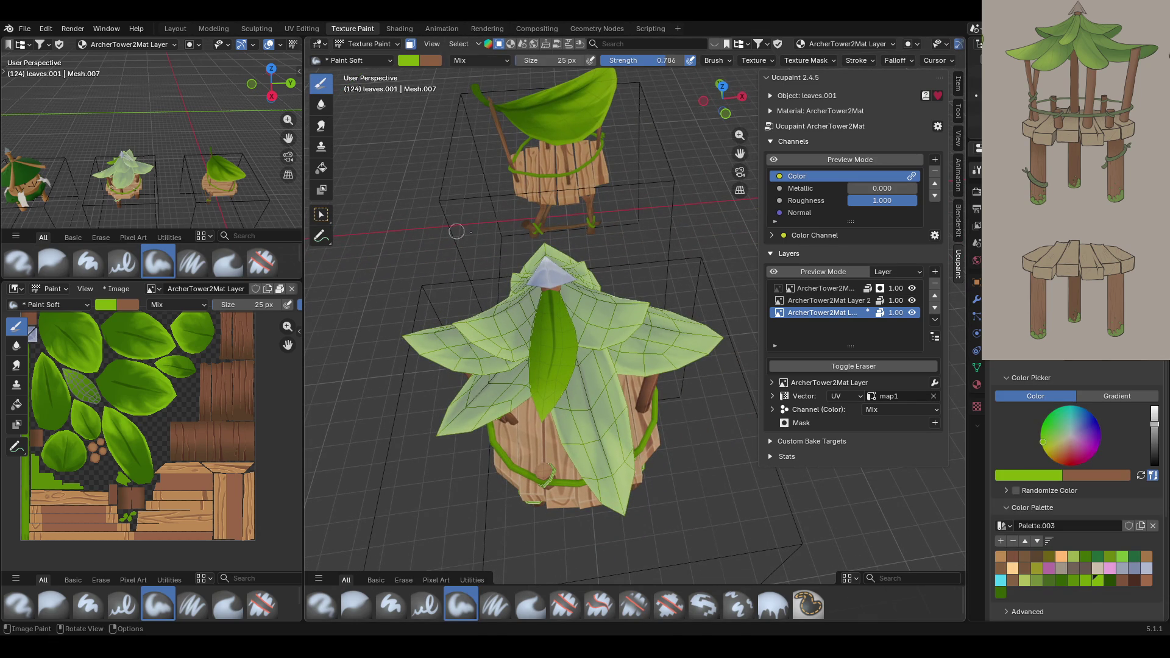
pyautogui.moveTo(543, 425)
pyautogui.mouseDown()
pyautogui.moveTo(570, 390)
pyautogui.moveTo(572, 353)
pyautogui.moveTo(570, 391)
pyautogui.moveTo(573, 333)
pyautogui.moveTo(545, 296)
pyautogui.moveTo(525, 382)
pyautogui.moveTo(538, 322)
pyautogui.moveTo(567, 332)
pyautogui.mouseUp()
pyautogui.click(528, 391)
# Cover the centre leaf with more short green strokes, then switch to the Smear brush.
pyautogui.moveTo(555, 341)
pyautogui.mouseDown()
pyautogui.moveTo(530, 314)
pyautogui.moveTo(528, 332)
pyautogui.mouseUp()
pyautogui.moveTo(526, 354)
pyautogui.mouseDown()
pyautogui.moveTo(551, 360)
pyautogui.moveTo(556, 403)
pyautogui.mouseUp()
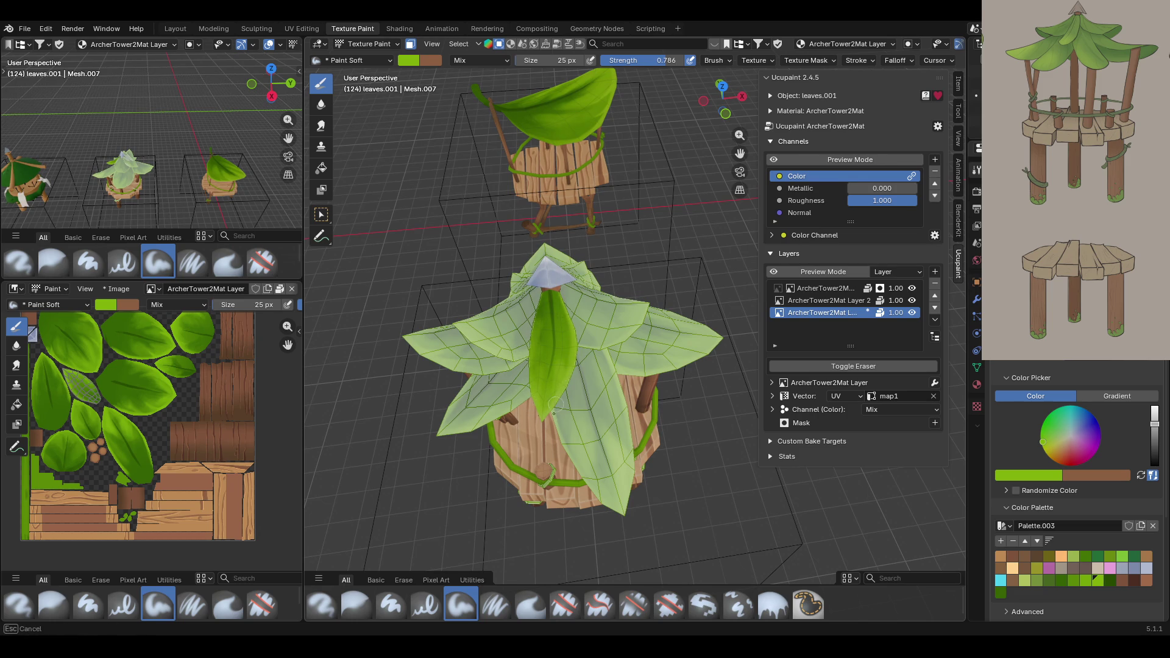
pyautogui.moveTo(568, 343); pyautogui.dragTo(572, 329)
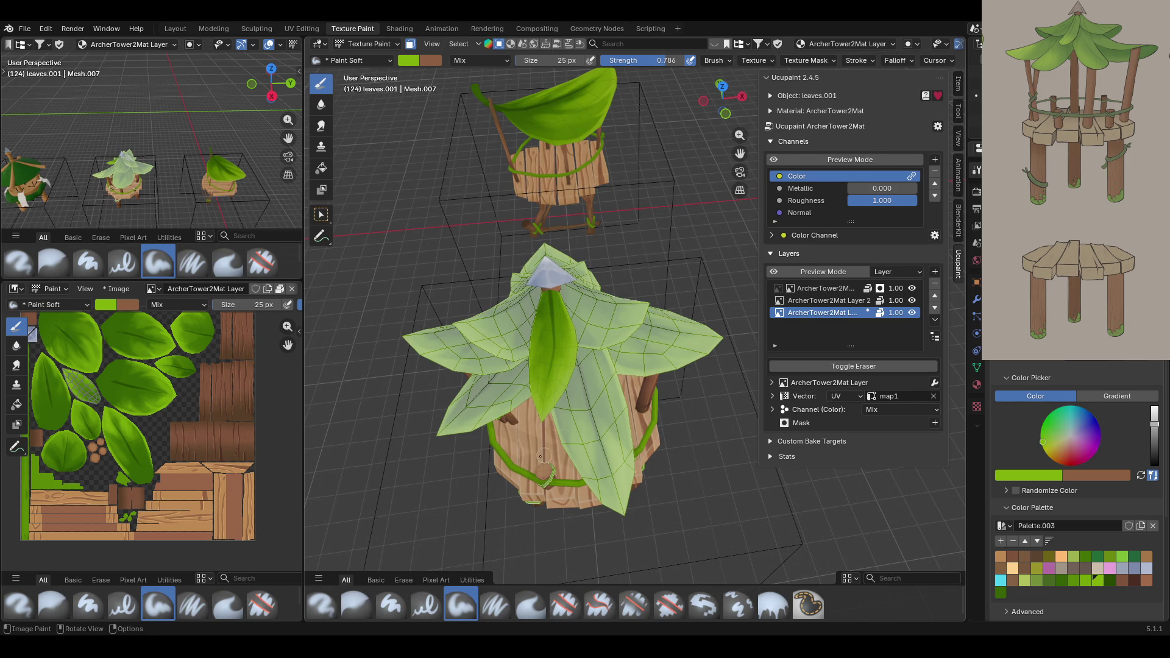
pyautogui.moveTo(533, 452); pyautogui.dragTo(613, 470, button='middle')
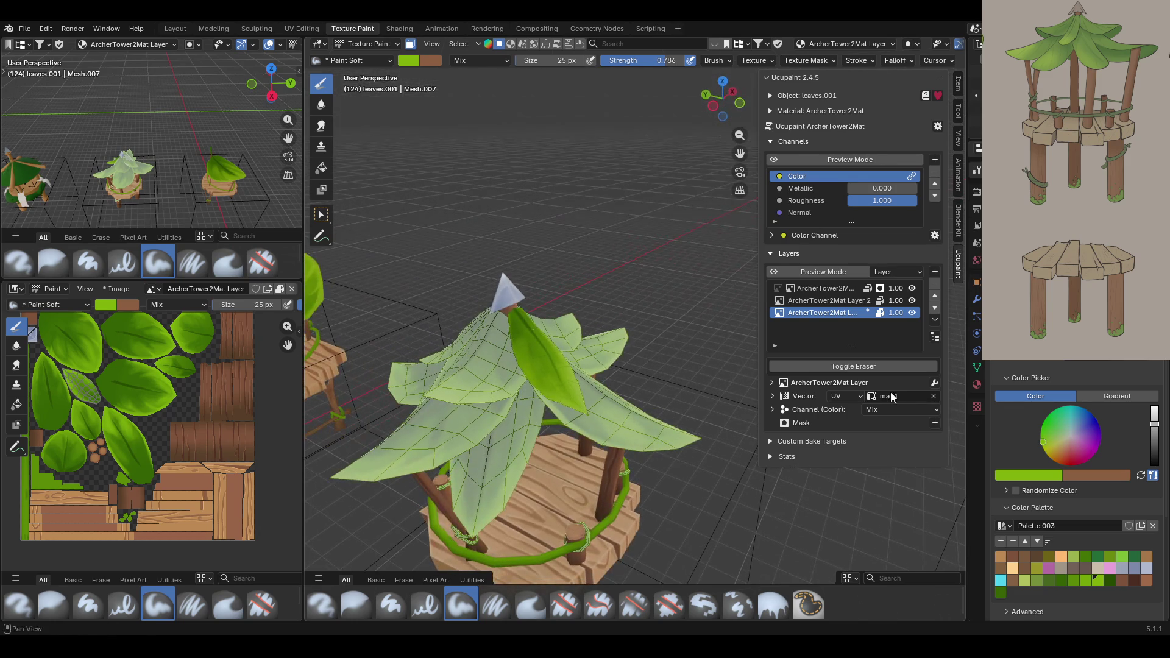
pyautogui.click(321, 126)
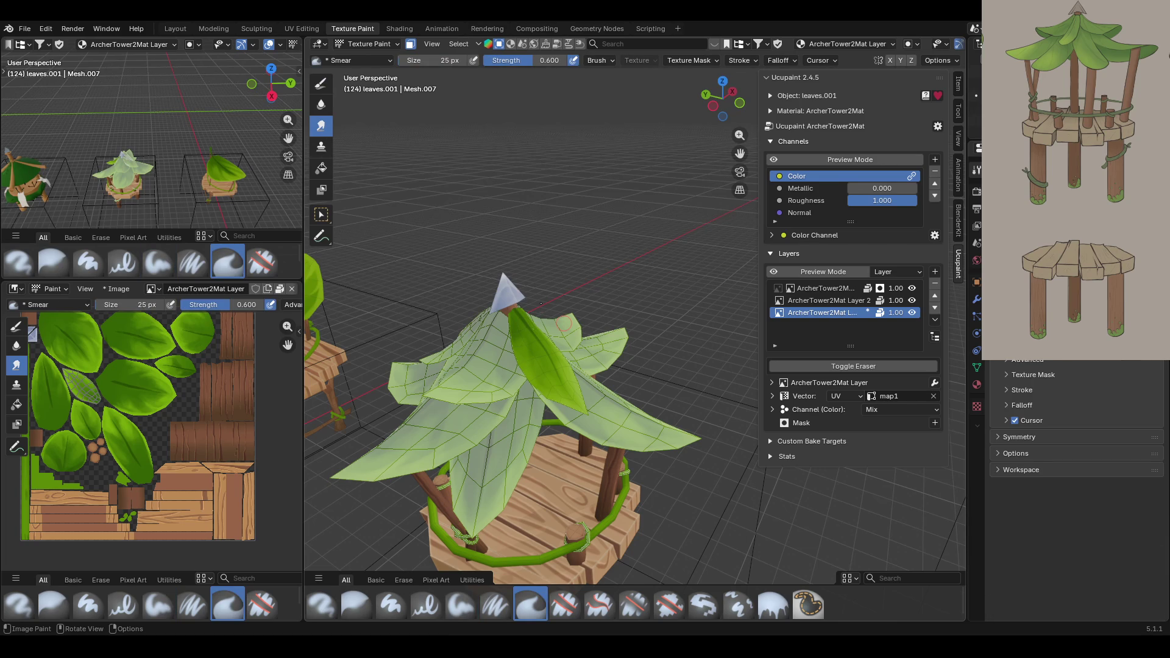
# Smear the centre leaf's paint to blend its greens.
pyautogui.moveTo(521, 336)
pyautogui.mouseDown()
pyautogui.moveTo(534, 355)
pyautogui.moveTo(527, 346)
pyautogui.mouseUp()
pyautogui.moveTo(527, 345); pyautogui.dragTo(479, 162, button='middle')
pyautogui.moveTo(536, 373); pyautogui.dragTo(503, 410)
pyautogui.moveTo(503, 410); pyautogui.dragTo(377, 165, button='middle')
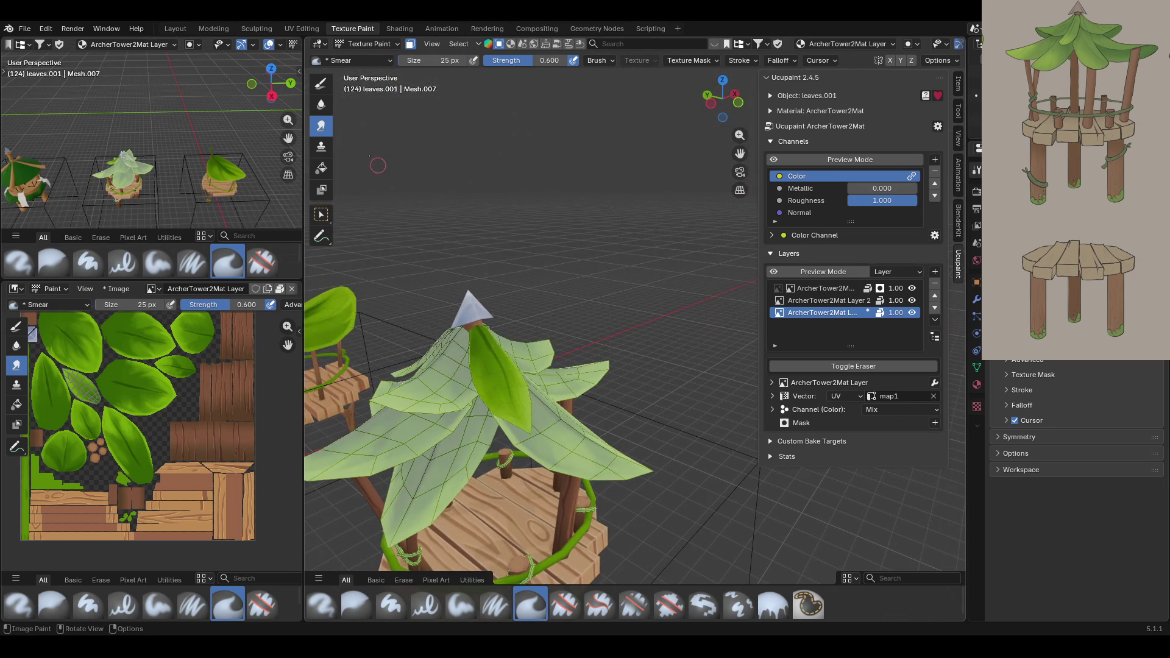
# Darken the leaf with Paint Soft Pressure in dark green, then unmask and activate ArcherTower2Mat Layer 2.
pyautogui.click(495, 605)
pyautogui.click(1094, 582)
pyautogui.click(1001, 593)
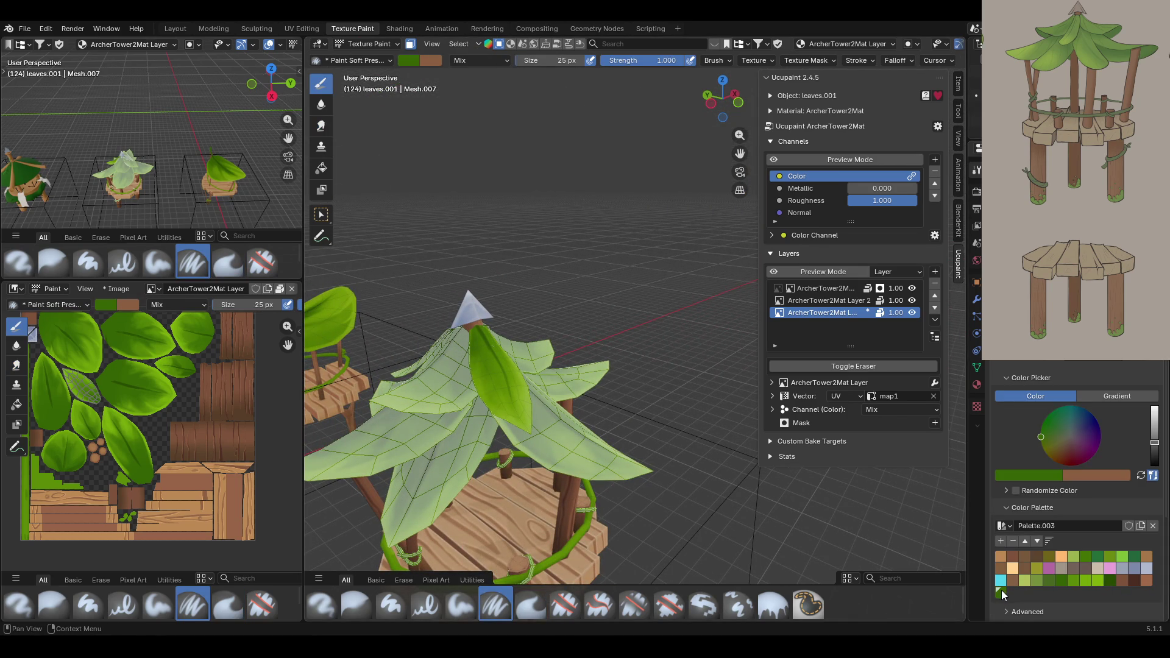
pyautogui.moveTo(483, 370); pyautogui.dragTo(485, 345)
pyautogui.moveTo(485, 345)
pyautogui.mouseDown()
pyautogui.moveTo(484, 334)
pyautogui.moveTo(483, 374)
pyautogui.moveTo(480, 337)
pyautogui.mouseUp()
pyautogui.moveTo(548, 311); pyautogui.dragTo(532, 268, button='middle')
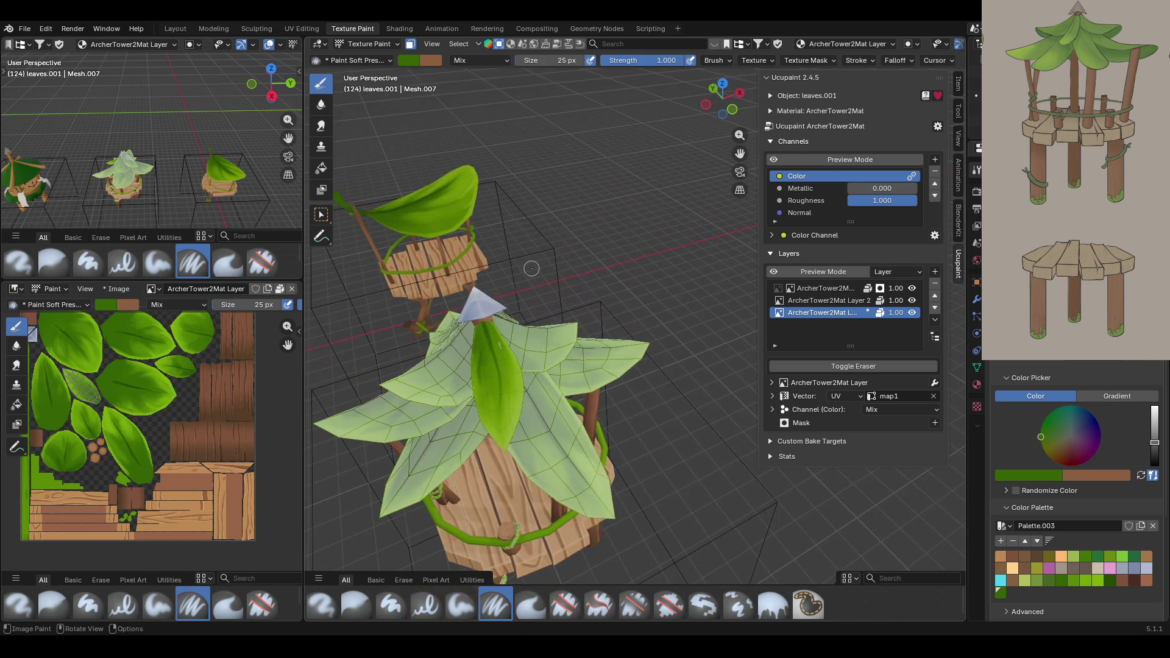
pyautogui.press('ctrl')
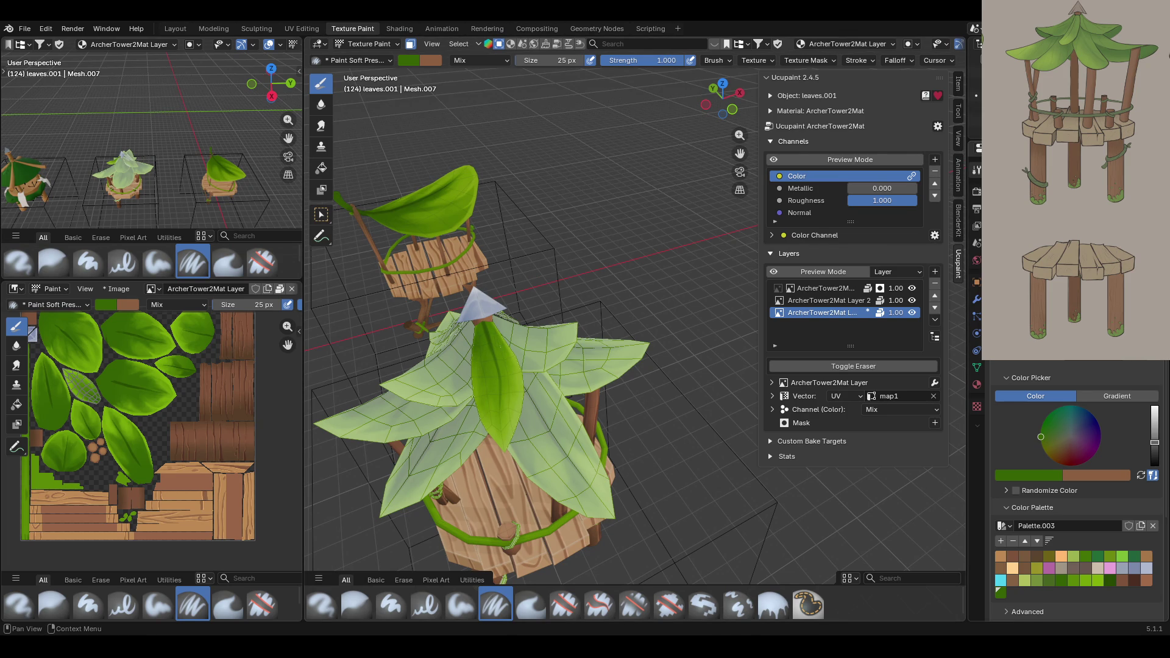
pyautogui.click(411, 44)
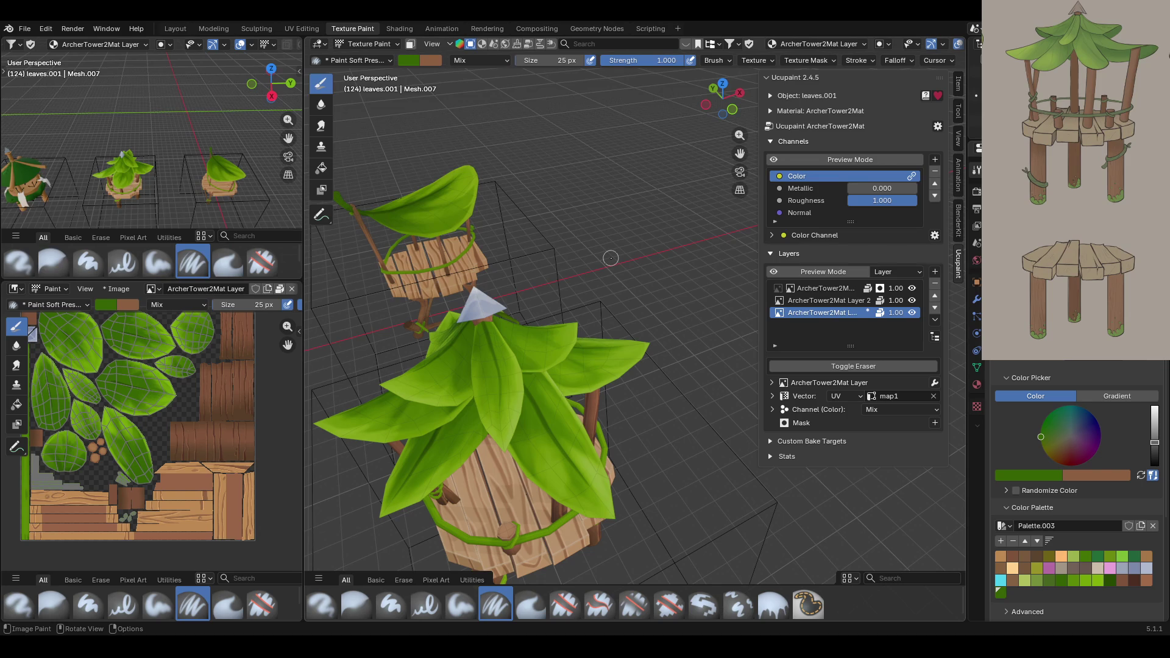
pyautogui.click(823, 300)
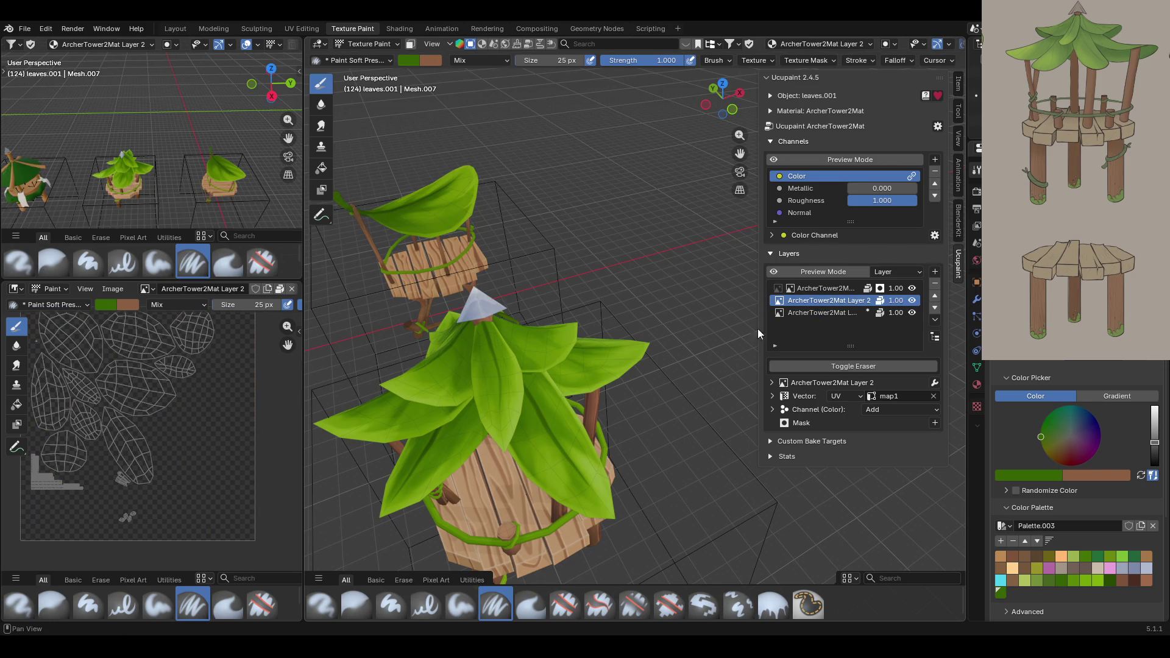
# Turn face selection masking back on so Layer 2 painting is limited to one roof leaf.
pyautogui.moveTo(536, 262); pyautogui.dragTo(591, 260, button='middle')
pyautogui.moveTo(739, 153); pyautogui.dragTo(859, 83)
pyautogui.click(411, 44)
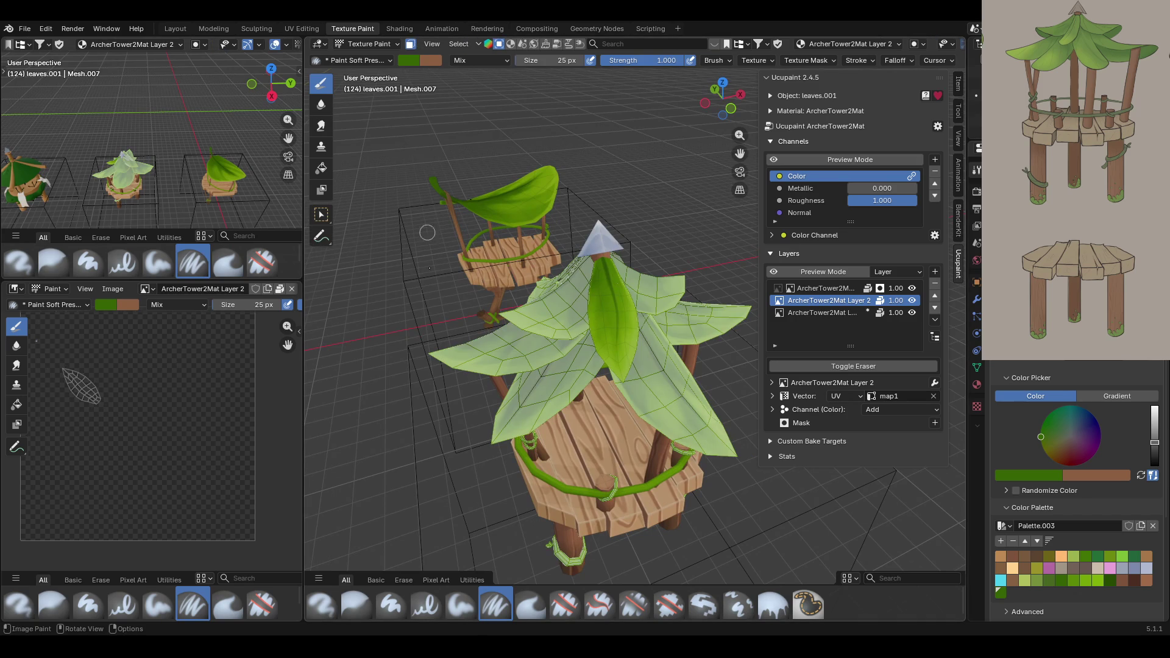
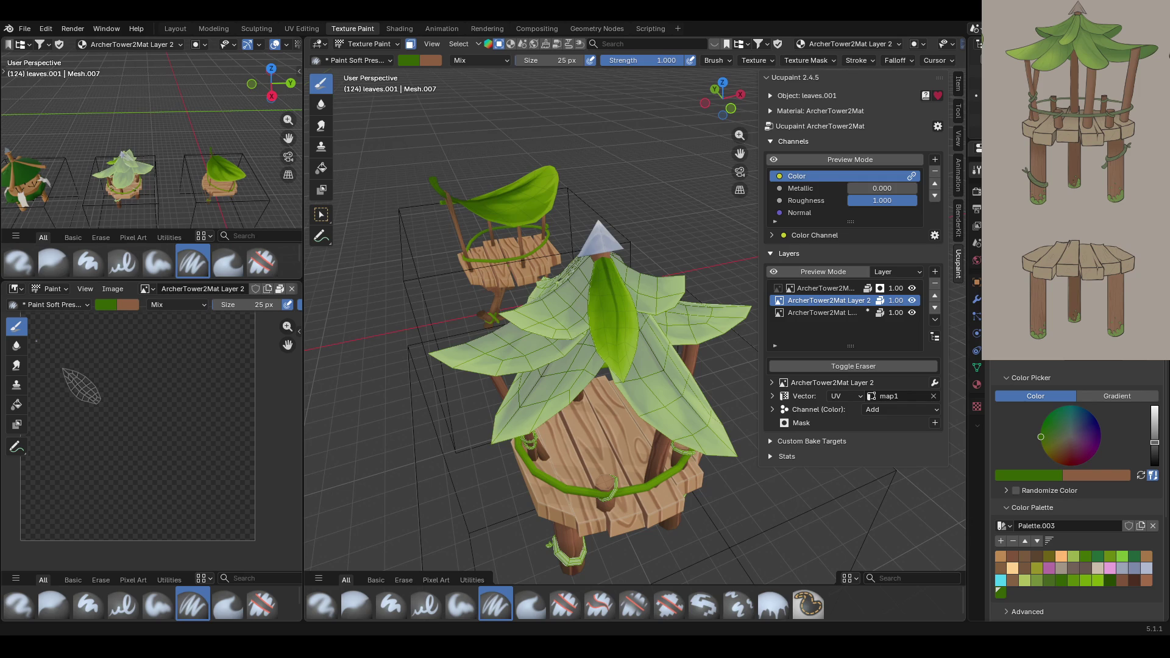
# Enable face selection masking and select the second tower's front leaf face.
pyautogui.moveTo(548, 366); pyautogui.dragTo(609, 375, button='middle')
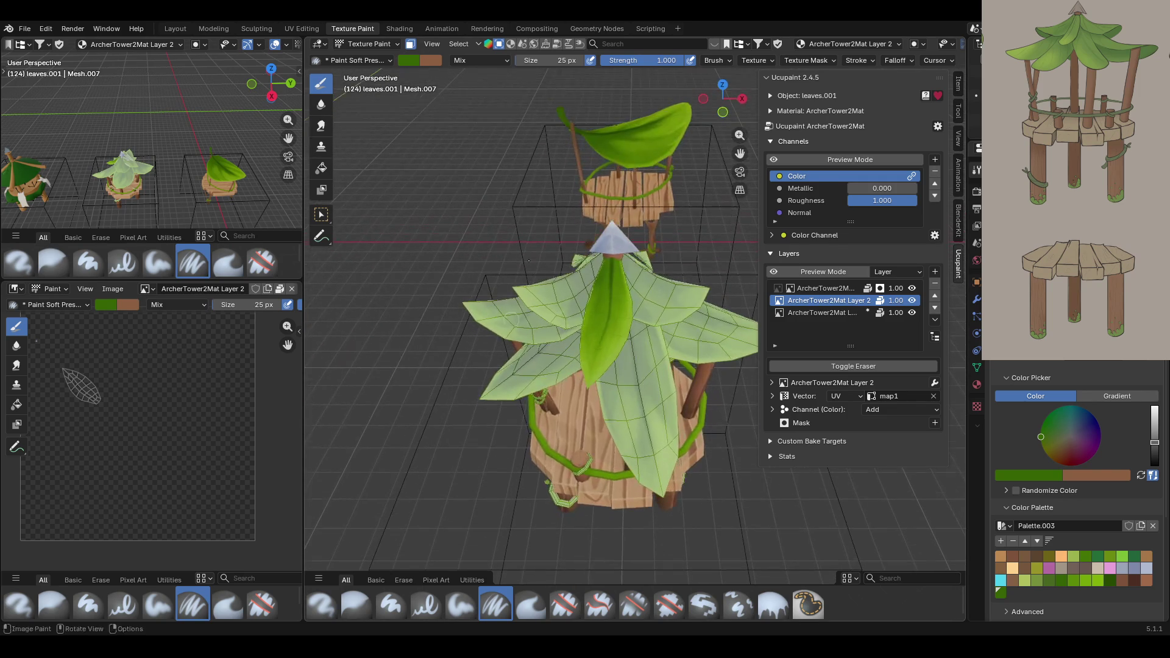
pyautogui.click(323, 214)
pyautogui.click(648, 402)
pyautogui.keyDown('shift'); pyautogui.click(712, 331); pyautogui.keyUp('shift')
pyautogui.keyDown('shift'); pyautogui.click(526, 364); pyautogui.keyUp('shift')
pyautogui.moveTo(517, 293)
pyautogui.mouseDown(button='middle')
pyautogui.moveTo(723, 303)
pyautogui.moveTo(561, 437)
pyautogui.moveTo(754, 462)
pyautogui.moveTo(529, 369)
pyautogui.moveTo(331, 369)
pyautogui.moveTo(336, 393)
pyautogui.moveTo(535, 386)
pyautogui.mouseUp(button='middle')
pyautogui.click(608, 413)
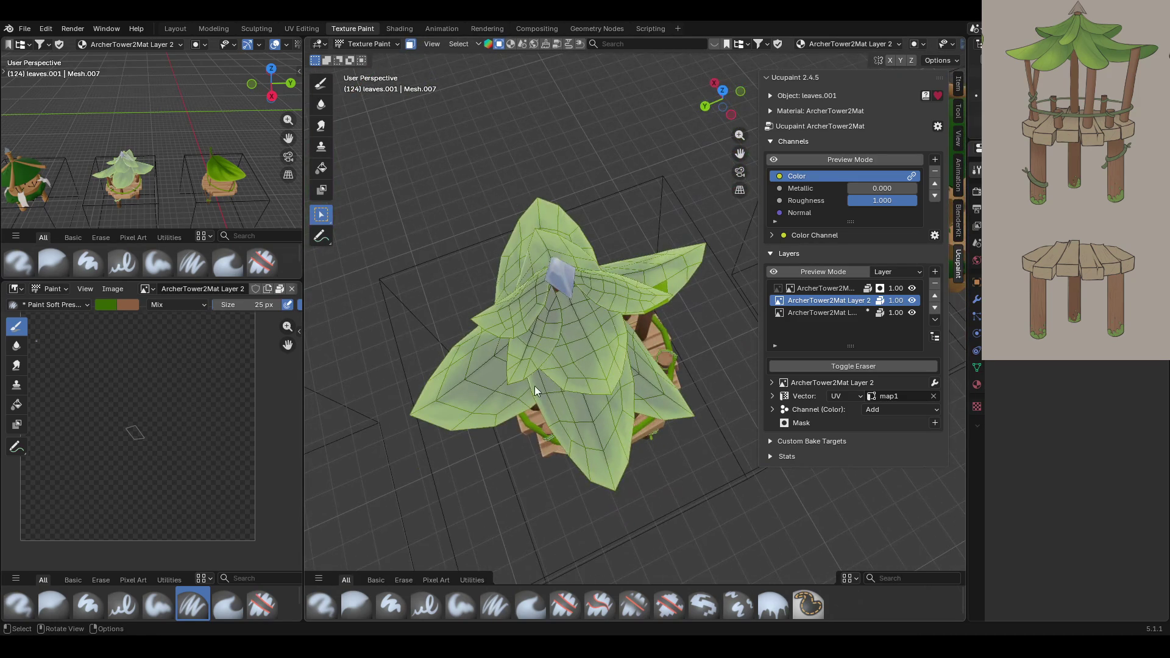
pyautogui.click(566, 420)
pyautogui.moveTo(565, 421)
pyautogui.mouseDown(button='middle')
pyautogui.moveTo(490, 387)
pyautogui.moveTo(316, 373)
pyautogui.moveTo(308, 335)
pyautogui.moveTo(331, 220)
pyautogui.mouseUp(button='middle')
# Fill the front leaf with light green, refill it darker green, then disable masking.
pyautogui.click(321, 168)
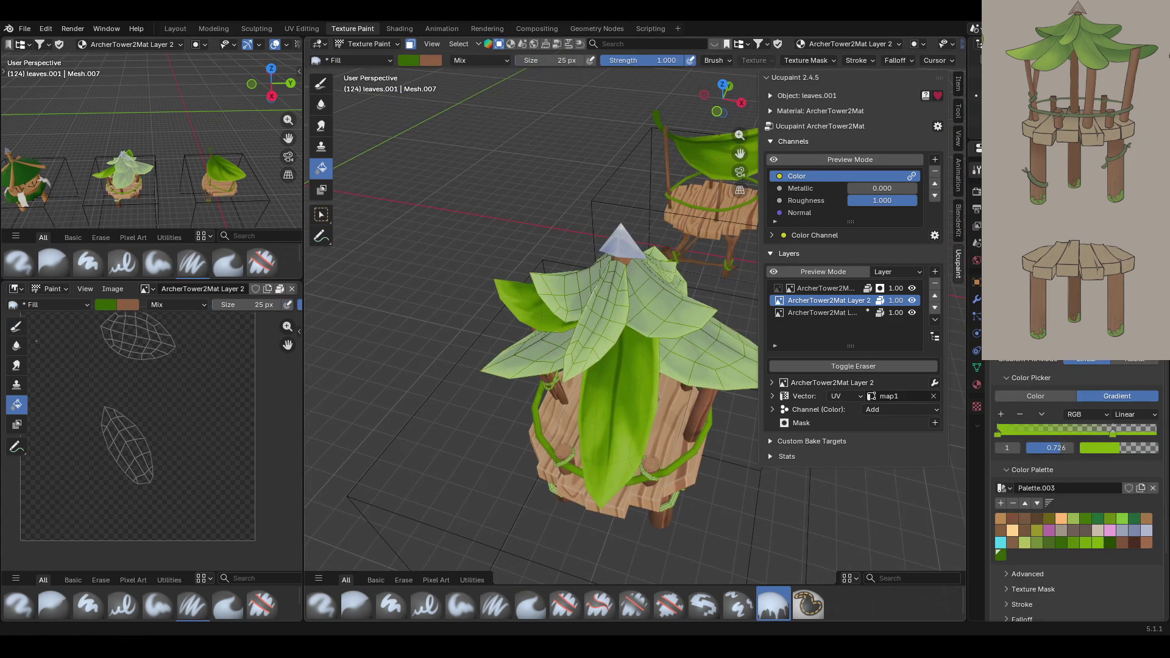
pyautogui.moveTo(1154, 429); pyautogui.dragTo(1154, 410)
pyautogui.moveTo(1049, 424); pyautogui.dragTo(1056, 413)
pyautogui.click(646, 421)
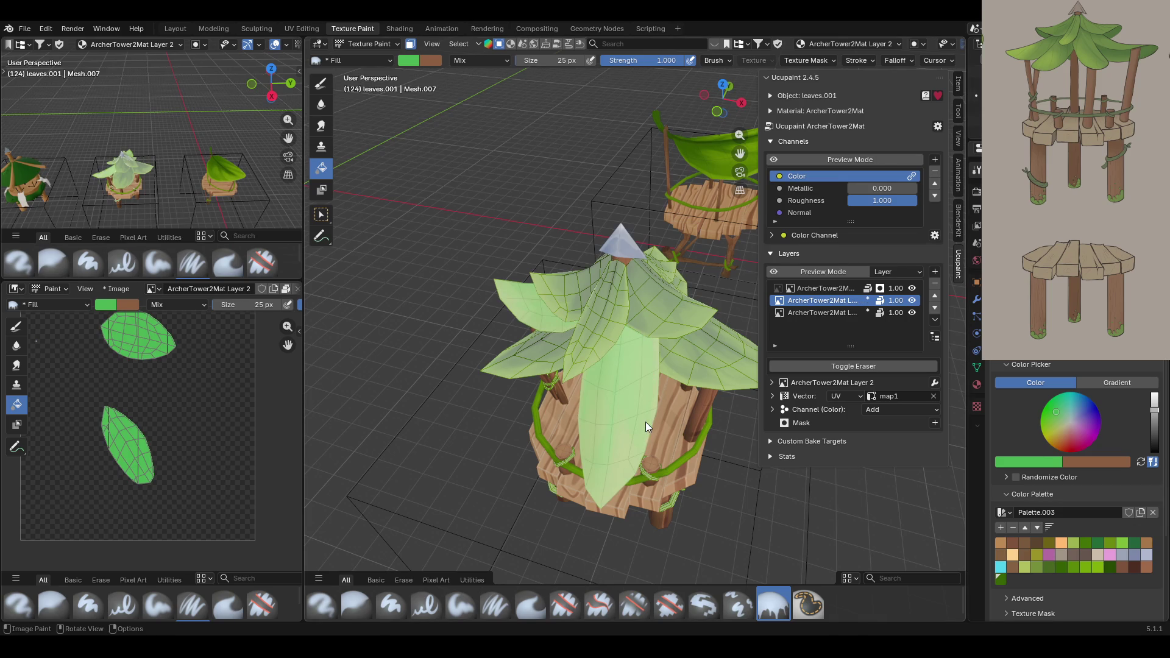
pyautogui.moveTo(1154, 410); pyautogui.dragTo(1154, 422)
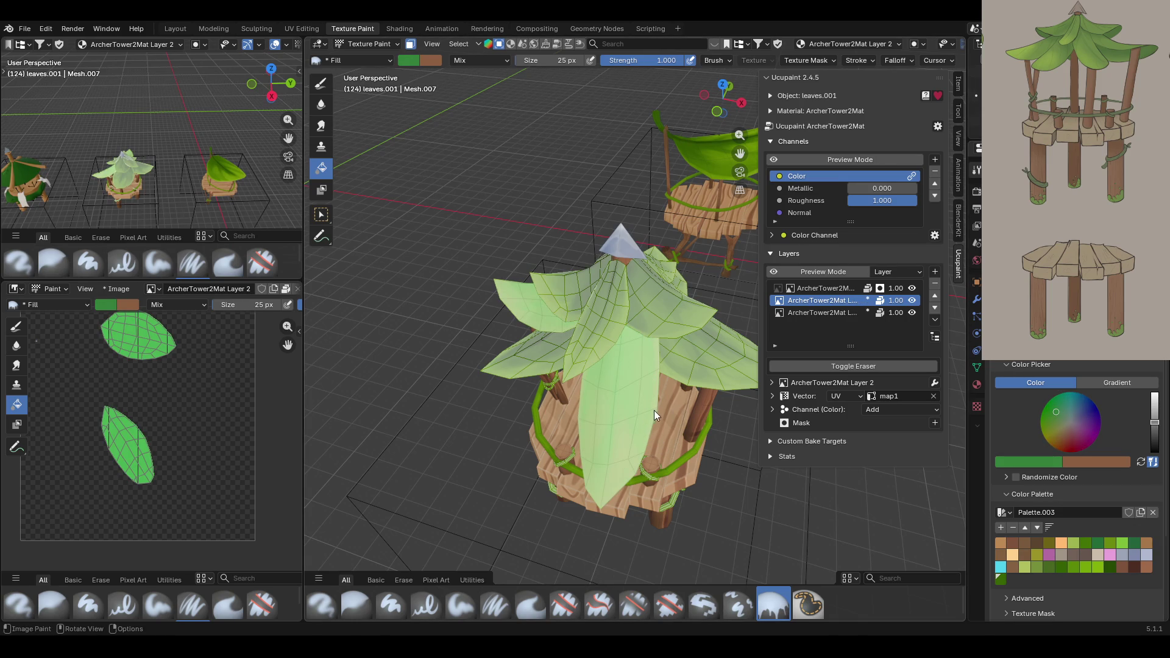
pyautogui.click(635, 431)
pyautogui.moveTo(635, 430); pyautogui.dragTo(709, 420, button='middle')
pyautogui.click(411, 45)
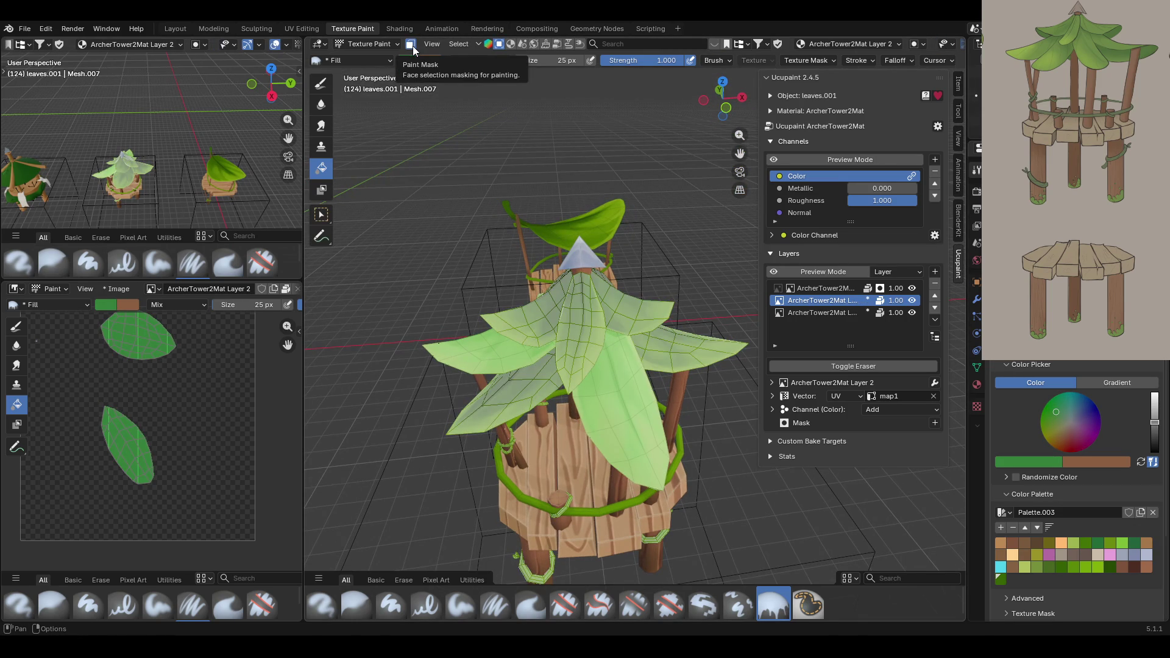
# Darken the green further and refill the front leaf with it.
pyautogui.moveTo(1154, 422); pyautogui.dragTo(1154, 443)
pyautogui.click(634, 417)
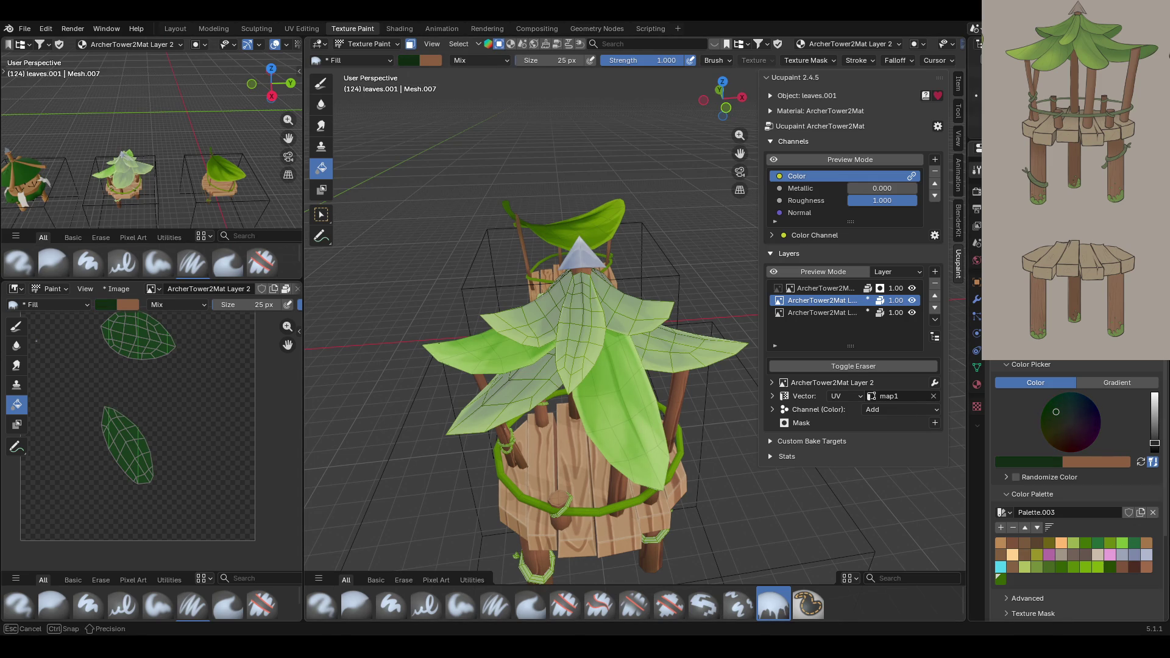
pyautogui.moveTo(605, 440)
pyautogui.mouseDown(button='middle')
pyautogui.moveTo(518, 437)
pyautogui.moveTo(608, 437)
pyautogui.mouseUp(button='middle')
pyautogui.scroll(-5, 608, 438)
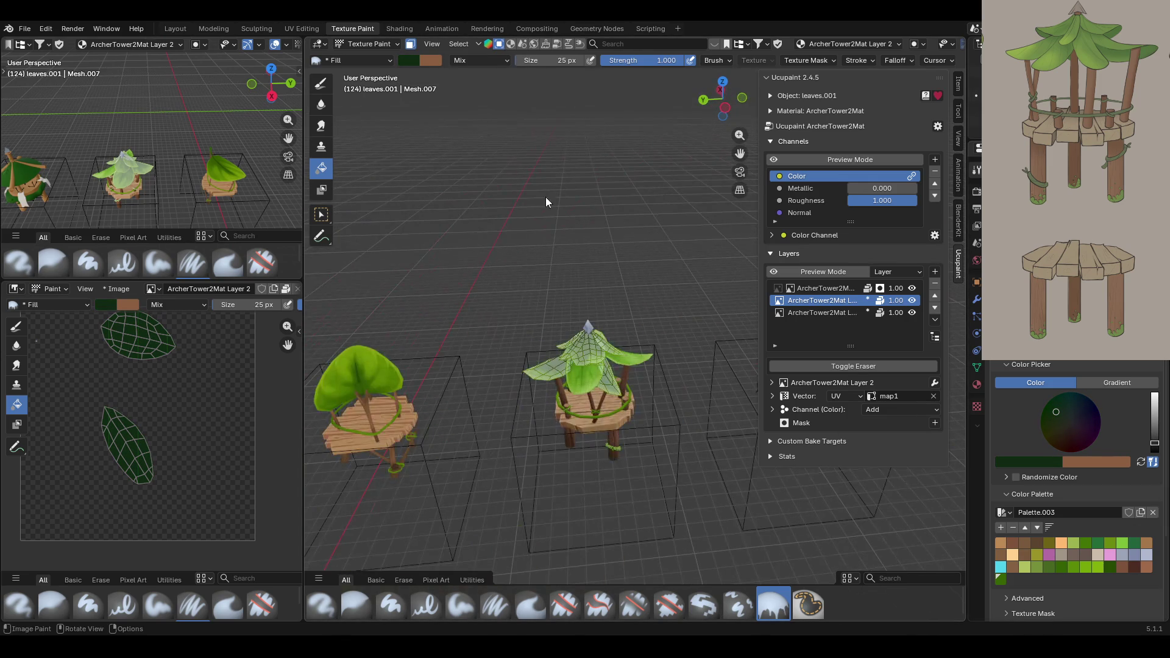
pyautogui.moveTo(657, 276)
pyautogui.mouseDown(button='middle')
pyautogui.moveTo(653, 320)
pyautogui.moveTo(590, 239)
pyautogui.moveTo(477, 279)
pyautogui.moveTo(390, 293)
pyautogui.mouseUp(button='middle')
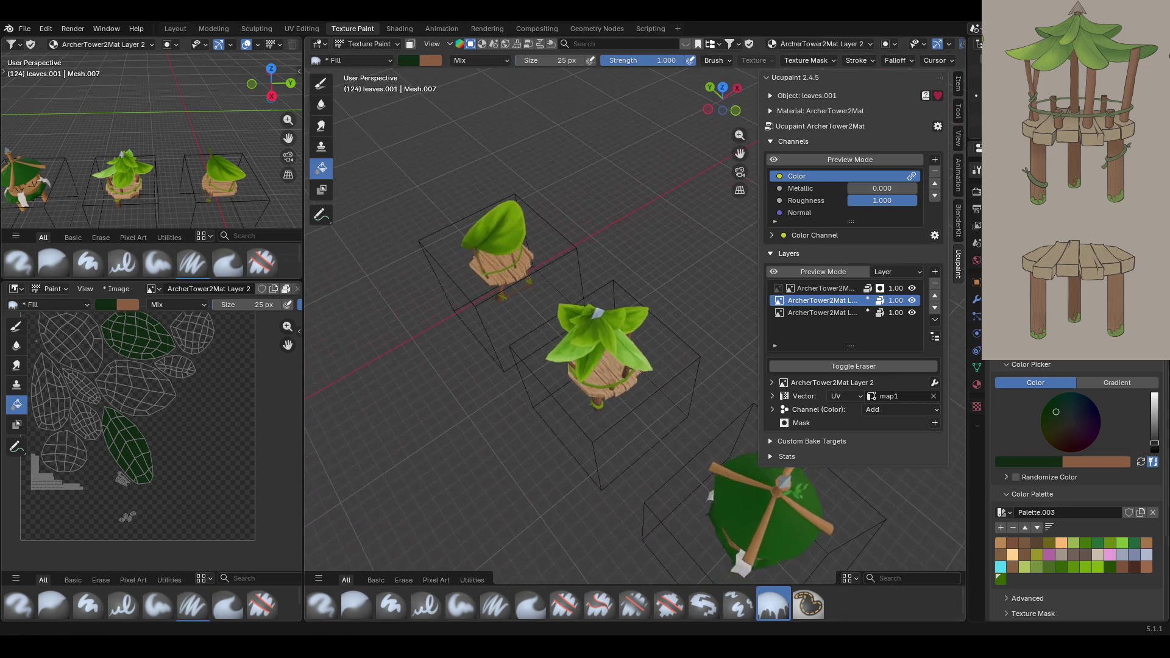
# With face masking on, fill the selected leaves with a dark blue-grey.
pyautogui.click(410, 44)
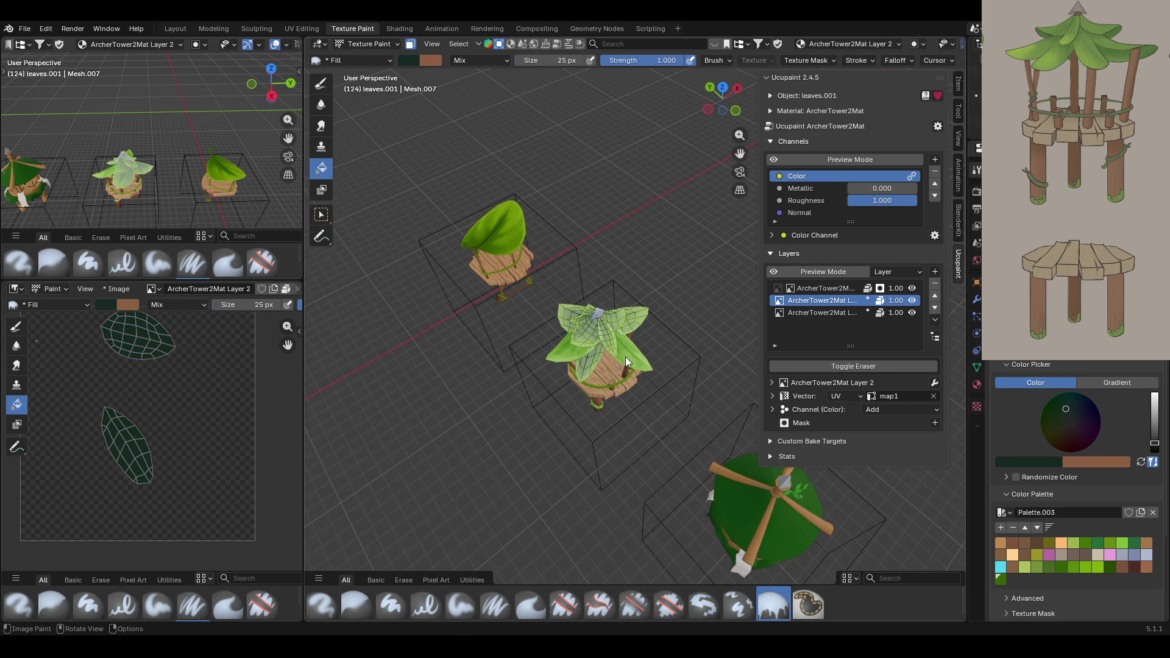
pyautogui.moveTo(625, 357); pyautogui.dragTo(719, 348, button='middle')
pyautogui.click(1074, 408)
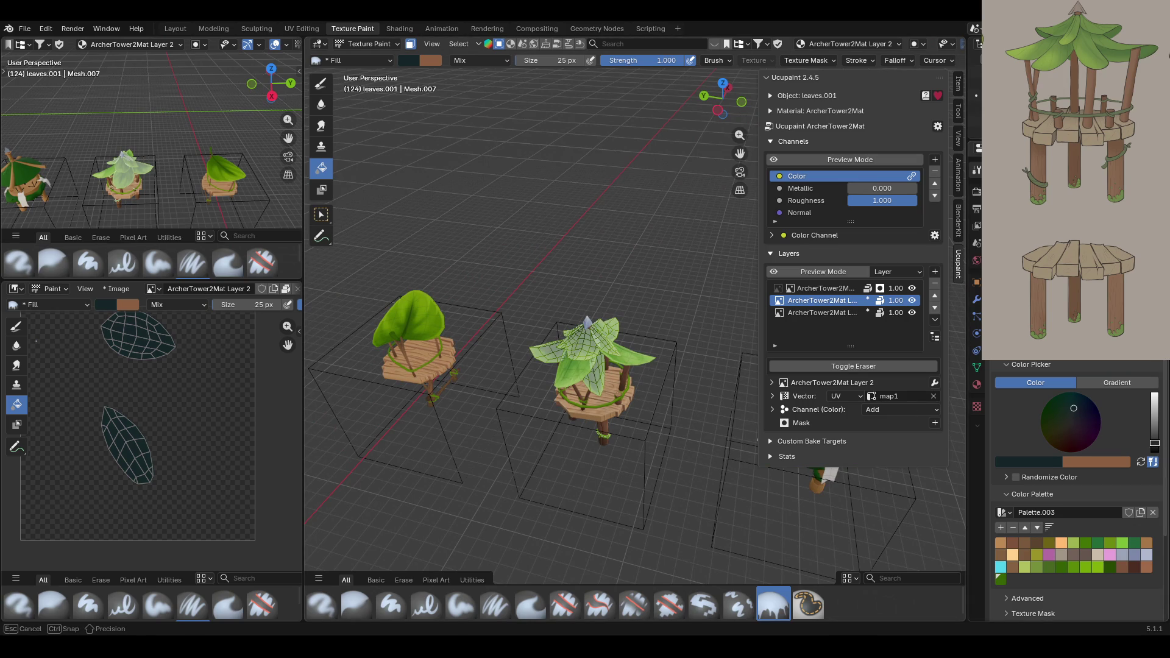
pyautogui.click(648, 360)
pyautogui.moveTo(619, 374)
pyautogui.mouseDown(button='middle')
pyautogui.moveTo(694, 350)
pyautogui.moveTo(386, 342)
pyautogui.moveTo(658, 341)
pyautogui.mouseUp(button='middle')
pyautogui.click(411, 44)
# Undo a stray pale-brown fill and fill the two selected leaves dark brown.
pyautogui.click(1068, 430)
pyautogui.moveTo(1152, 432); pyautogui.dragTo(1153, 429)
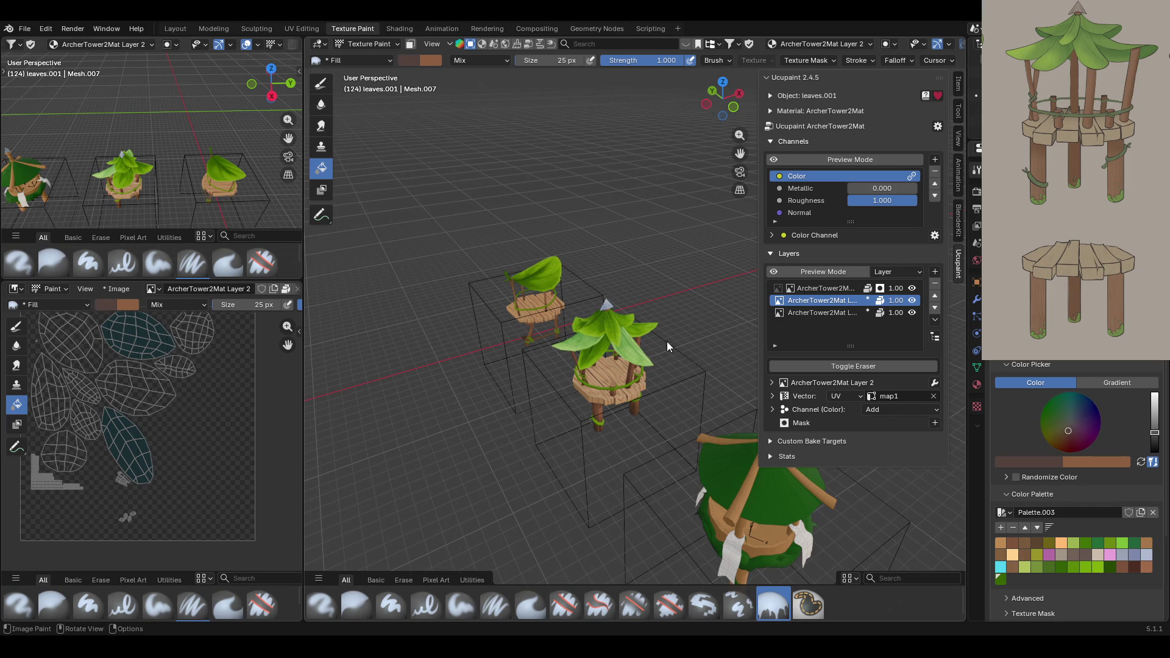
pyautogui.click(634, 353)
pyautogui.hotkey('ctrl', 'z')
pyautogui.click(411, 45)
pyautogui.click(639, 346)
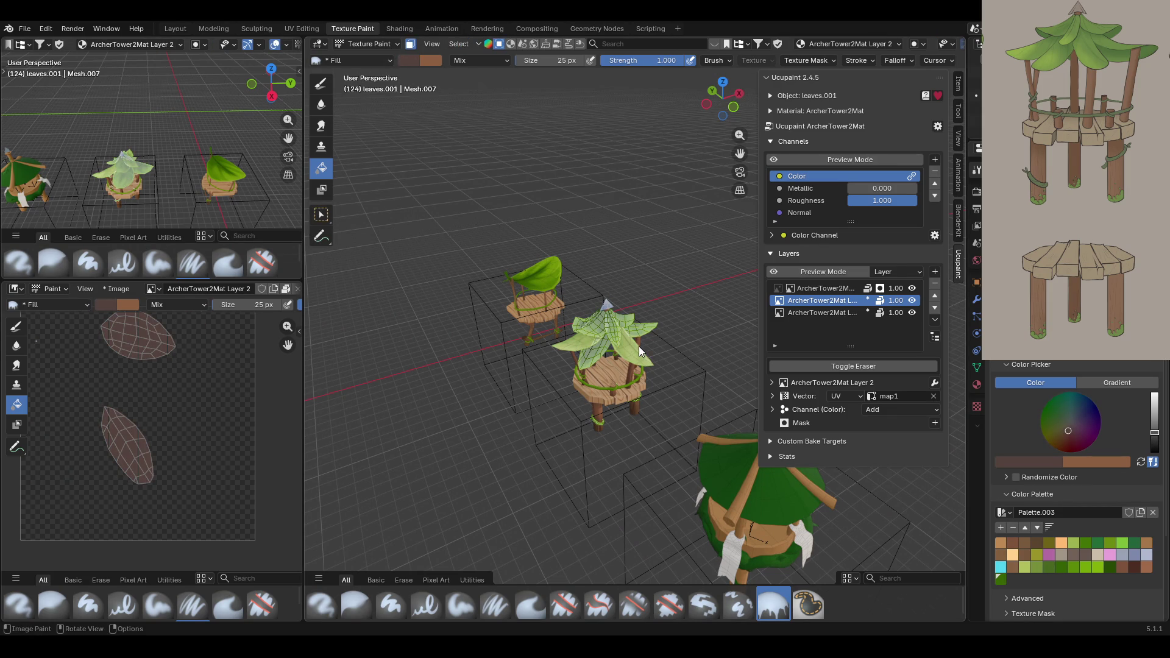
pyautogui.moveTo(1153, 432); pyautogui.dragTo(1154, 444)
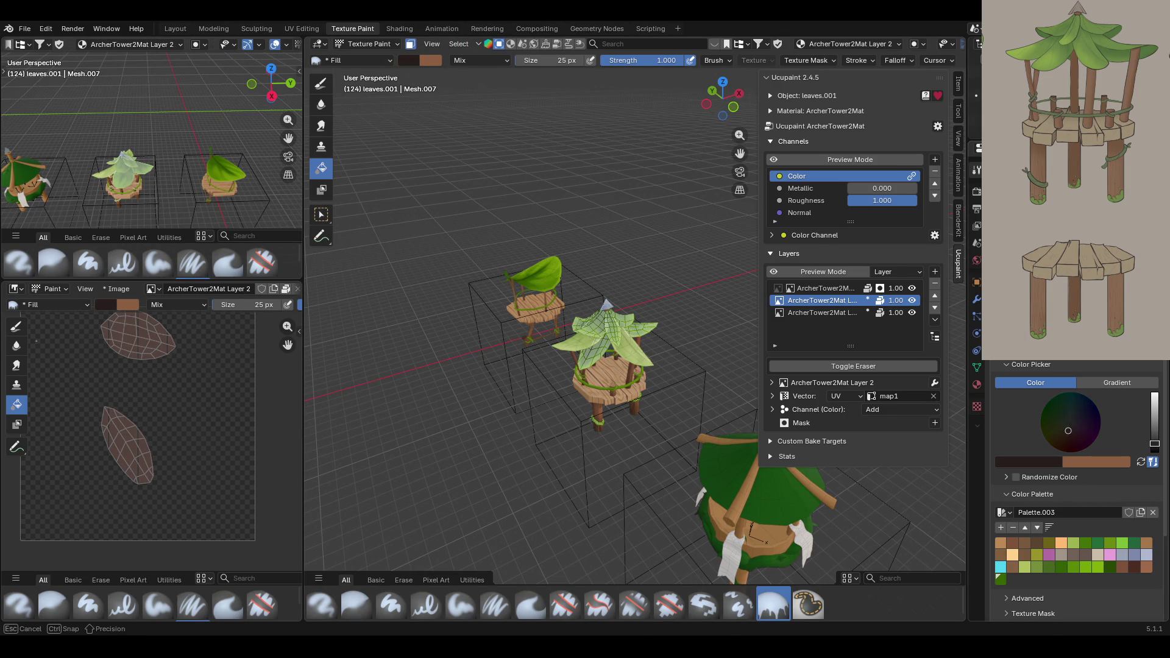
pyautogui.click(616, 351)
pyautogui.click(407, 45)
pyautogui.moveTo(476, 181)
pyautogui.mouseDown(button='middle')
pyautogui.moveTo(692, 236)
pyautogui.moveTo(674, 284)
pyautogui.moveTo(638, 312)
pyautogui.moveTo(583, 257)
pyautogui.mouseUp(button='middle')
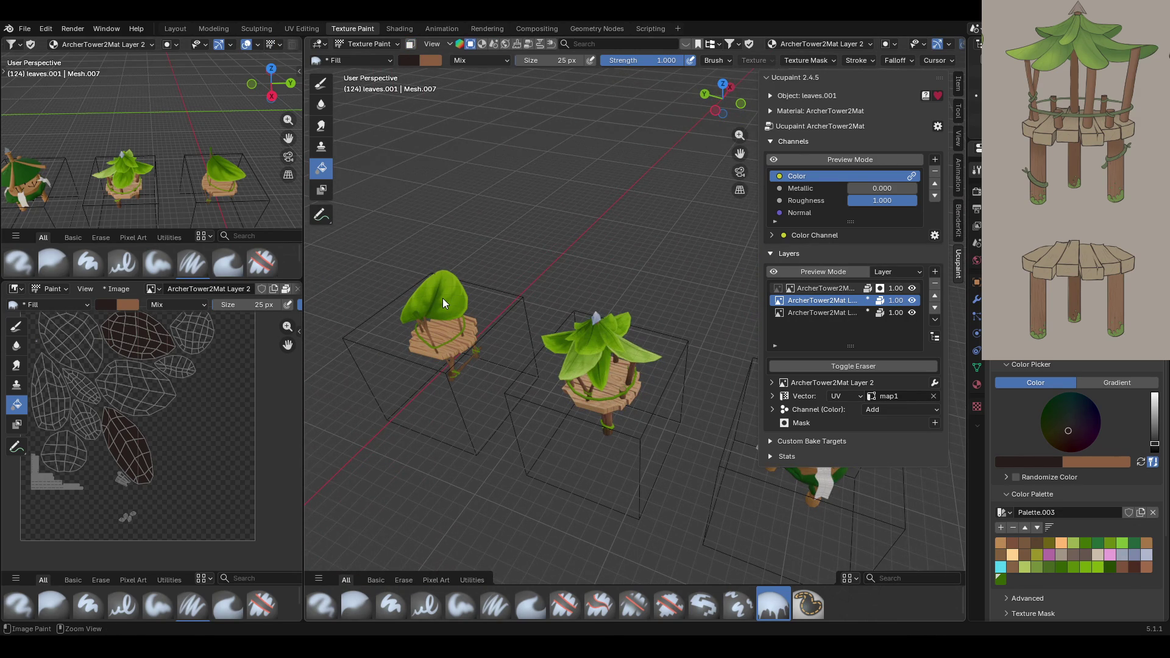
pyautogui.press('m')
pyautogui.press('m')
pyautogui.press('m')
pyautogui.press('m')
pyautogui.press('m')
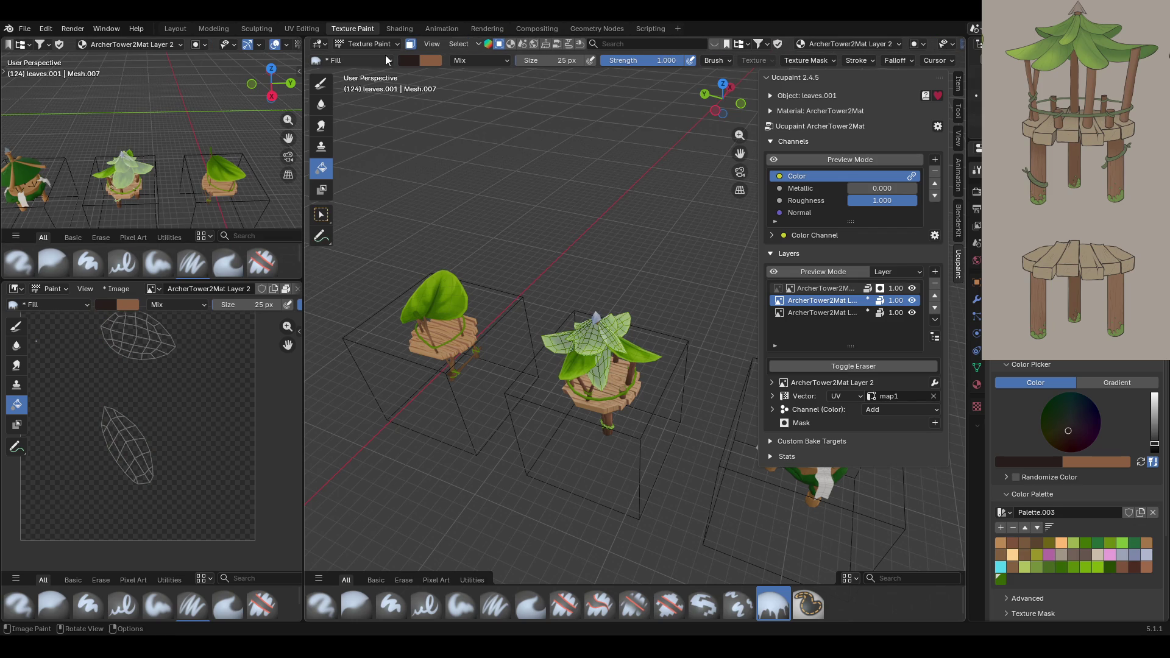
# Shift-select two leaf faces and fill them with a lighter colour.
pyautogui.click(321, 214)
pyautogui.click(579, 337)
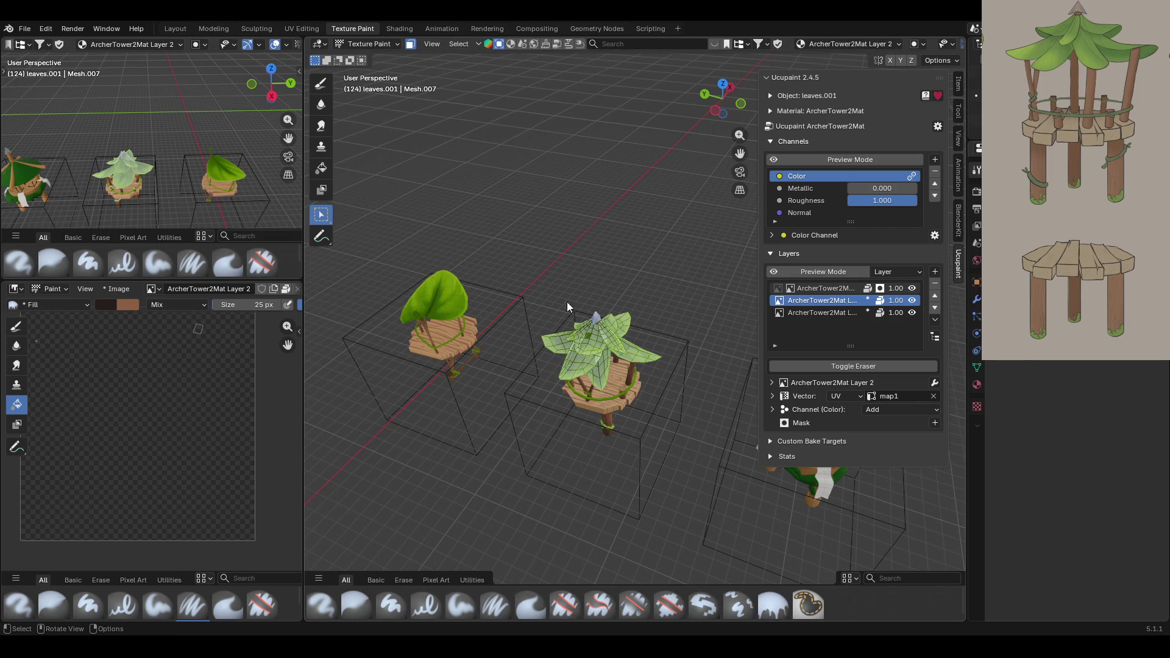
pyautogui.moveTo(567, 301)
pyautogui.mouseDown(button='middle')
pyautogui.moveTo(617, 378)
pyautogui.moveTo(642, 344)
pyautogui.moveTo(617, 395)
pyautogui.moveTo(570, 425)
pyautogui.mouseUp(button='middle')
pyautogui.press('shift')
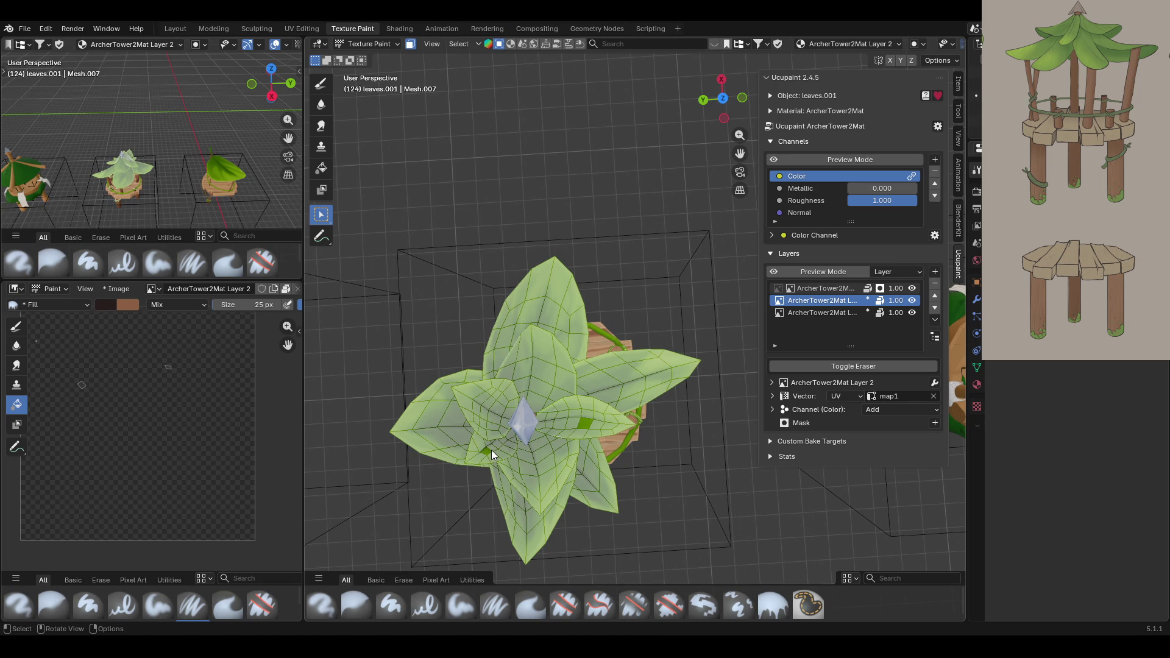
pyautogui.keyDown('shift'); pyautogui.click(491, 450); pyautogui.keyUp('shift')
pyautogui.click(321, 167)
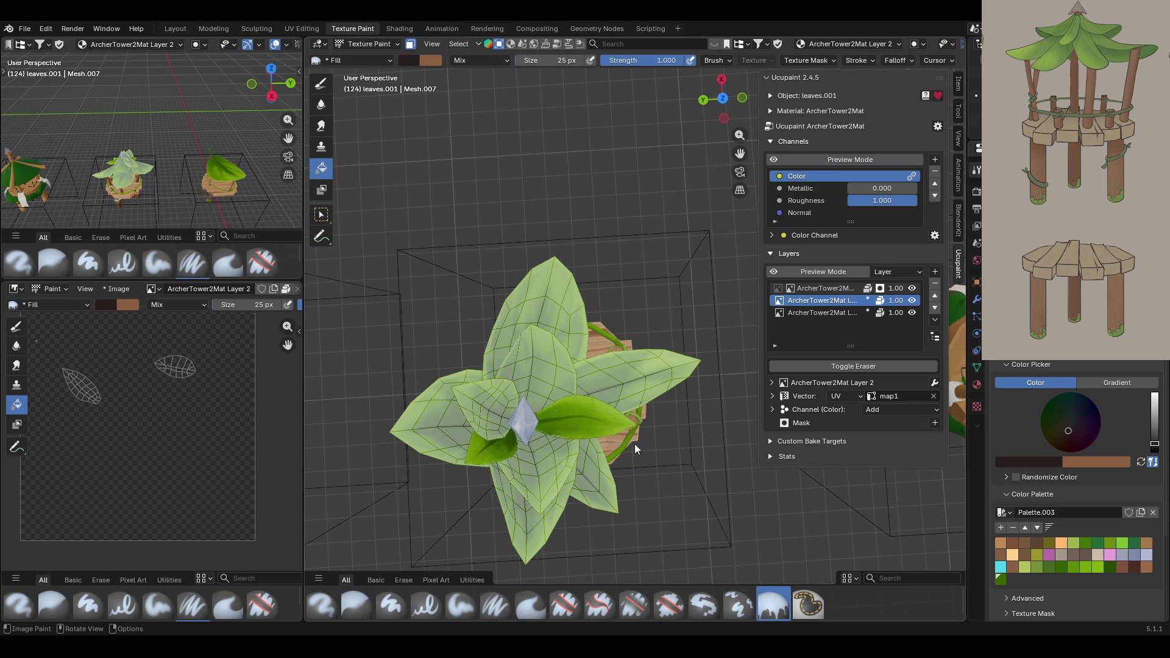
pyautogui.click(594, 431)
pyautogui.click(409, 45)
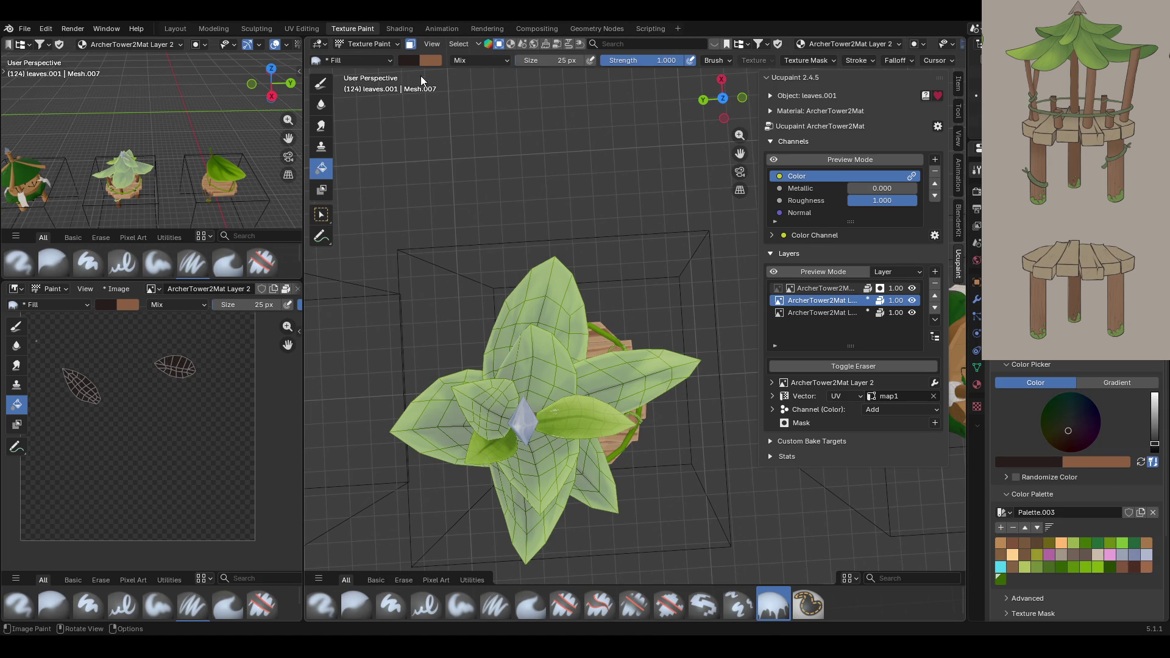
# Reselect leaf faces and make ArcherTower2Mat Layer the active paint layer.
pyautogui.moveTo(481, 207)
pyautogui.mouseDown(button='middle')
pyautogui.moveTo(514, 283)
pyautogui.moveTo(555, 238)
pyautogui.moveTo(711, 217)
pyautogui.moveTo(496, 247)
pyautogui.moveTo(462, 269)
pyautogui.mouseUp(button='middle')
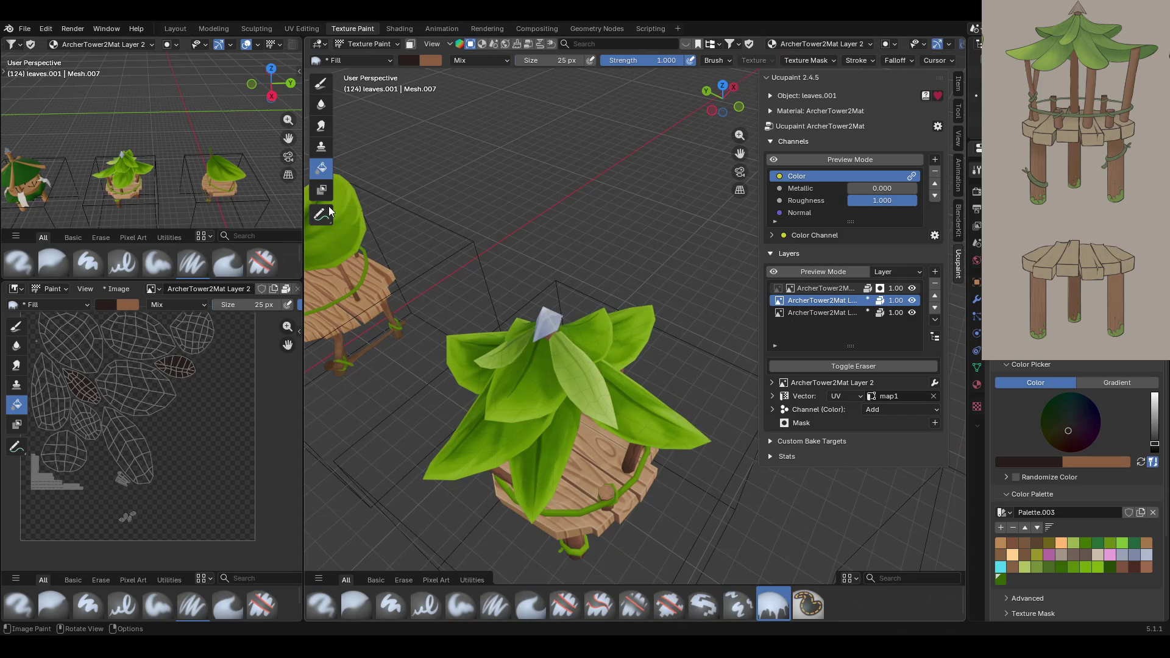
pyautogui.click(410, 44)
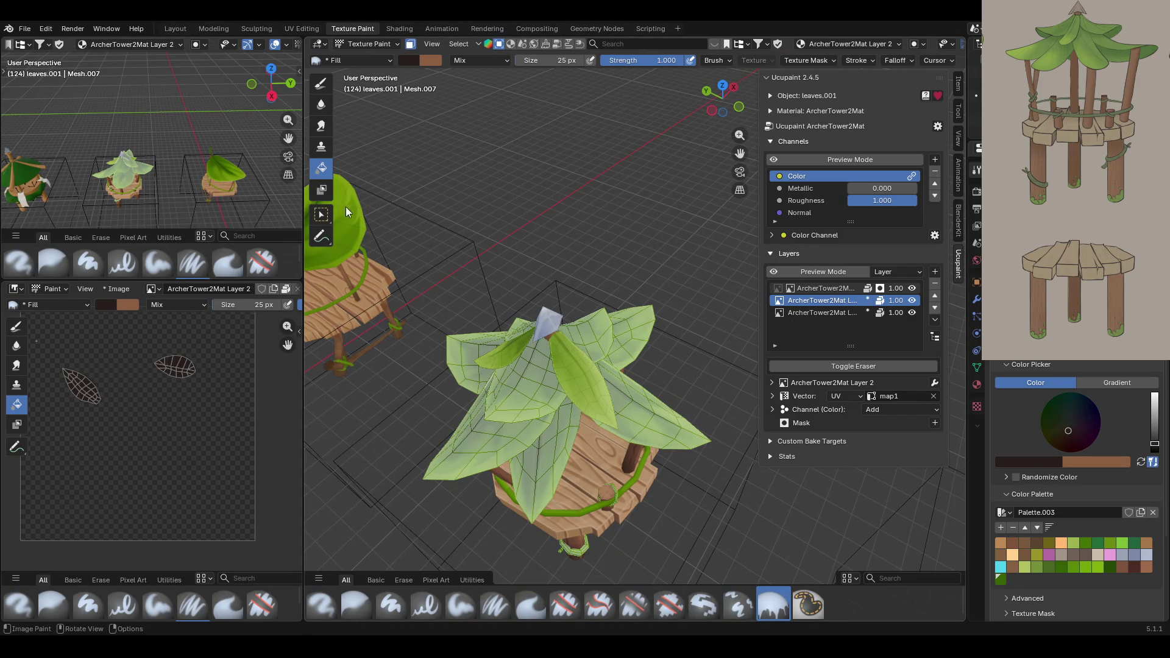
pyautogui.click(321, 214)
pyautogui.moveTo(499, 363); pyautogui.dragTo(569, 338, button='middle')
pyautogui.press('a')
pyautogui.moveTo(691, 349)
pyautogui.mouseDown(button='middle')
pyautogui.moveTo(545, 436)
pyautogui.moveTo(722, 351)
pyautogui.mouseUp(button='middle')
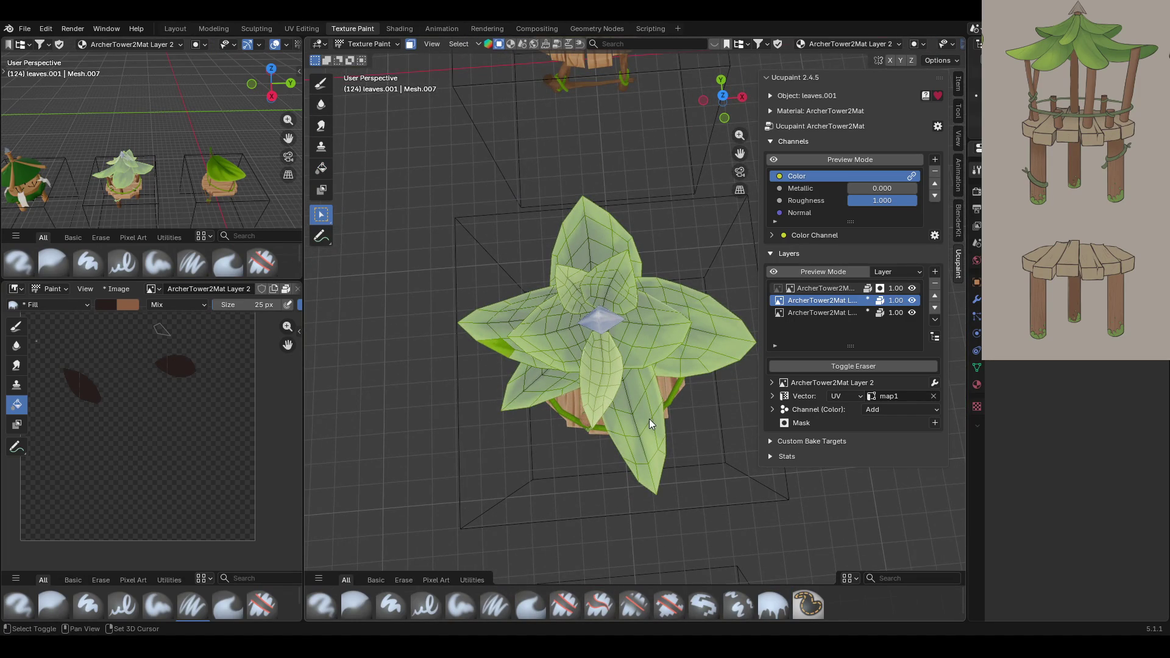
pyautogui.click(606, 234)
pyautogui.moveTo(480, 285); pyautogui.dragTo(700, 182, button='middle')
pyautogui.keyDown('shift'); pyautogui.moveTo(701, 183); pyautogui.dragTo(820, 125, button='middle'); pyautogui.keyUp('shift')
pyautogui.moveTo(548, 256)
pyautogui.mouseDown(button='middle')
pyautogui.moveTo(620, 209)
pyautogui.moveTo(670, 256)
pyautogui.mouseUp(button='middle')
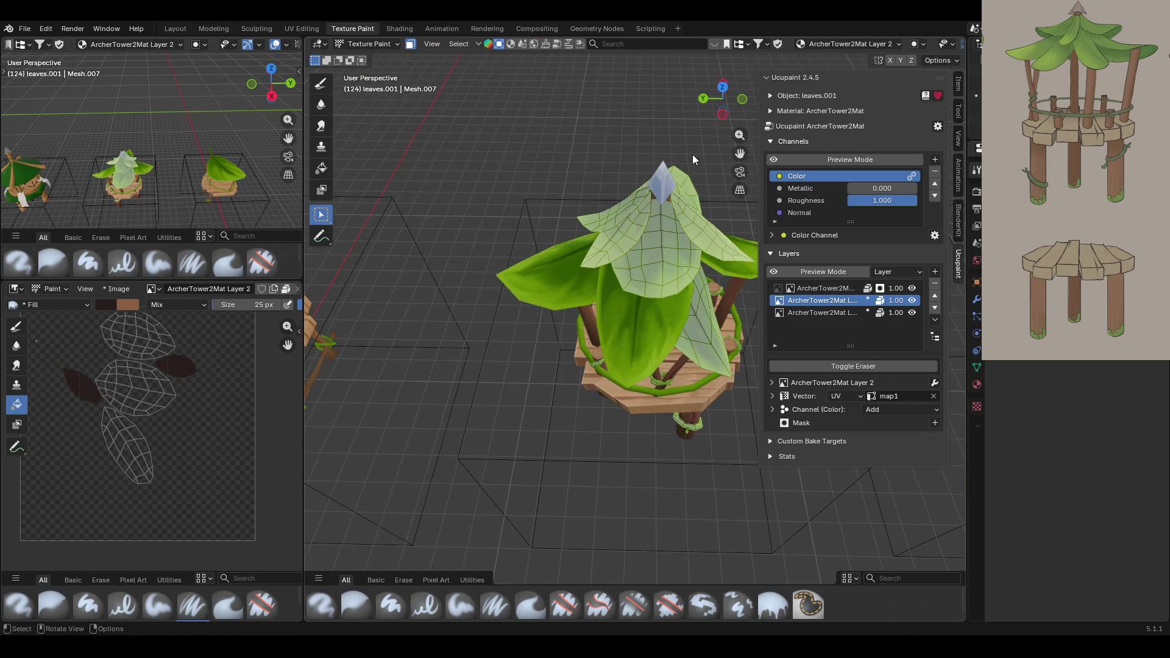
pyautogui.moveTo(692, 159); pyautogui.dragTo(761, 244, button='middle')
pyautogui.click(847, 312)
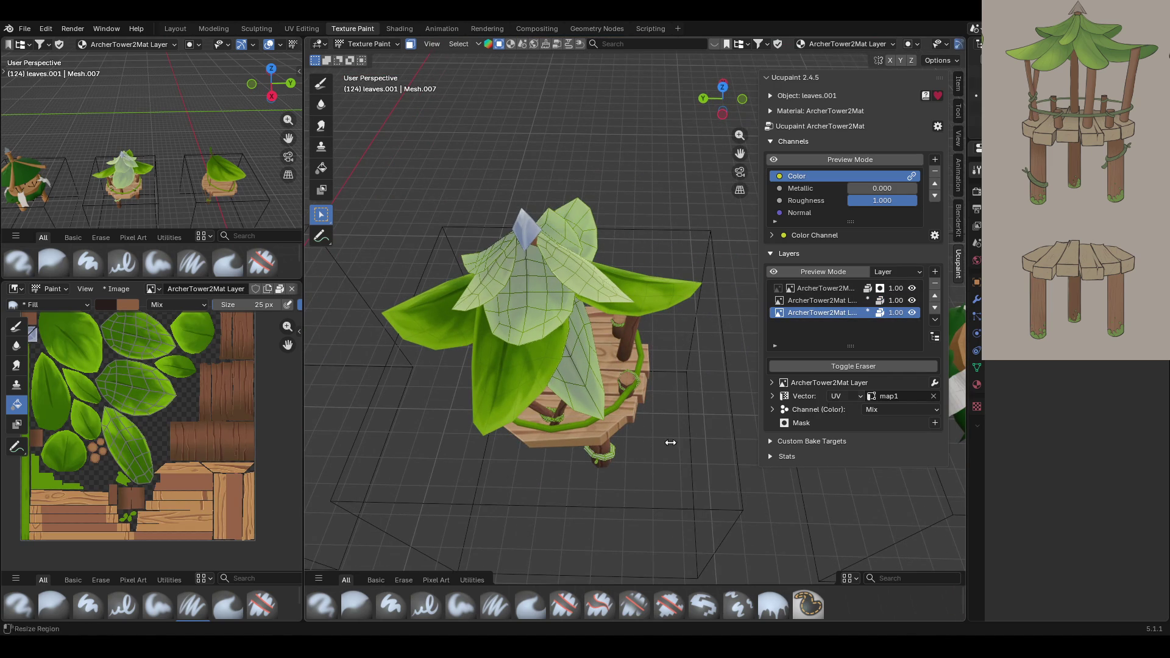
# Switch to the Paint Soft brush, add new image layer ArcherTower2Mat Layer 3, and pick olive.
pyautogui.click(459, 606)
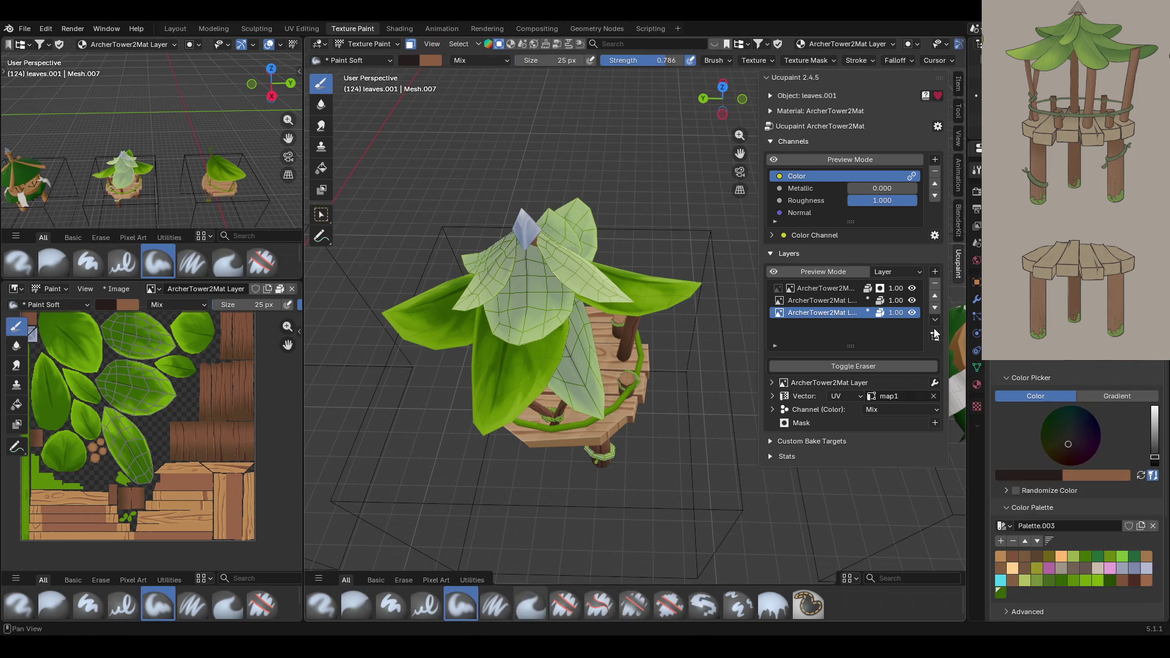
pyautogui.click(935, 271)
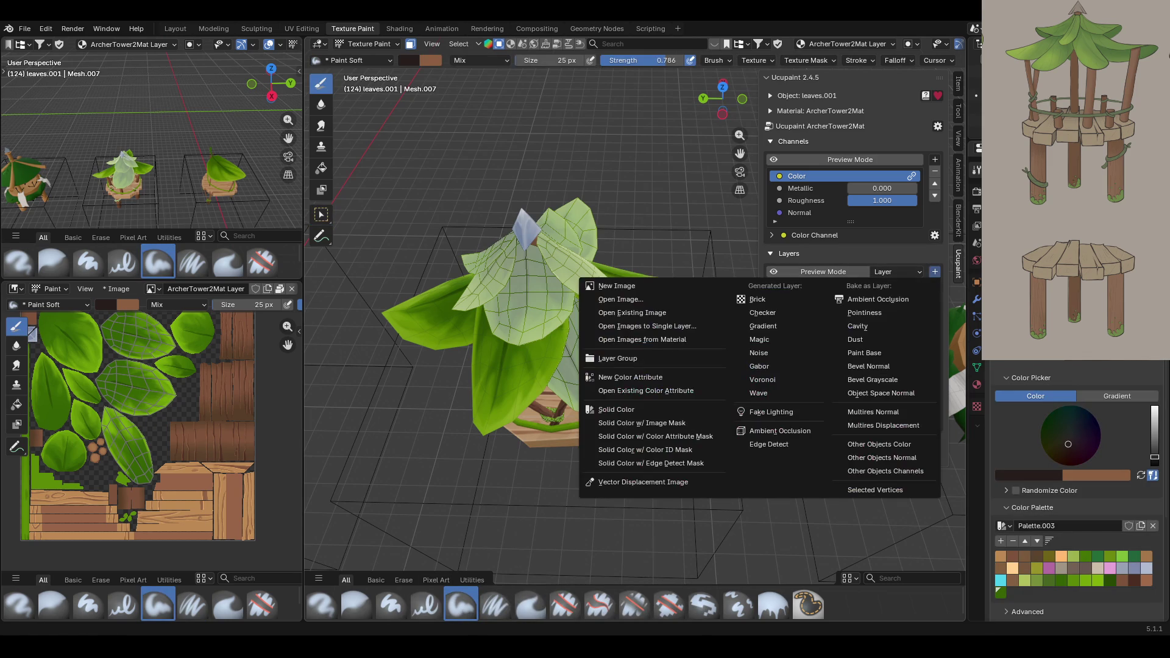
pyautogui.click(649, 290)
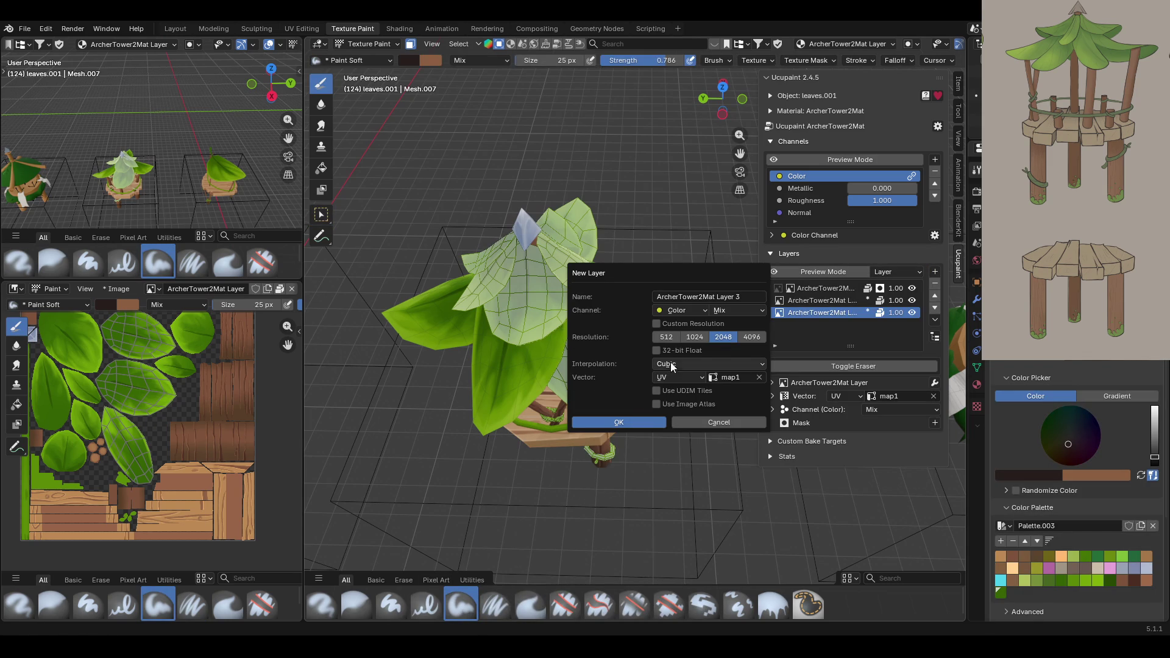
pyautogui.click(646, 421)
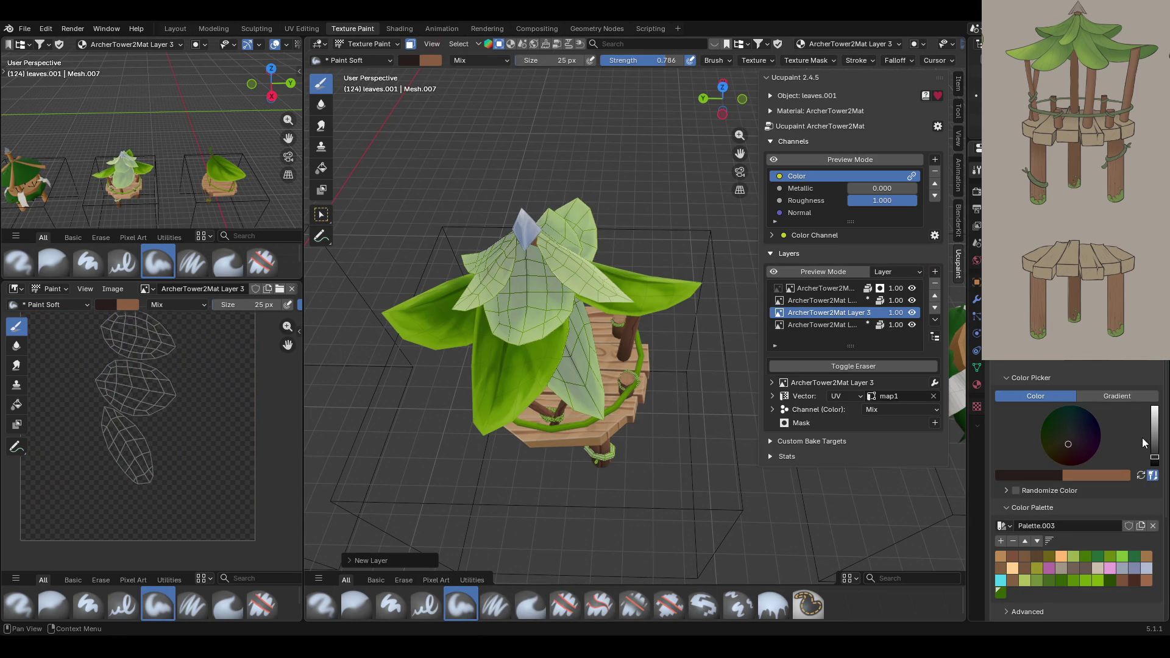
pyautogui.moveTo(1065, 442); pyautogui.dragTo(1055, 455)
# Set an orange-brown paint colour and make a first stroke on the tower roof.
pyautogui.moveTo(1154, 433); pyautogui.dragTo(1154, 428)
pyautogui.moveTo(756, 385)
pyautogui.mouseDown(button='middle')
pyautogui.moveTo(609, 365)
pyautogui.moveTo(579, 345)
pyautogui.mouseUp(button='middle')
pyautogui.moveTo(579, 349)
pyautogui.mouseDown()
pyautogui.moveTo(569, 362)
pyautogui.moveTo(587, 319)
pyautogui.mouseUp()
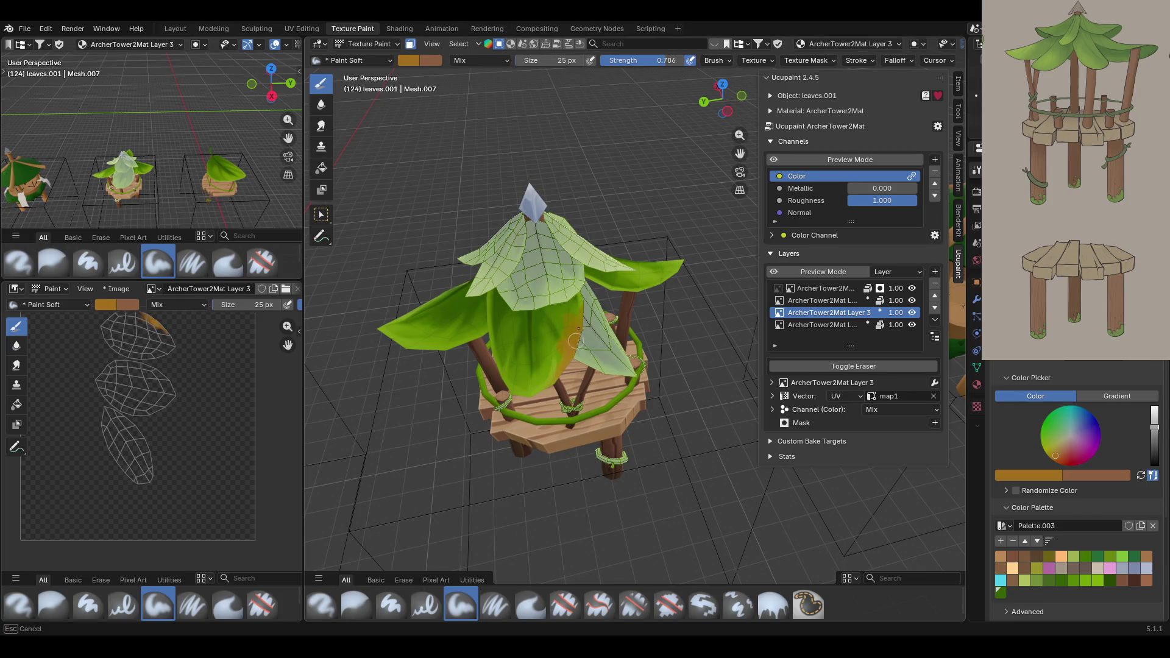
pyautogui.moveTo(556, 370); pyautogui.dragTo(554, 371)
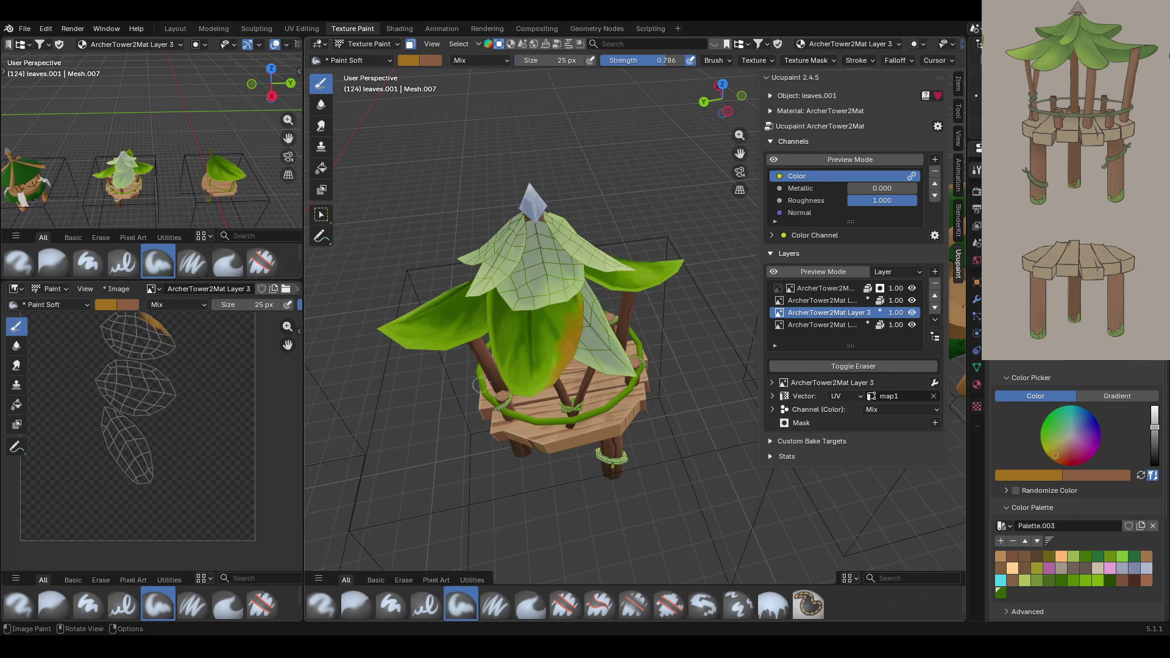
pyautogui.moveTo(516, 390)
pyautogui.mouseDown(button='middle')
pyautogui.moveTo(624, 347)
pyautogui.moveTo(687, 192)
pyautogui.moveTo(407, 199)
pyautogui.moveTo(678, 321)
pyautogui.mouseUp(button='middle')
pyautogui.scroll(-5, 686, 192)
pyautogui.scroll(5, 678, 321)
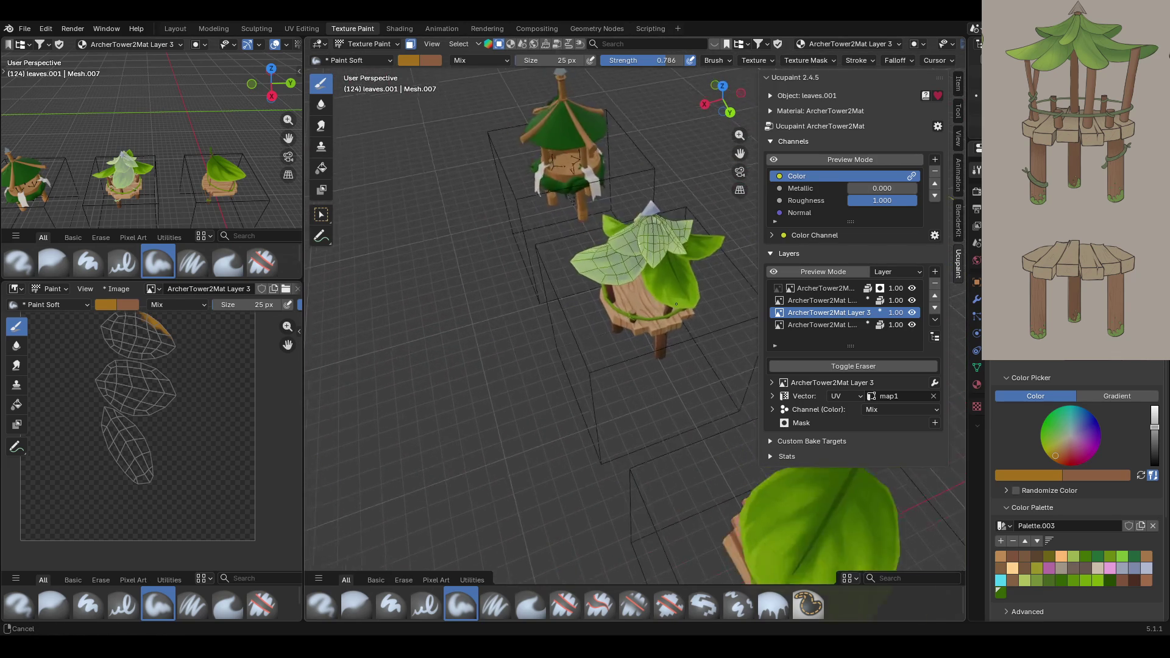
pyautogui.scroll(-4, 633, 317)
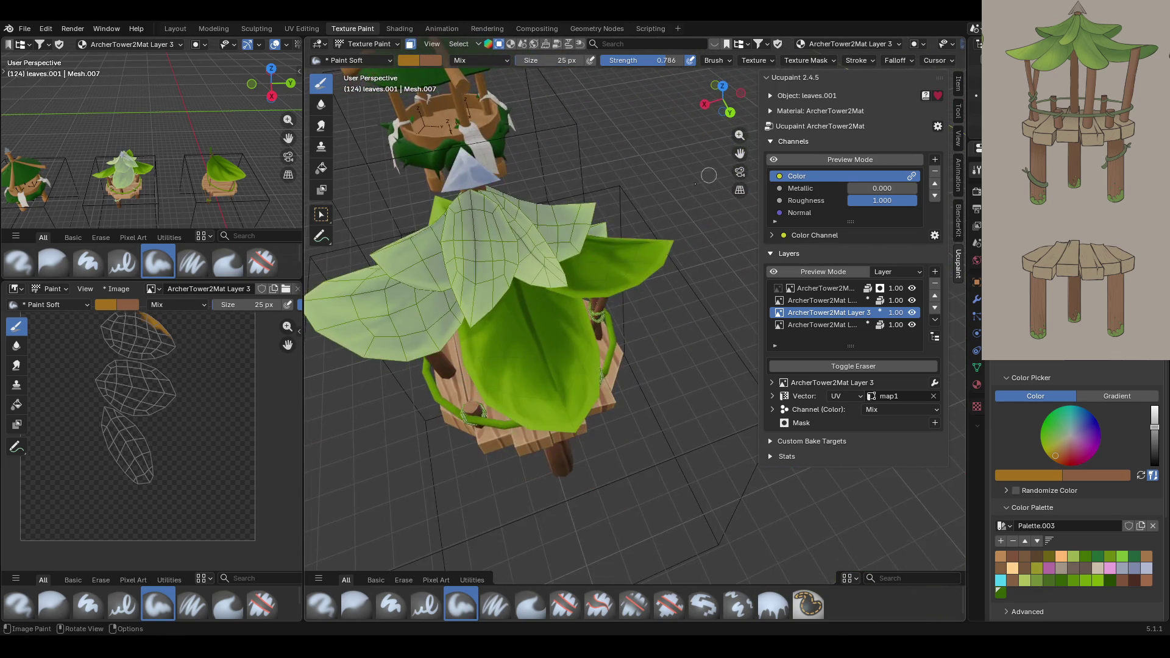
pyautogui.scroll(-2, 634, 317)
pyautogui.scroll(1, 634, 317)
pyautogui.moveTo(640, 274)
pyautogui.mouseDown(button='middle')
pyautogui.moveTo(676, 275)
pyautogui.moveTo(642, 263)
pyautogui.mouseUp(button='middle')
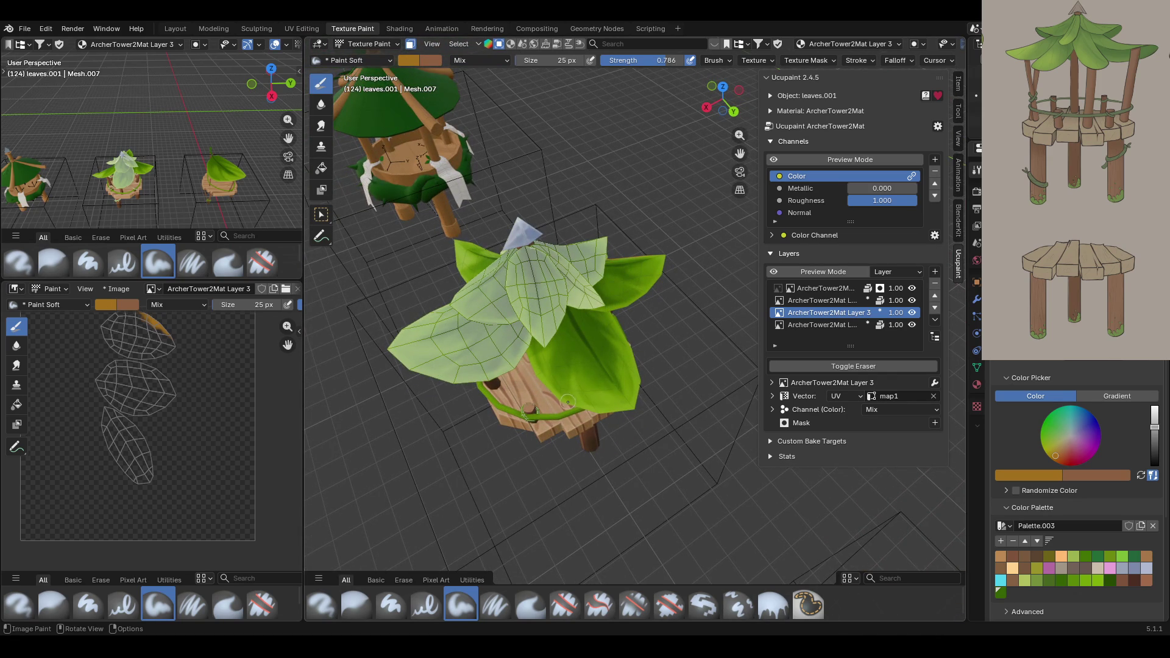
# Stroke orange-brown along the lower edges of several roof leaves.
pyautogui.moveTo(567, 401); pyautogui.dragTo(589, 413)
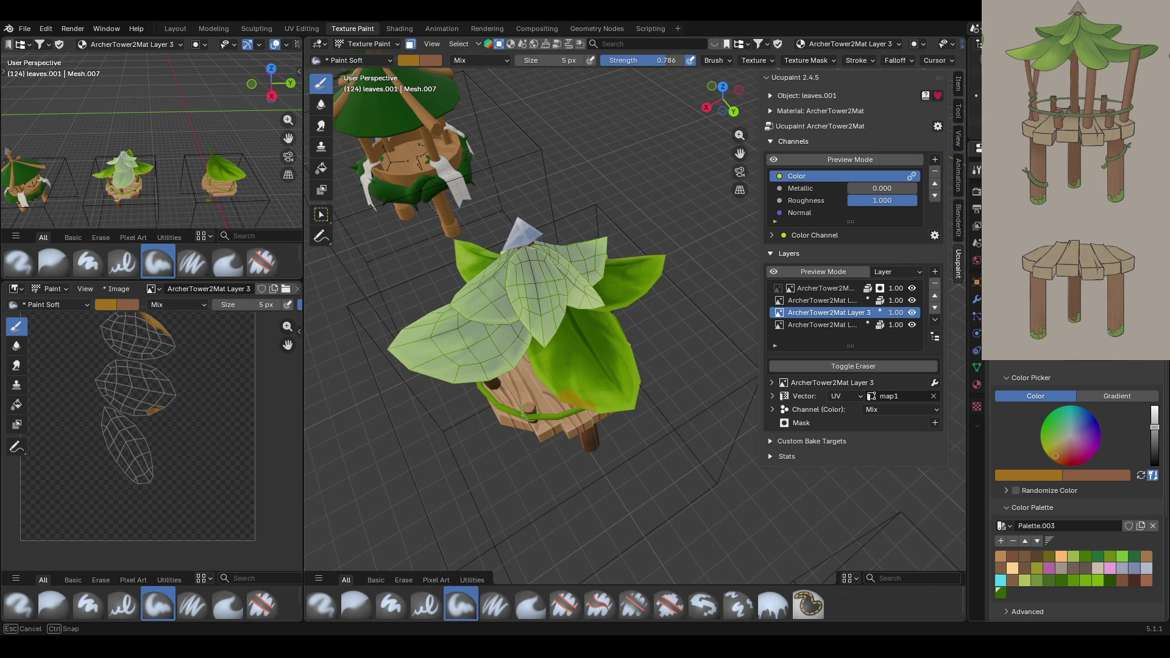
pyautogui.moveTo(588, 413); pyautogui.dragTo(589, 413)
pyautogui.moveTo(555, 381); pyautogui.dragTo(392, 301, button='middle')
pyautogui.moveTo(539, 366)
pyautogui.mouseDown()
pyautogui.moveTo(546, 418)
pyautogui.moveTo(528, 441)
pyautogui.moveTo(572, 444)
pyautogui.moveTo(542, 417)
pyautogui.mouseUp()
pyautogui.moveTo(600, 388); pyautogui.dragTo(658, 359, button='middle')
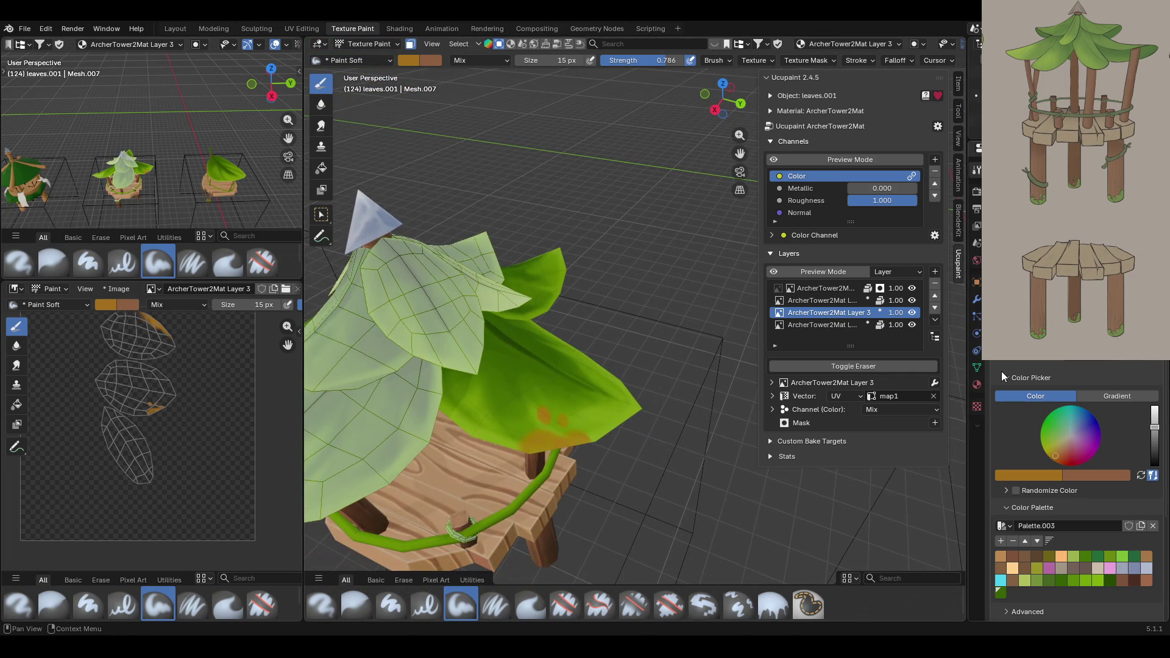
pyautogui.moveTo(510, 454); pyautogui.dragTo(519, 455)
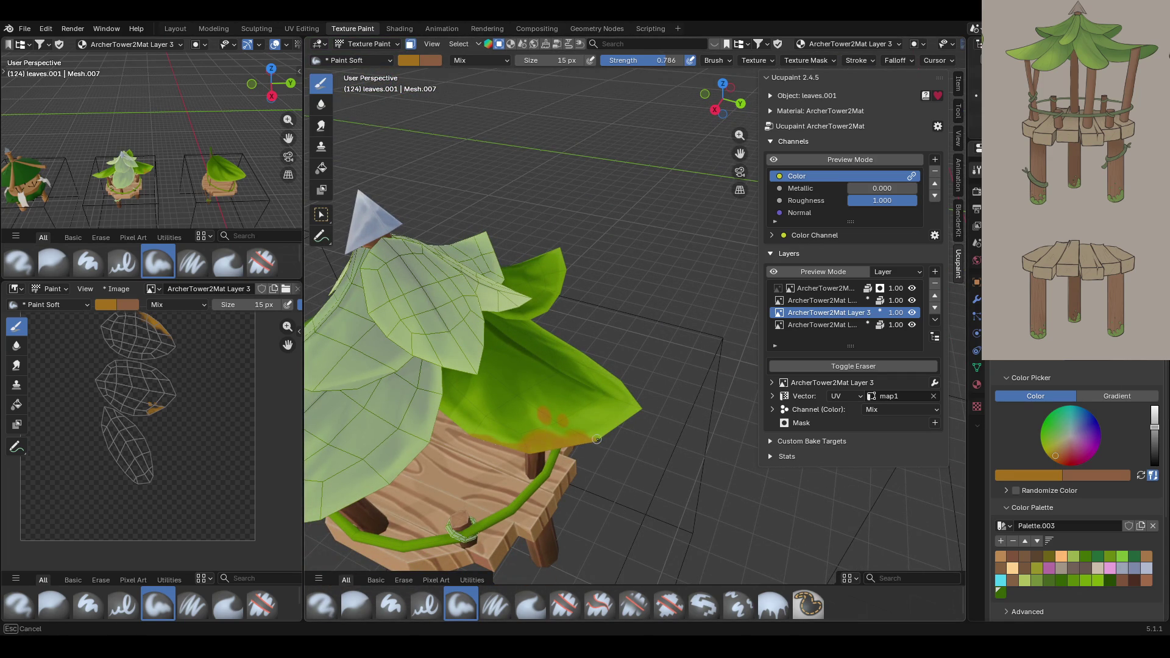
pyautogui.moveTo(599, 436); pyautogui.dragTo(606, 433)
# Save the brown as a palette swatch and dab it along a leaf edge.
pyautogui.click(1000, 542)
pyautogui.moveTo(515, 471); pyautogui.dragTo(549, 446)
pyautogui.moveTo(531, 456); pyautogui.dragTo(552, 388)
pyautogui.moveTo(552, 388); pyautogui.dragTo(536, 427, button='middle')
pyautogui.moveTo(482, 463); pyautogui.dragTo(486, 454, button='middle')
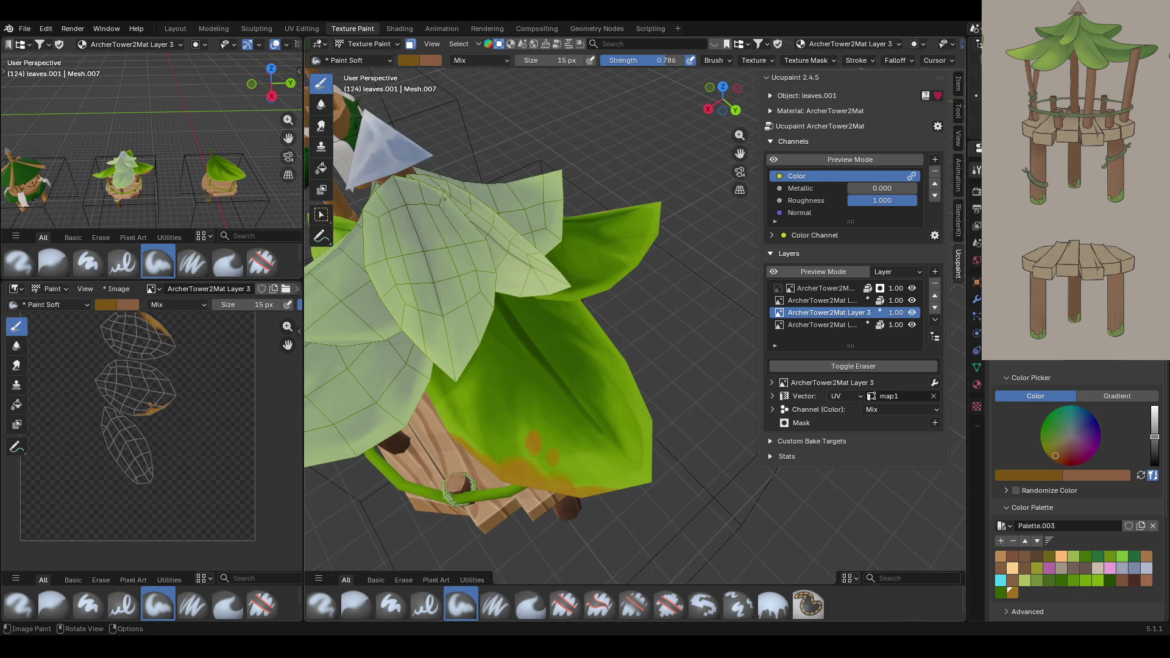
pyautogui.click(531, 440)
pyautogui.click(549, 467)
pyautogui.moveTo(549, 467); pyautogui.dragTo(509, 467)
pyautogui.click(495, 466)
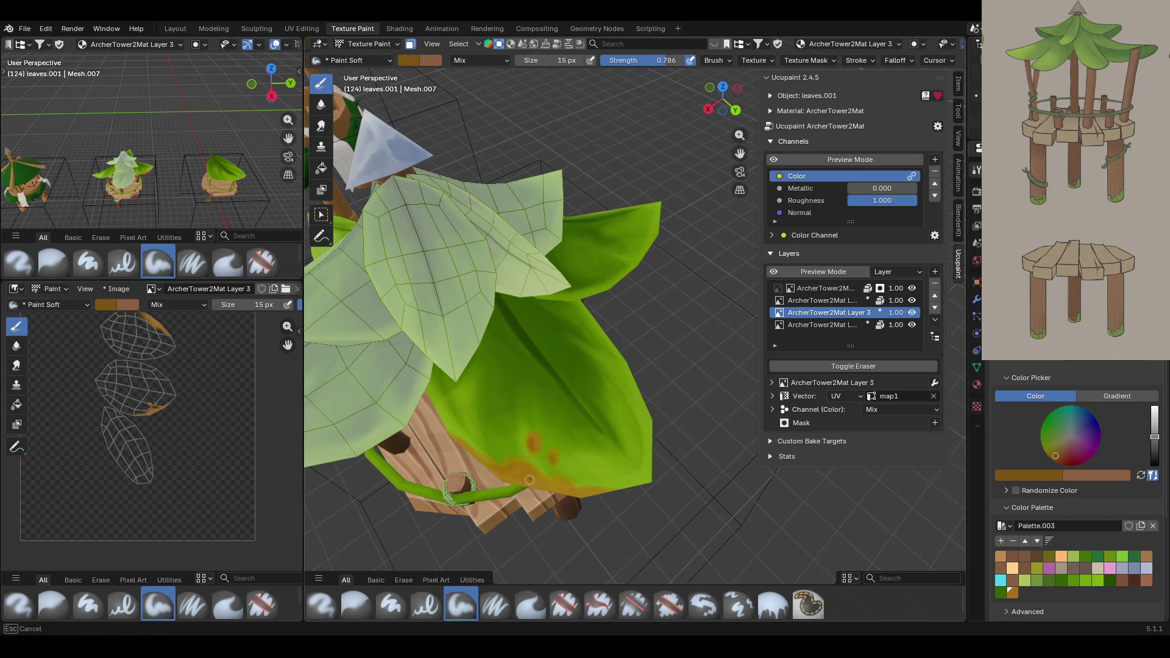
pyautogui.moveTo(584, 491); pyautogui.dragTo(623, 515)
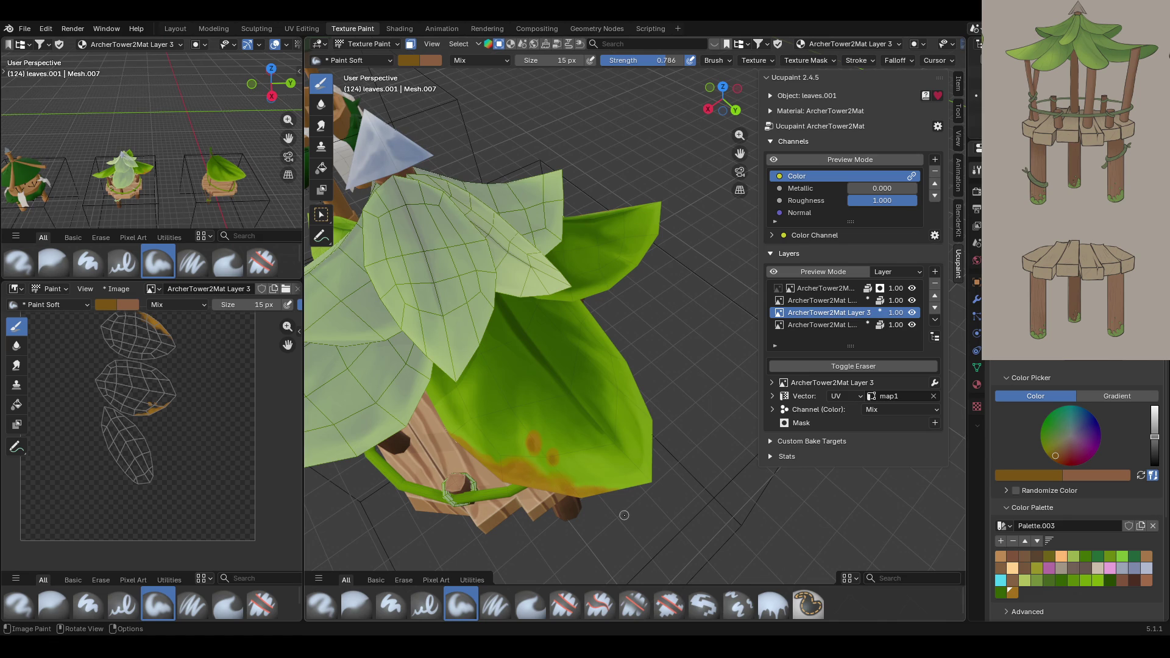
# Continue the orange tint along further leaf edges, then zoom out to the whole tower.
pyautogui.moveTo(594, 464)
pyautogui.mouseDown(button='middle')
pyautogui.moveTo(671, 460)
pyautogui.moveTo(554, 376)
pyautogui.moveTo(622, 523)
pyautogui.moveTo(785, 144)
pyautogui.moveTo(557, 366)
pyautogui.mouseUp(button='middle')
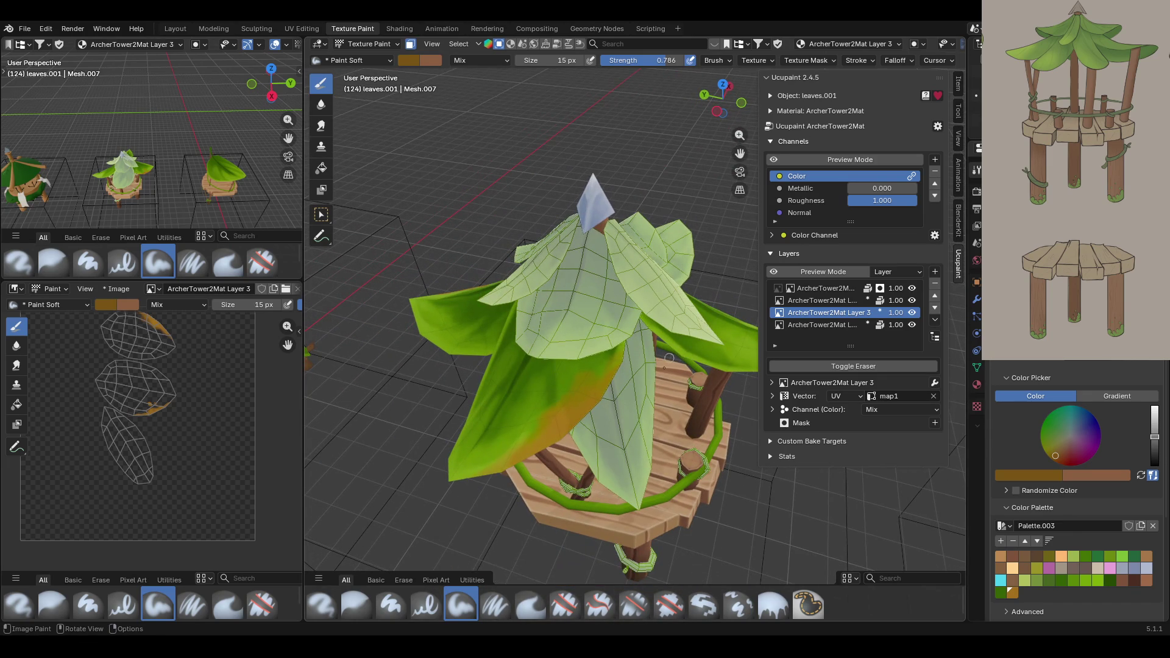
pyautogui.moveTo(488, 476); pyautogui.dragTo(518, 459)
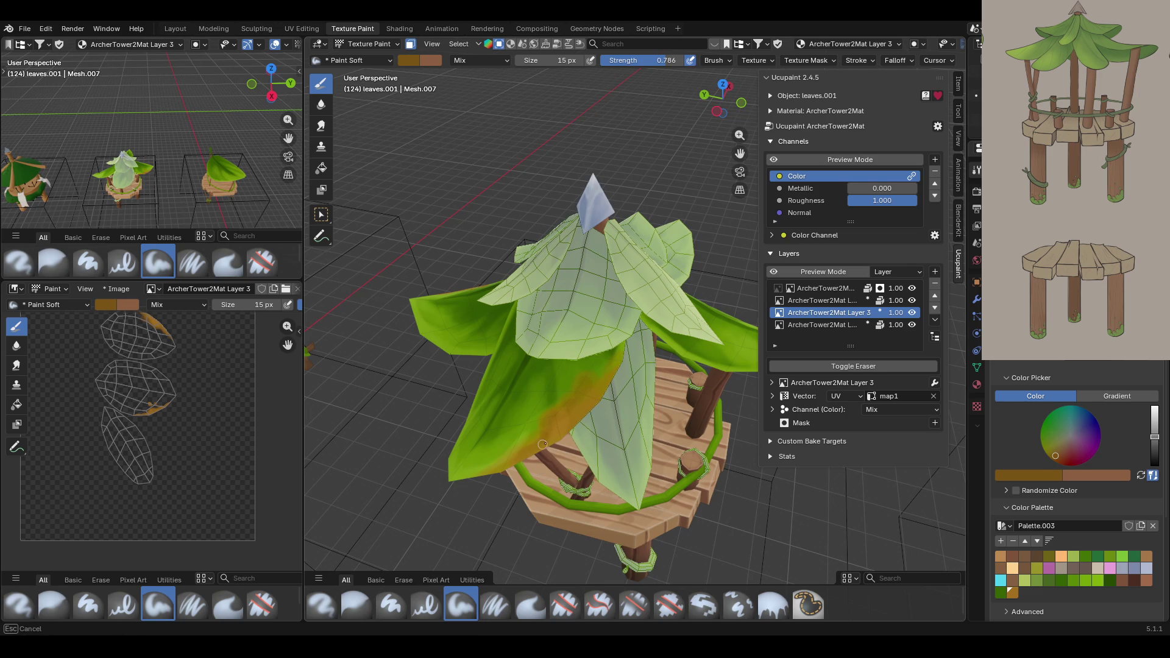
pyautogui.moveTo(562, 420); pyautogui.dragTo(563, 420)
pyautogui.moveTo(615, 363)
pyautogui.mouseDown()
pyautogui.moveTo(603, 385)
pyautogui.moveTo(544, 415)
pyautogui.mouseUp()
pyautogui.moveTo(620, 433)
pyautogui.mouseDown(button='middle')
pyautogui.moveTo(661, 244)
pyautogui.moveTo(697, 146)
pyautogui.mouseUp(button='middle')
pyautogui.scroll(-3, 639, 341)
pyautogui.moveTo(740, 153); pyautogui.dragTo(614, 140)
# Brighten the paint to an ochre-yellow and set the brush size to 35 px.
pyautogui.click(1012, 592)
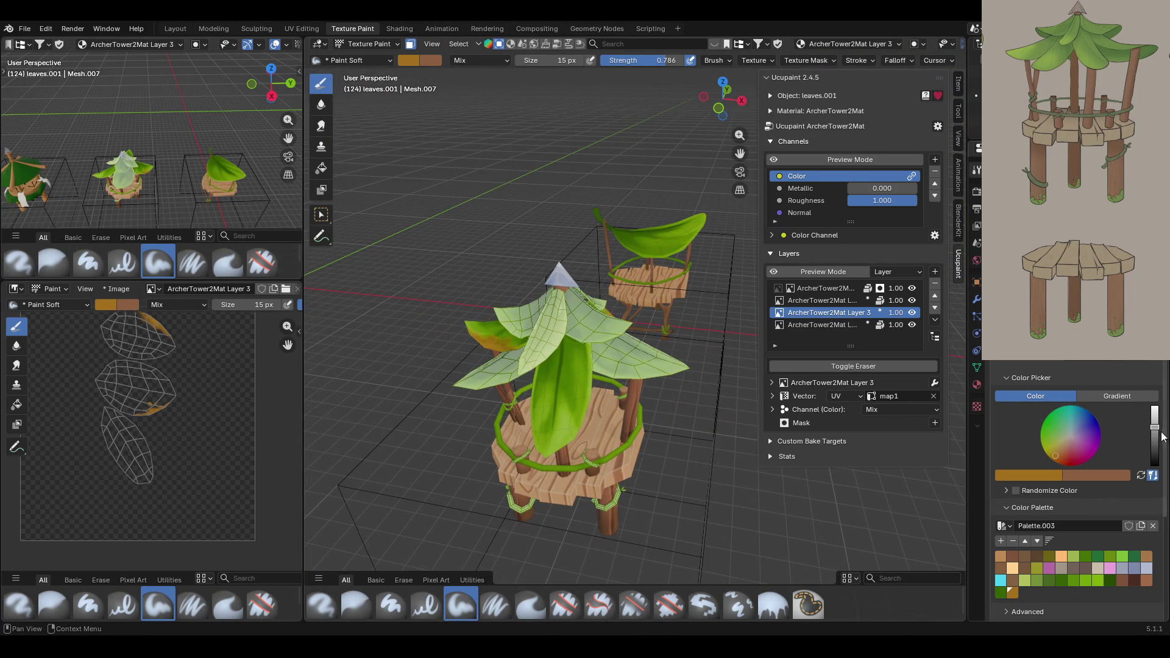
pyautogui.moveTo(1055, 451); pyautogui.dragTo(1051, 453)
pyautogui.moveTo(1154, 427); pyautogui.dragTo(1154, 425)
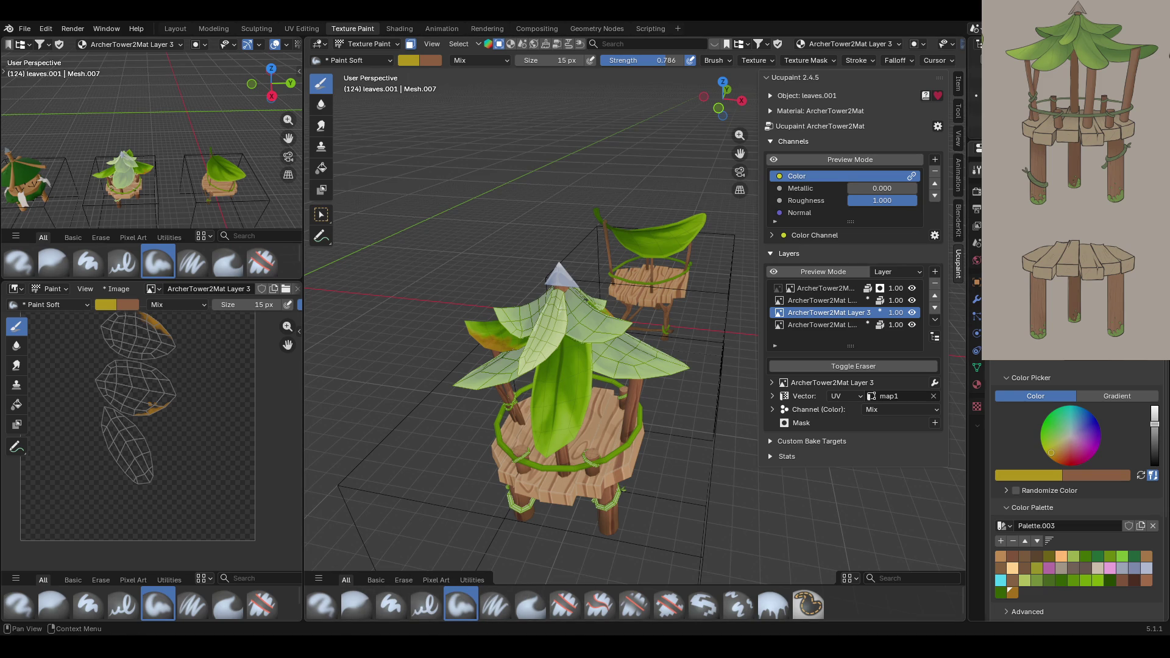
pyautogui.click(573, 426)
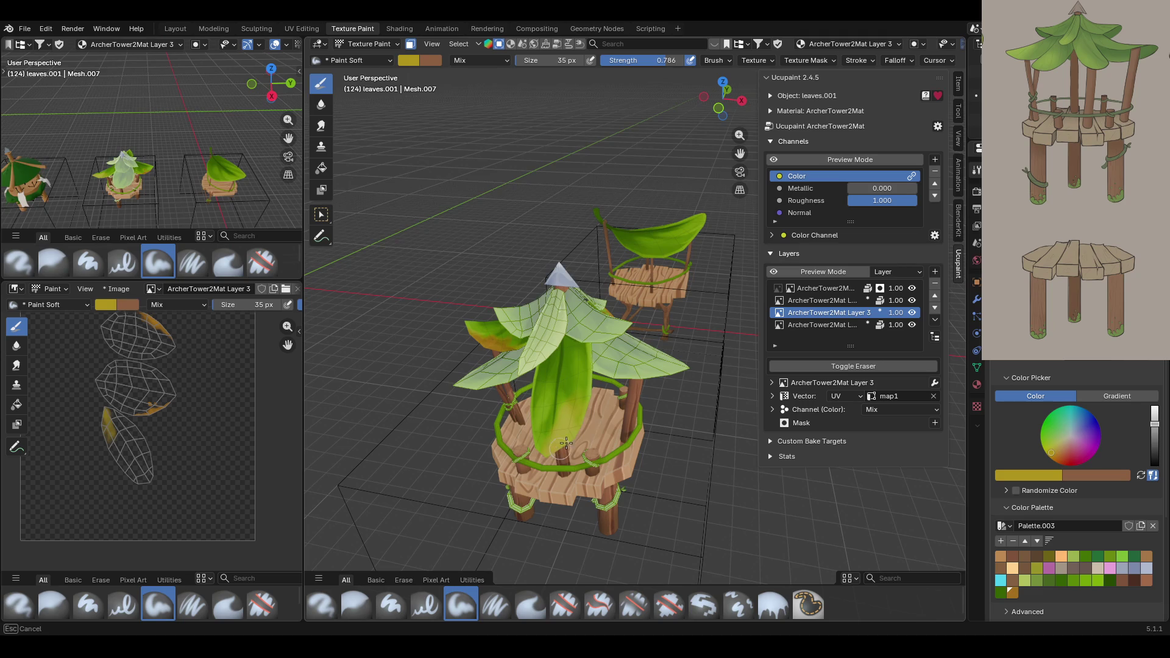
pyautogui.moveTo(530, 514); pyautogui.dragTo(566, 365, button='middle')
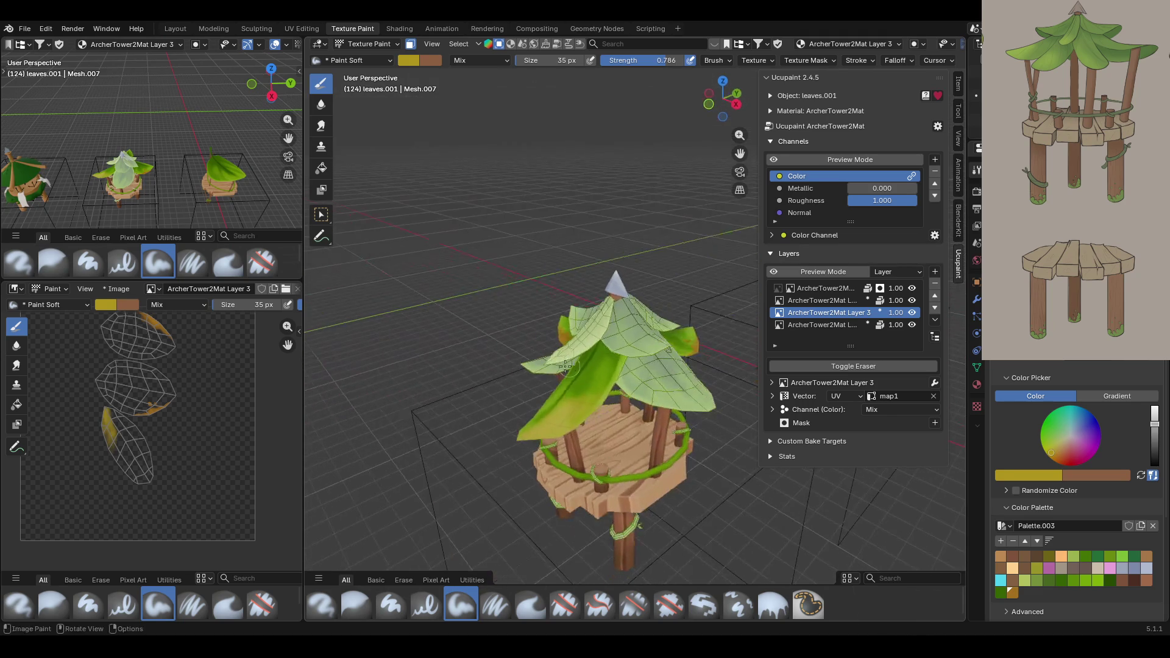
# Disable face-selection masking and view the towers from above.
pyautogui.click(410, 44)
pyautogui.moveTo(493, 195)
pyautogui.mouseDown(button='middle')
pyautogui.moveTo(472, 270)
pyautogui.moveTo(930, 331)
pyautogui.mouseUp(button='middle')
pyautogui.moveTo(788, 369)
pyautogui.keyDown('shift'); pyautogui.mouseDown(button='middle')
pyautogui.moveTo(724, 442)
pyautogui.moveTo(660, 317)
pyautogui.mouseUp(button='middle'); pyautogui.keyUp('shift')
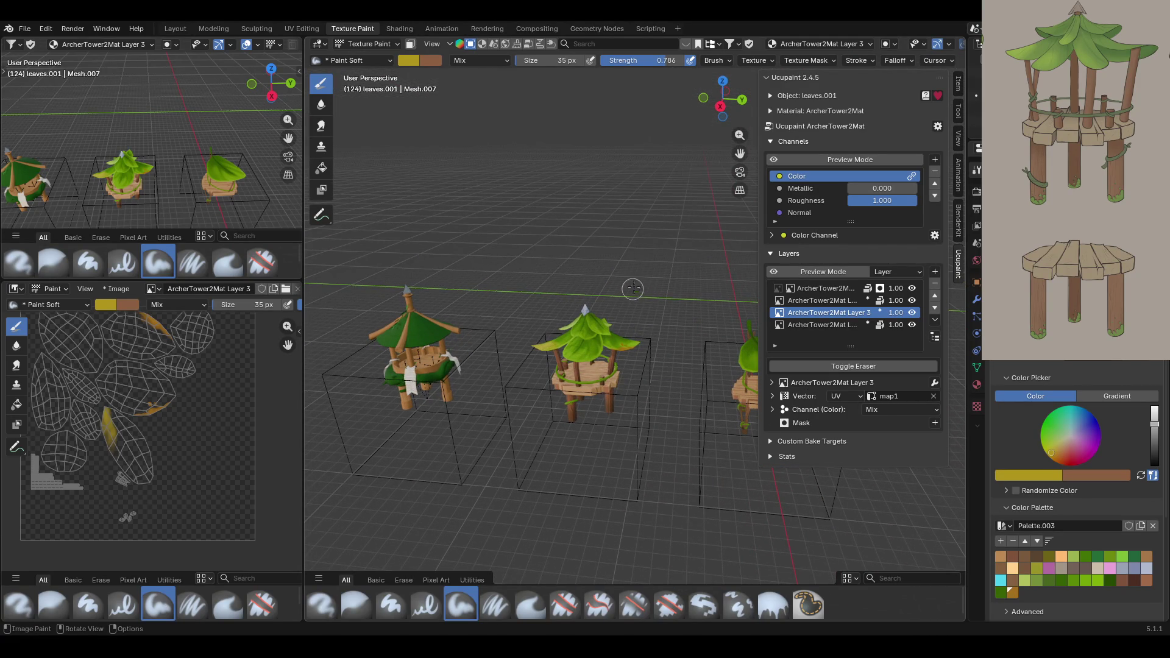
pyautogui.scroll(6, 633, 292)
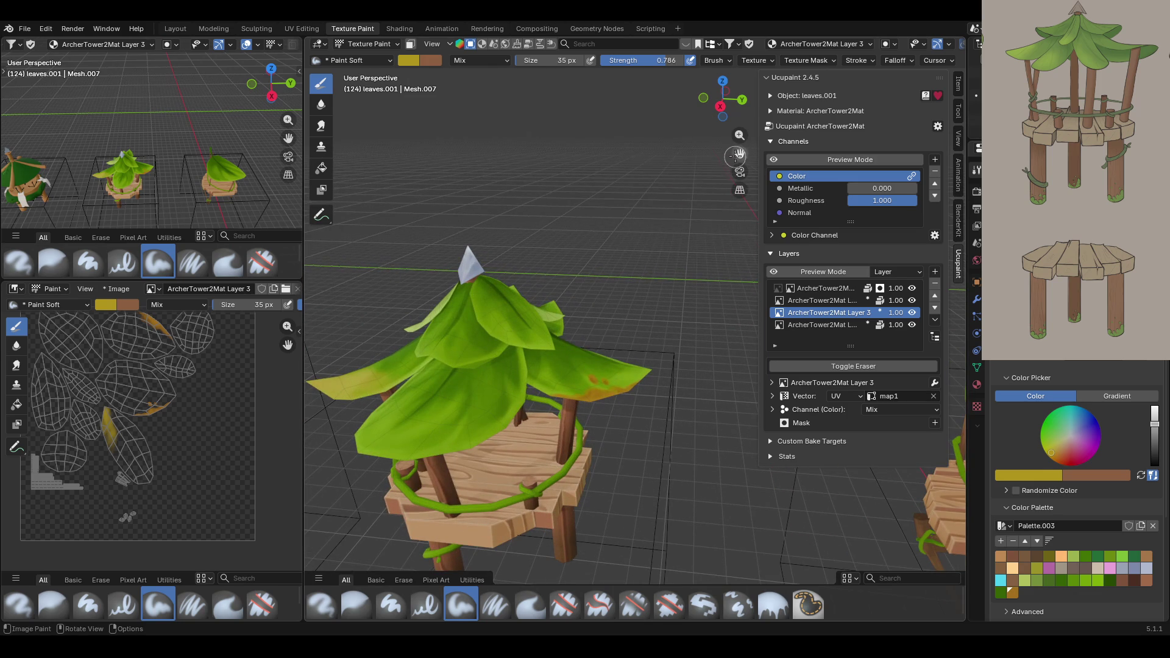
pyautogui.click(366, 44)
# In Object Mode select the frame.001 wooden frame, then return to Texture Paint.
pyautogui.click(363, 59)
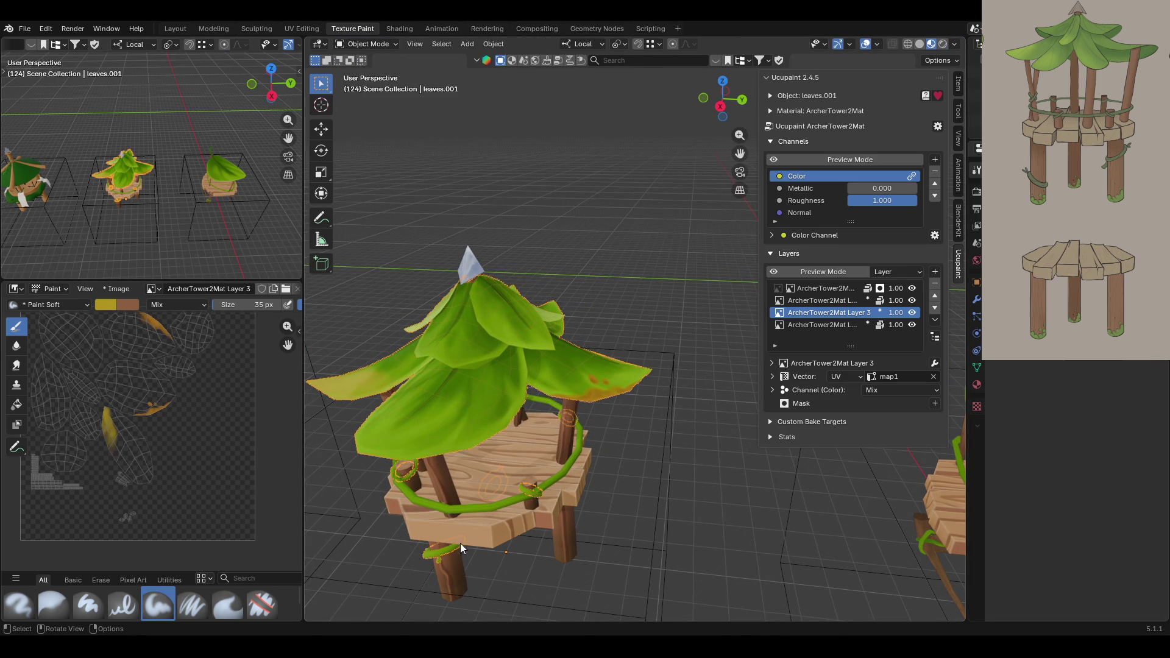
pyautogui.keyDown('alt'); pyautogui.click(451, 584); pyautogui.keyUp('alt')
pyautogui.click(451, 563)
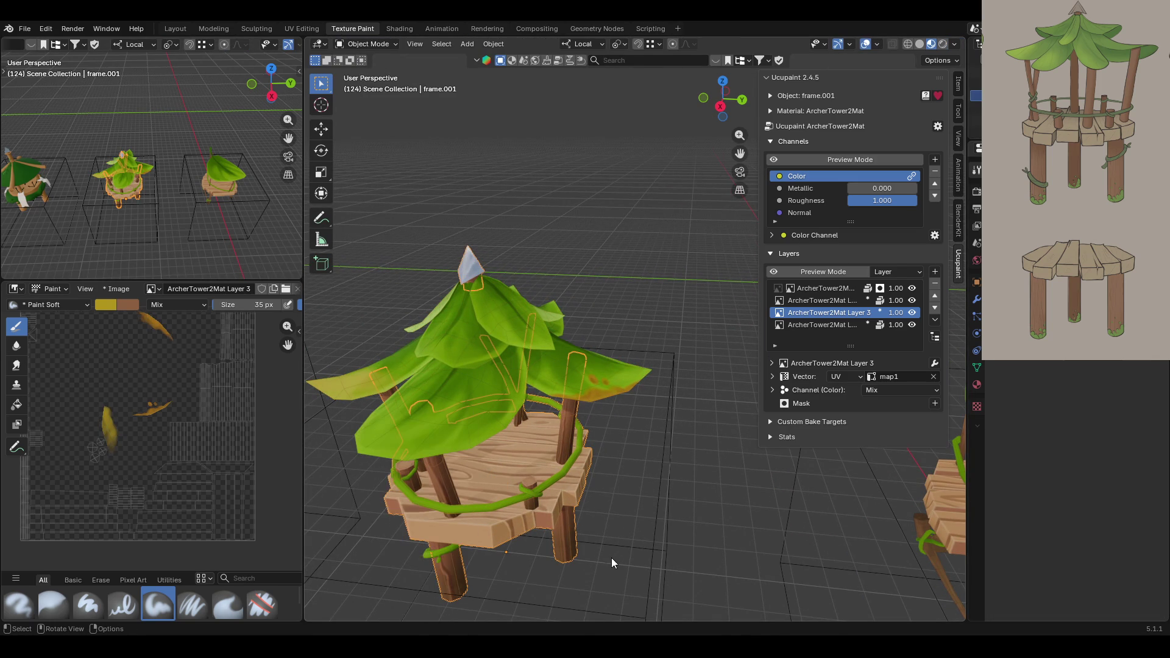
pyautogui.click(365, 44)
pyautogui.click(369, 126)
pyautogui.moveTo(573, 402); pyautogui.dragTo(457, 171, button='middle')
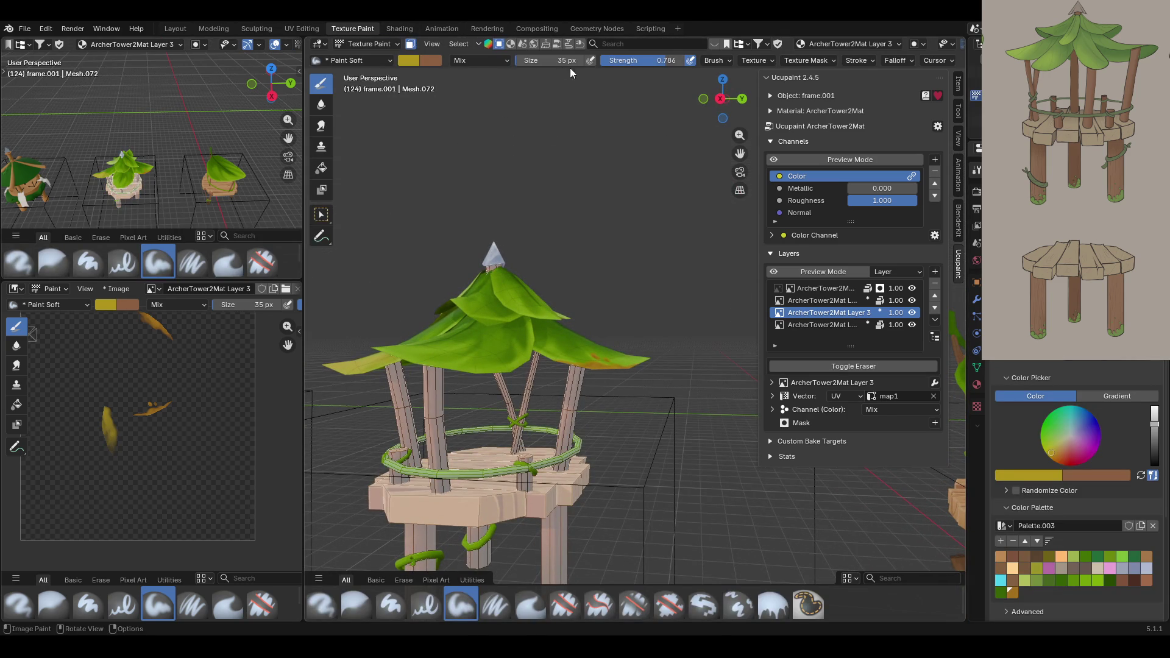
pyautogui.moveTo(740, 153); pyautogui.dragTo(813, 12)
pyautogui.moveTo(572, 420); pyautogui.dragTo(606, 446, button='middle')
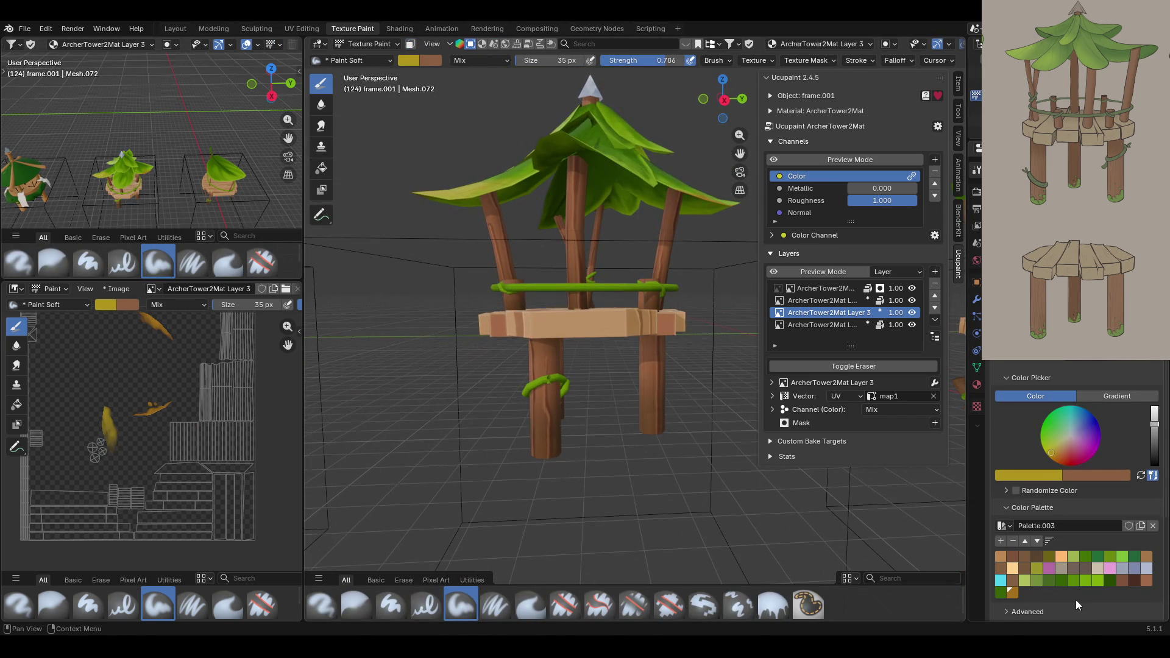
# Pick the olive palette swatch and paint the lower ends of the front legs.
pyautogui.click(1055, 565)
pyautogui.scroll(4, 579, 475)
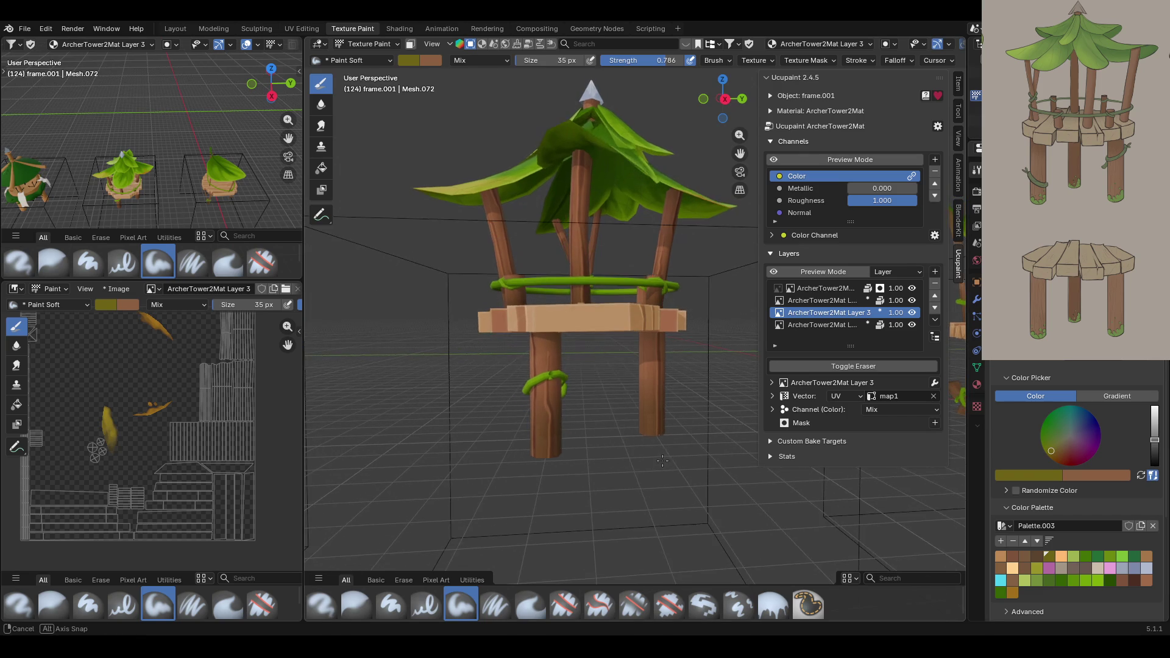
pyautogui.moveTo(657, 494); pyautogui.dragTo(630, 508, button='middle')
pyautogui.moveTo(632, 481)
pyautogui.mouseDown()
pyautogui.moveTo(644, 483)
pyautogui.moveTo(652, 448)
pyautogui.moveTo(652, 487)
pyautogui.mouseUp()
pyautogui.moveTo(491, 484)
pyautogui.mouseDown()
pyautogui.moveTo(473, 510)
pyautogui.moveTo(473, 471)
pyautogui.moveTo(446, 511)
pyautogui.mouseUp()
pyautogui.moveTo(446, 510); pyautogui.dragTo(631, 474, button='middle')
# Add olive to the bottoms of the remaining legs and preview the colour channel alone.
pyautogui.moveTo(465, 485)
pyautogui.mouseDown()
pyautogui.moveTo(458, 516)
pyautogui.moveTo(455, 485)
pyautogui.moveTo(434, 534)
pyautogui.mouseUp()
pyautogui.moveTo(613, 382); pyautogui.dragTo(579, 385, button='middle')
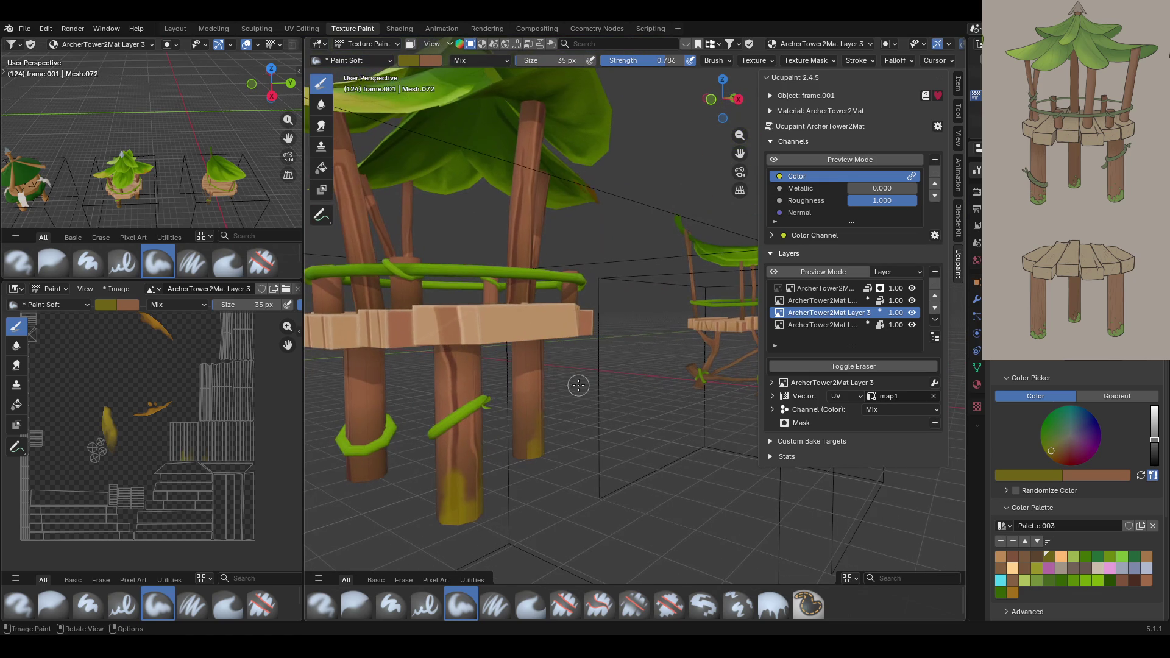
pyautogui.moveTo(527, 453); pyautogui.dragTo(530, 452)
pyautogui.moveTo(365, 464); pyautogui.dragTo(364, 457)
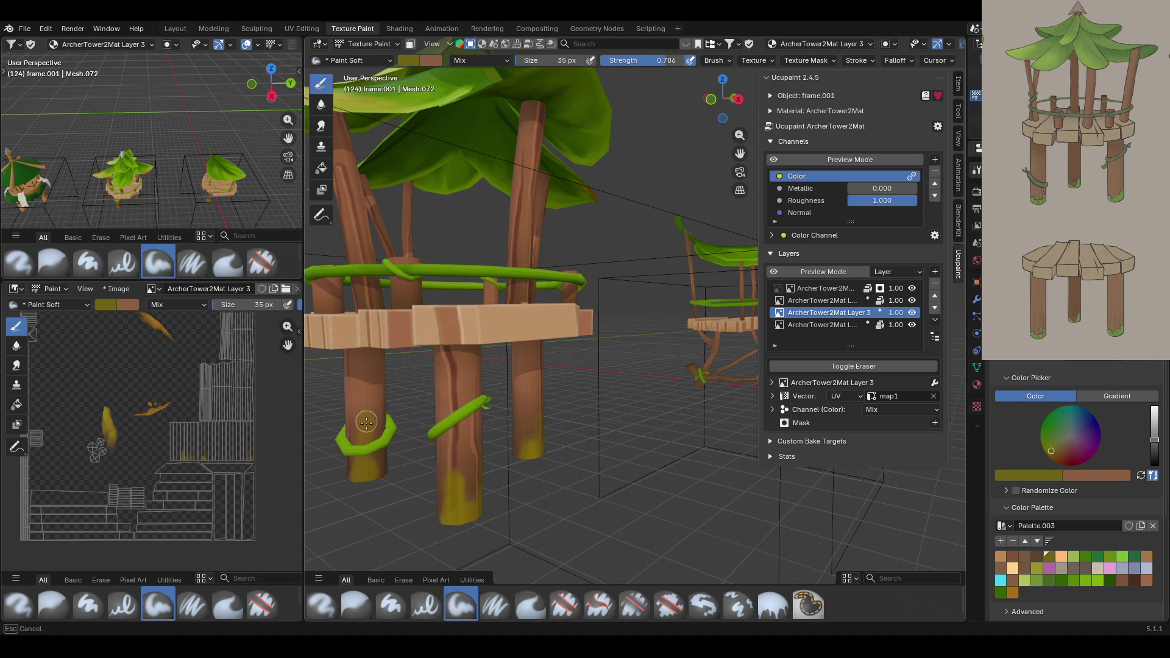
pyautogui.moveTo(369, 473); pyautogui.dragTo(366, 408)
pyautogui.moveTo(513, 448); pyautogui.dragTo(749, 203, button='middle')
pyautogui.click(850, 159)
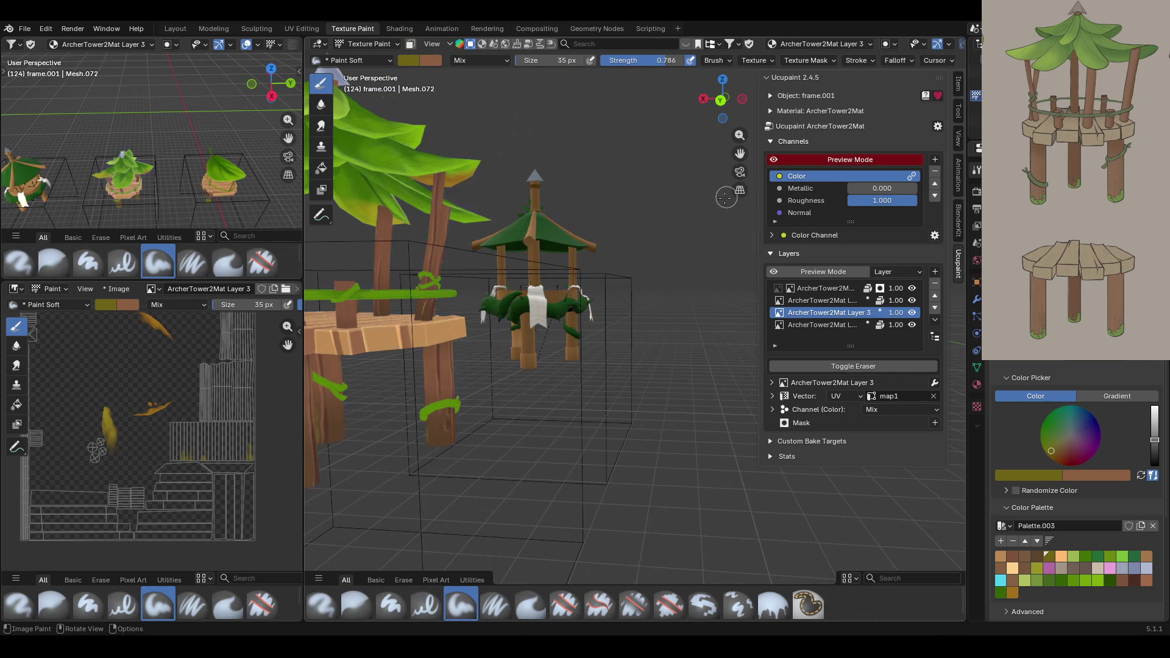
# Tint the bottoms of the lower front leg and the central trunk yellow-green.
pyautogui.moveTo(739, 153); pyautogui.dragTo(792, 153)
pyautogui.moveTo(512, 304)
pyautogui.mouseDown(button='middle')
pyautogui.moveTo(512, 396)
pyautogui.moveTo(511, 364)
pyautogui.mouseUp(button='middle')
pyautogui.scroll(5, 628, 432)
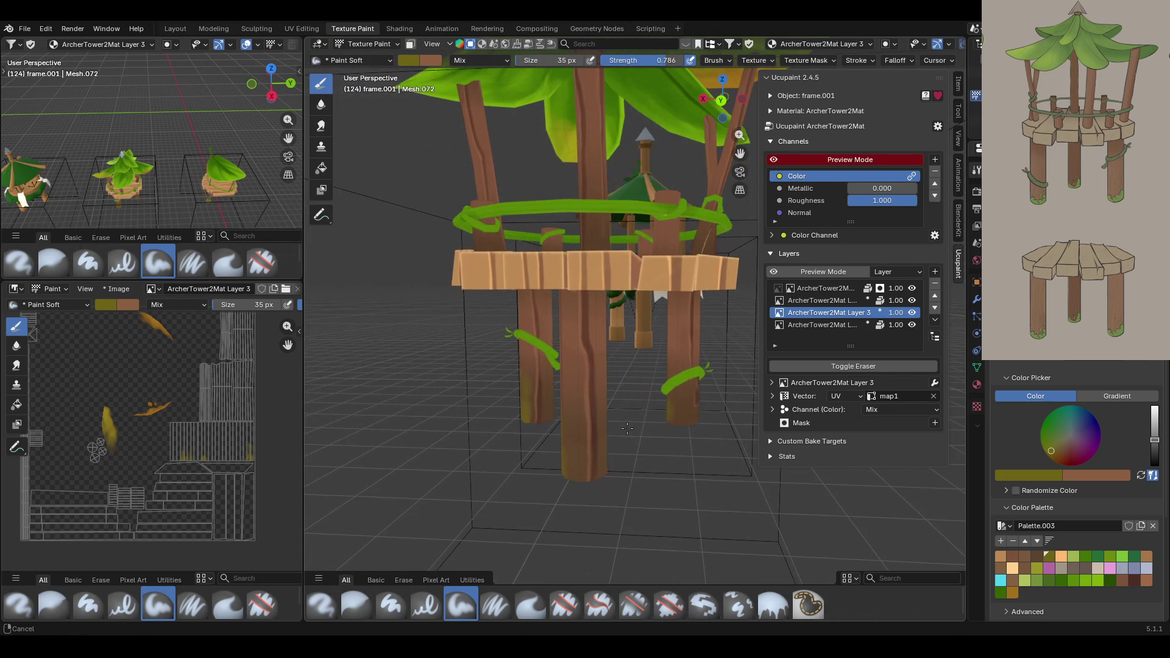
pyautogui.moveTo(528, 403); pyautogui.dragTo(538, 415)
pyautogui.moveTo(588, 456)
pyautogui.mouseDown()
pyautogui.moveTo(595, 470)
pyautogui.moveTo(579, 472)
pyautogui.moveTo(582, 414)
pyautogui.moveTo(595, 430)
pyautogui.moveTo(686, 413)
pyautogui.moveTo(680, 391)
pyautogui.moveTo(605, 477)
pyautogui.moveTo(605, 455)
pyautogui.moveTo(567, 472)
pyautogui.mouseUp()
pyautogui.moveTo(567, 473)
pyautogui.mouseDown(button='middle')
pyautogui.moveTo(565, 395)
pyautogui.moveTo(532, 402)
pyautogui.mouseUp(button='middle')
# Tint the bases of the middle, left and right legs yellow-green.
pyautogui.moveTo(739, 134)
pyautogui.mouseDown()
pyautogui.moveTo(739, 91)
pyautogui.moveTo(739, 134)
pyautogui.mouseUp()
pyautogui.moveTo(655, 395)
pyautogui.mouseDown()
pyautogui.moveTo(515, 416)
pyautogui.moveTo(503, 387)
pyautogui.moveTo(722, 425)
pyautogui.moveTo(731, 448)
pyautogui.moveTo(725, 402)
pyautogui.moveTo(731, 458)
pyautogui.moveTo(700, 450)
pyautogui.mouseUp()
pyautogui.moveTo(649, 418); pyautogui.dragTo(524, 425, button='middle')
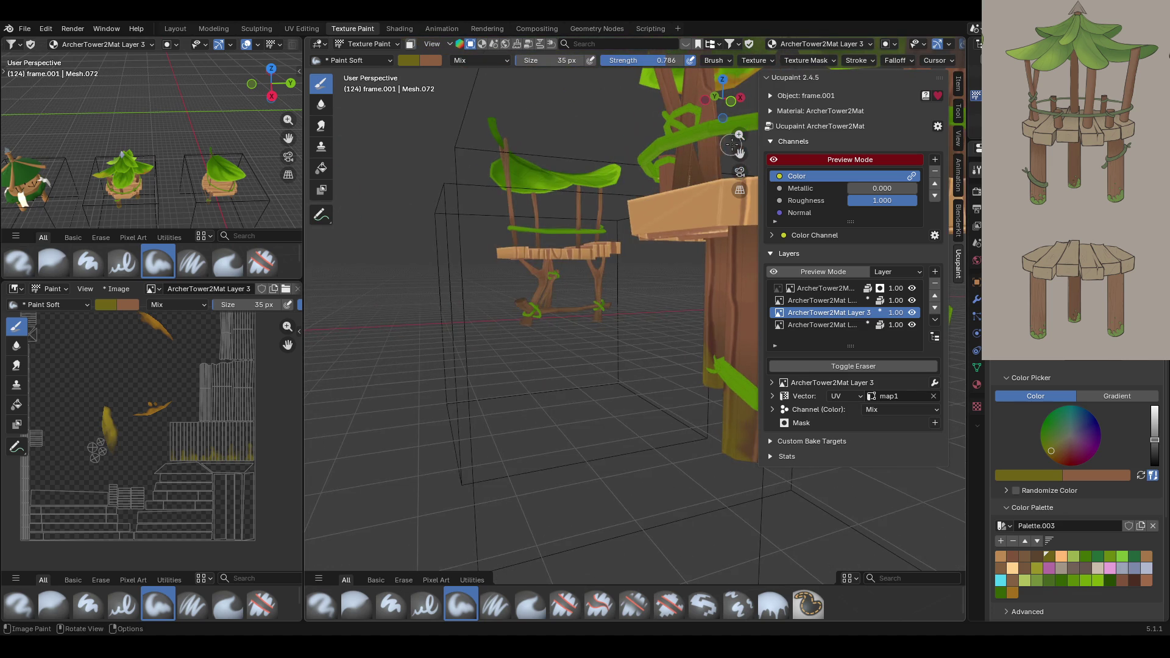
pyautogui.scroll(5, 731, 144)
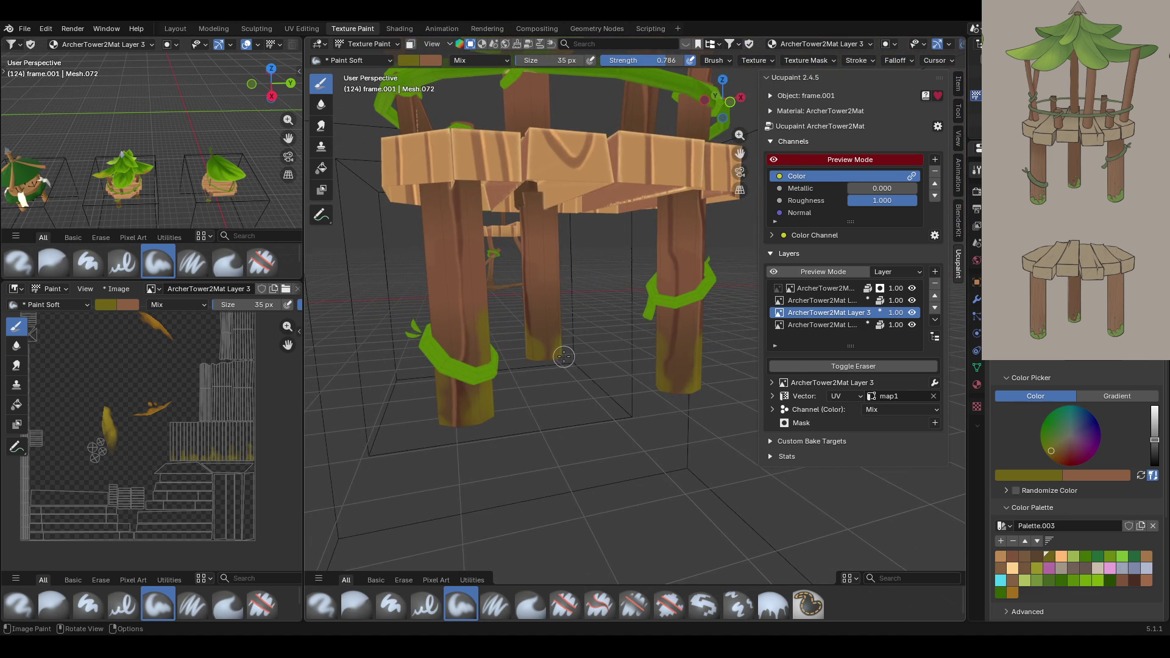
pyautogui.moveTo(547, 354); pyautogui.dragTo(548, 351)
pyautogui.moveTo(469, 407); pyautogui.dragTo(445, 410)
pyautogui.moveTo(670, 390); pyautogui.dragTo(684, 335)
# Reduce the brush size to 15 px and paint the left leg's base.
pyautogui.moveTo(680, 384); pyautogui.dragTo(1080, 361)
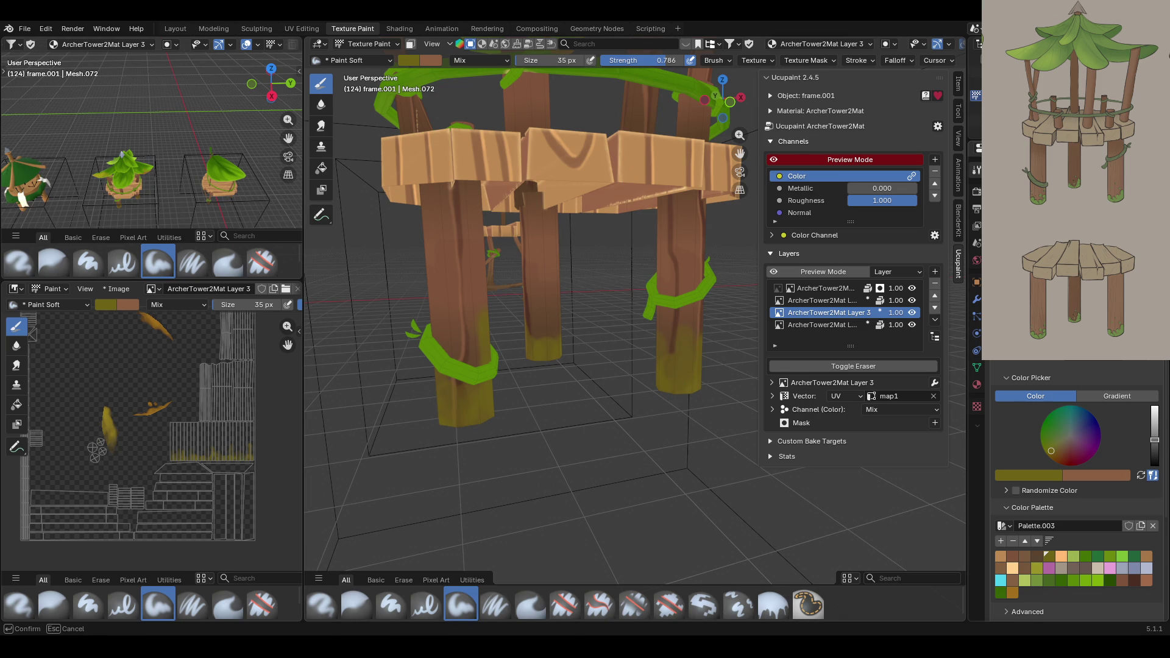
pyautogui.click(440, 206)
pyautogui.moveTo(477, 315)
pyautogui.mouseDown()
pyautogui.moveTo(469, 303)
pyautogui.moveTo(475, 358)
pyautogui.moveTo(446, 339)
pyautogui.moveTo(547, 329)
pyautogui.moveTo(541, 314)
pyautogui.moveTo(543, 329)
pyautogui.moveTo(631, 310)
pyautogui.moveTo(682, 334)
pyautogui.moveTo(692, 320)
pyautogui.moveTo(683, 344)
pyautogui.moveTo(663, 310)
pyautogui.mouseUp()
# Dab more yellow-green onto the right leg and along the other tower legs.
pyautogui.moveTo(662, 301); pyautogui.dragTo(653, 326, button='middle')
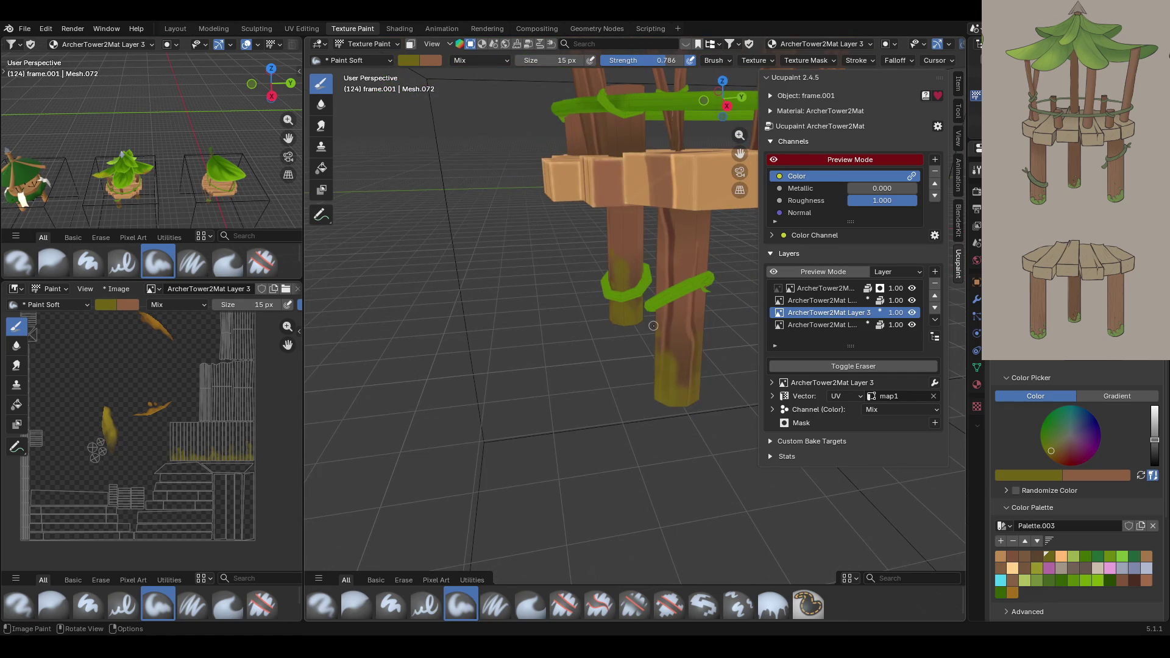
pyautogui.moveTo(681, 343); pyautogui.dragTo(675, 309)
pyautogui.moveTo(664, 255)
pyautogui.mouseDown(button='middle')
pyautogui.moveTo(624, 268)
pyautogui.moveTo(658, 213)
pyautogui.moveTo(701, 182)
pyautogui.mouseUp(button='middle')
pyautogui.moveTo(740, 153)
pyautogui.mouseDown()
pyautogui.moveTo(725, 160)
pyautogui.moveTo(739, 153)
pyautogui.mouseUp()
pyautogui.moveTo(568, 347)
pyautogui.mouseDown()
pyautogui.moveTo(512, 353)
pyautogui.moveTo(503, 273)
pyautogui.mouseUp()
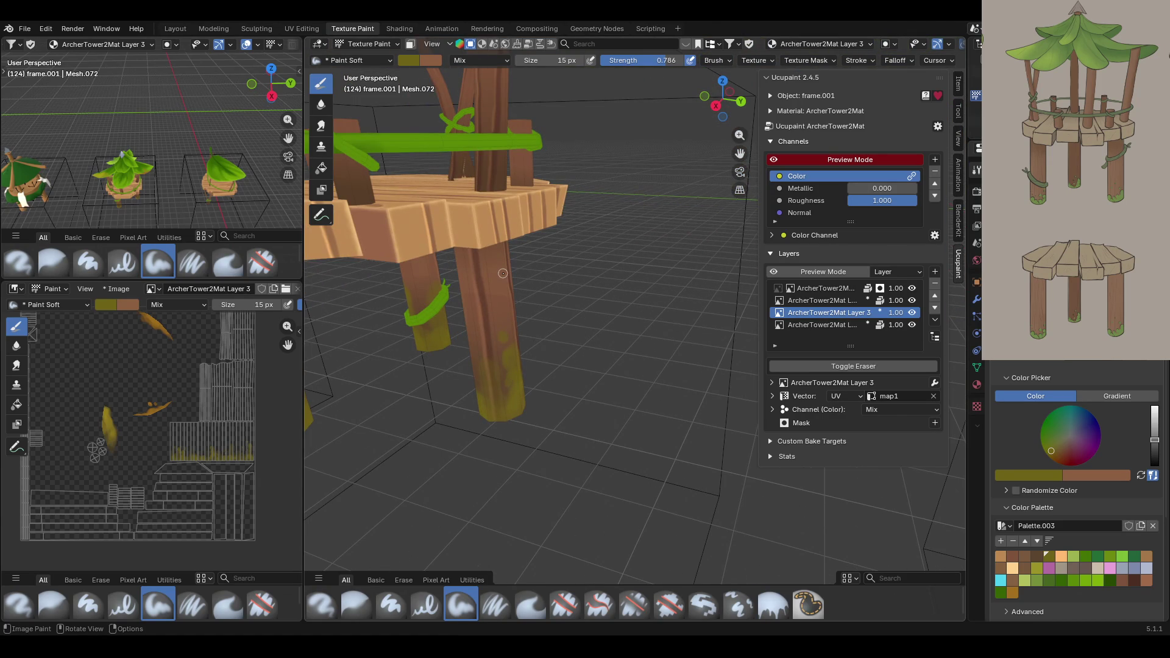
pyautogui.moveTo(515, 278)
pyautogui.keyDown('ctrl'); pyautogui.mouseDown(button='middle')
pyautogui.moveTo(565, 294)
pyautogui.moveTo(582, 612)
pyautogui.mouseUp(button='middle'); pyautogui.keyUp('ctrl')
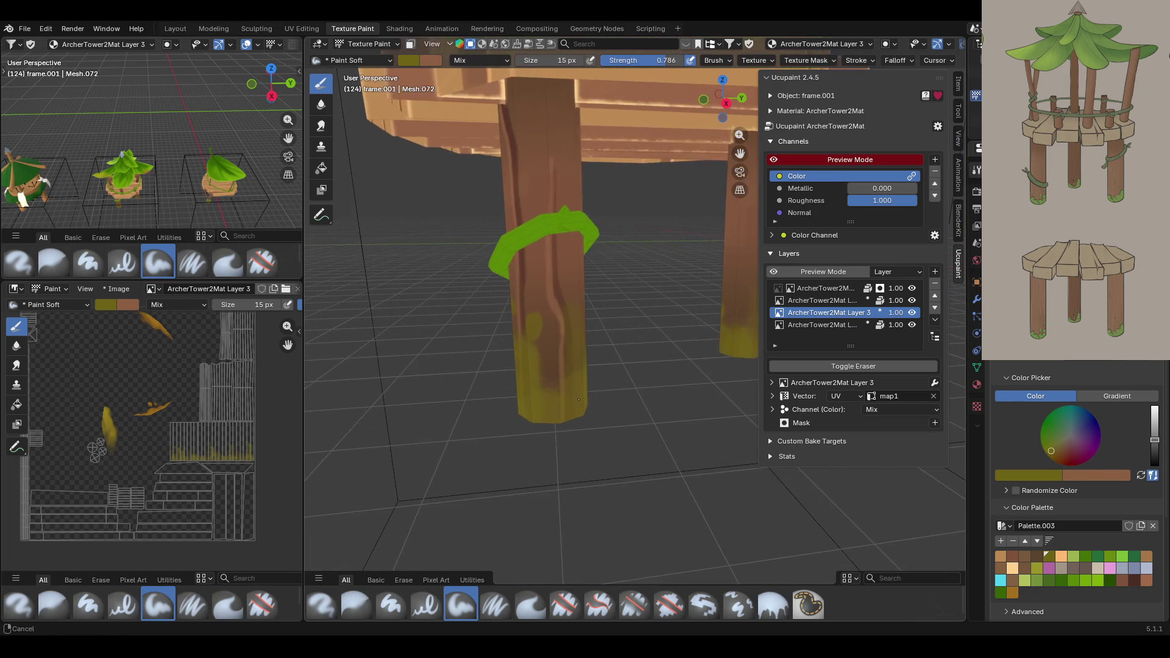
pyautogui.click(578, 610)
# With the Erase Hard brush, erase streaks down the leg with the green ring.
pyautogui.moveTo(585, 518); pyautogui.dragTo(532, 433, button='middle')
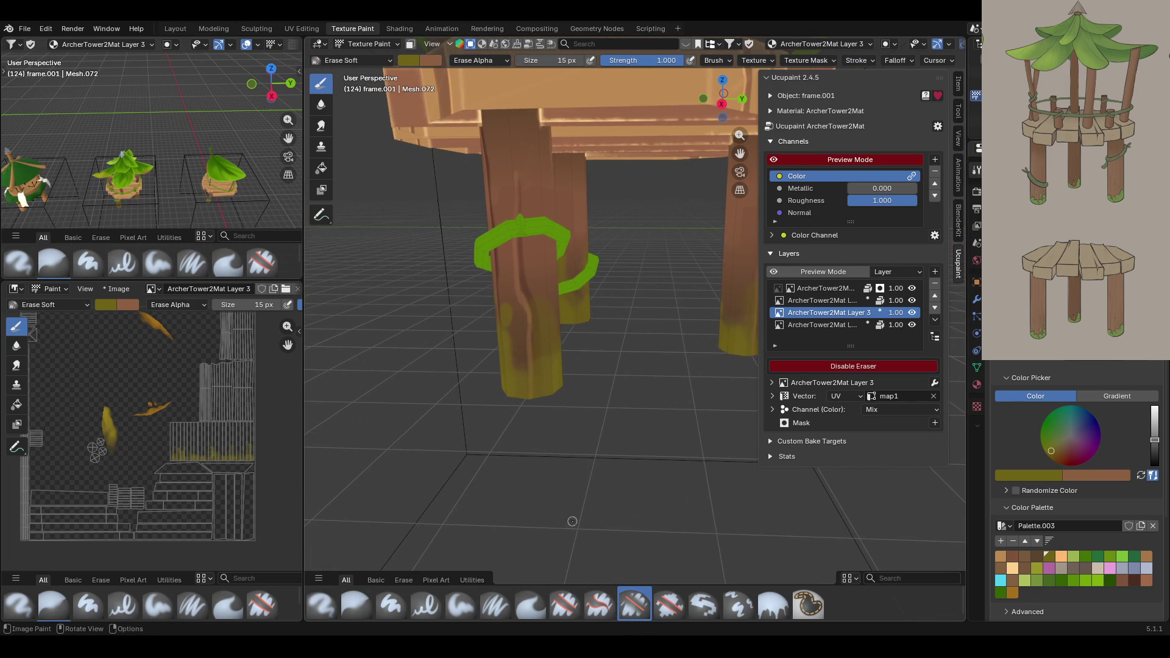
pyautogui.keyDown('ctrl'); pyautogui.moveTo(544, 579); pyautogui.dragTo(520, 411, button='middle'); pyautogui.keyUp('ctrl')
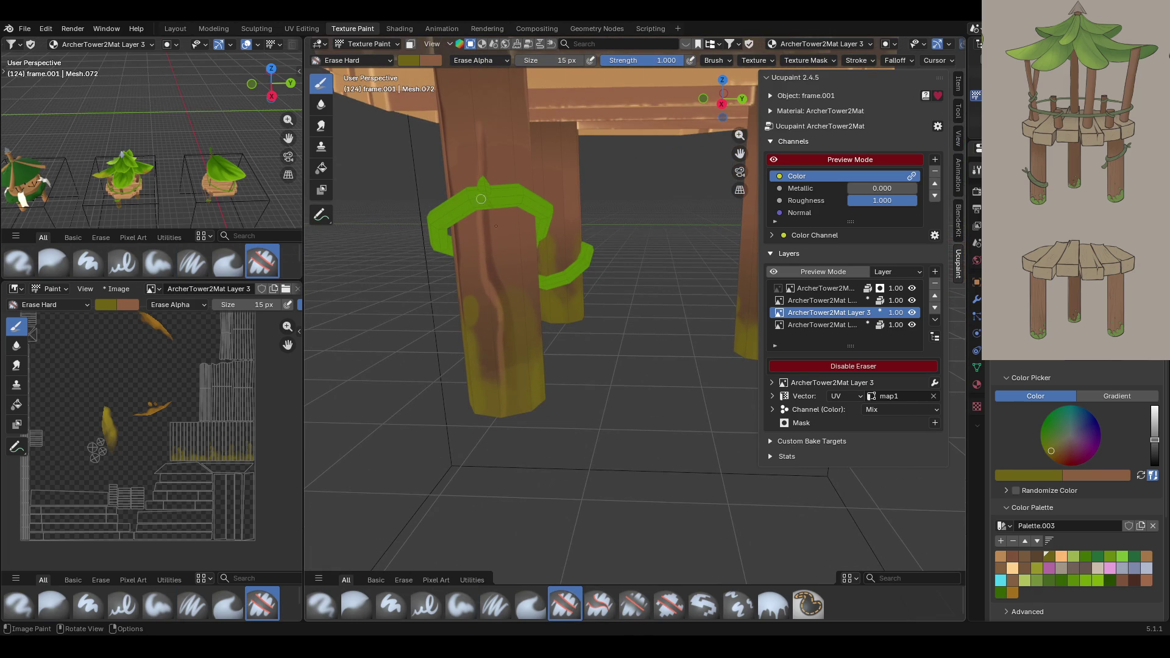
pyautogui.moveTo(509, 343); pyautogui.dragTo(510, 412)
pyautogui.moveTo(503, 311); pyautogui.dragTo(495, 287)
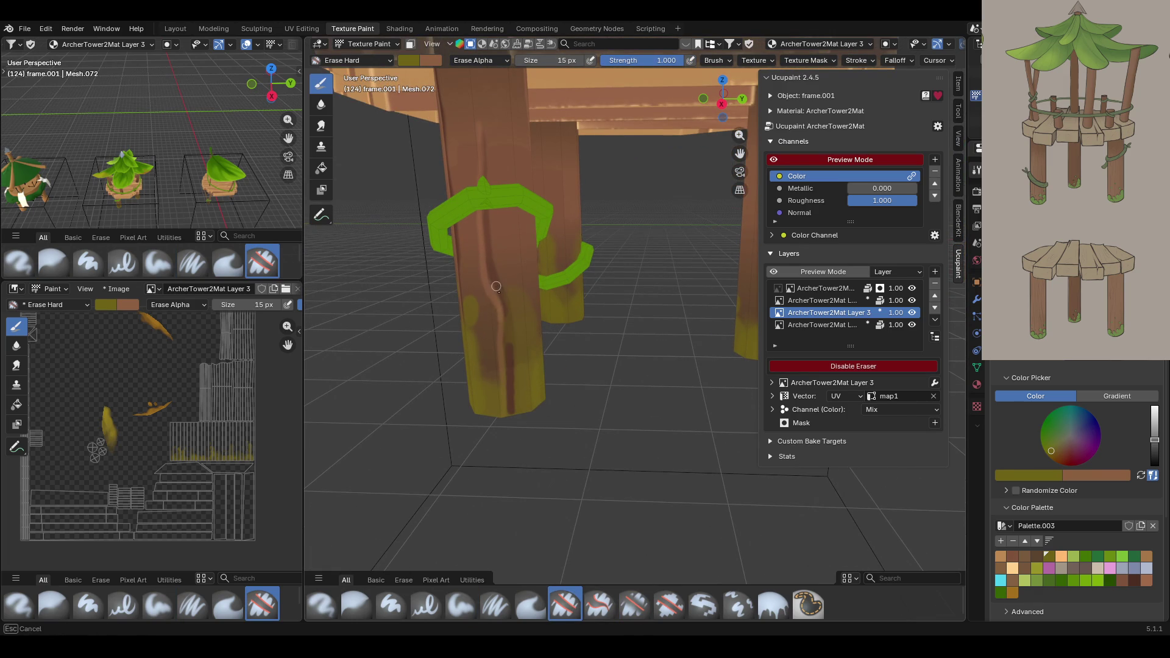
pyautogui.moveTo(511, 375)
pyautogui.mouseDown()
pyautogui.moveTo(505, 315)
pyautogui.moveTo(503, 342)
pyautogui.mouseUp()
# Erase a dark streak down a table leg from a low view.
pyautogui.scroll(-5, 512, 312)
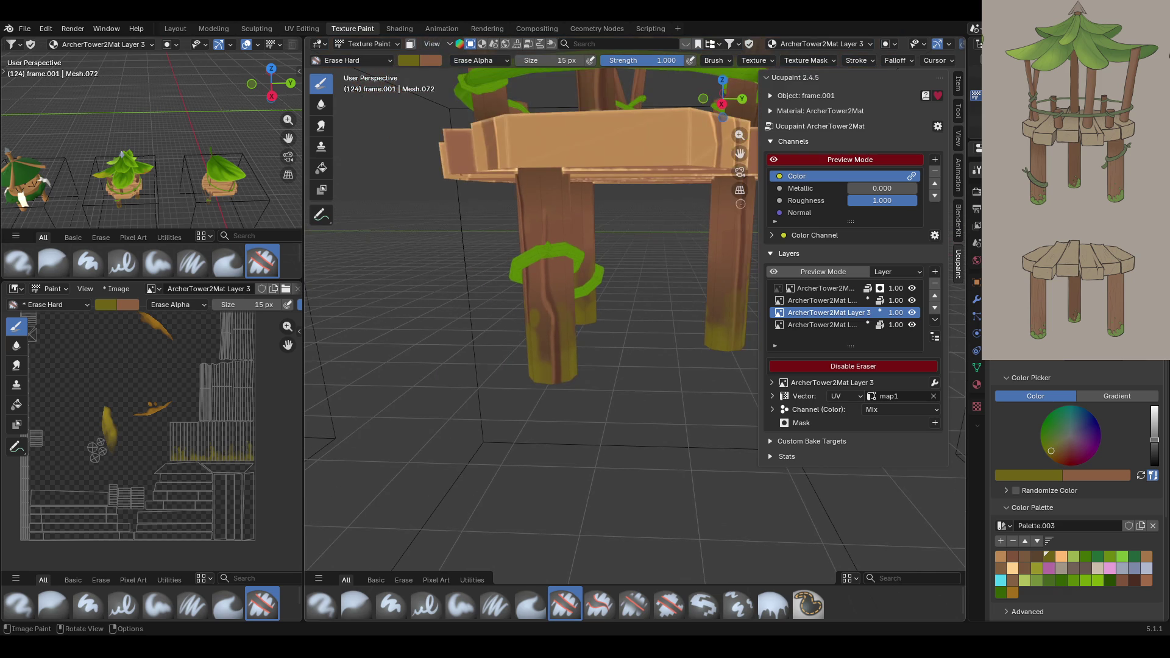
pyautogui.moveTo(513, 311); pyautogui.dragTo(524, 292, button='middle')
pyautogui.scroll(5, 589, 361)
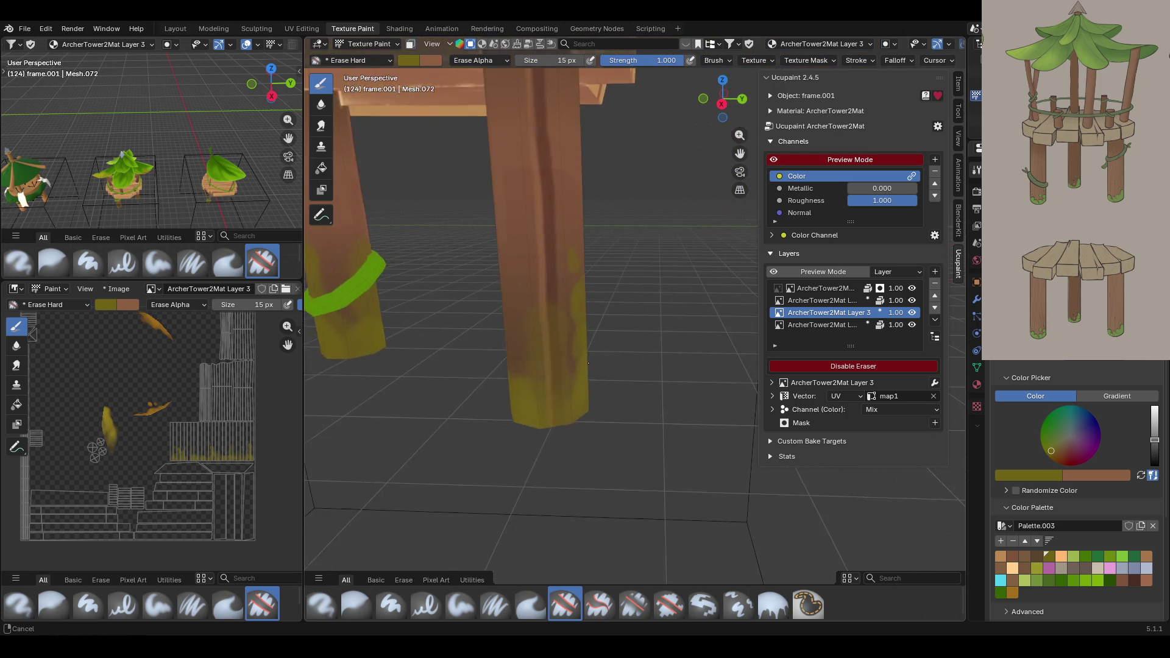
pyautogui.moveTo(540, 288)
pyautogui.mouseDown()
pyautogui.moveTo(550, 420)
pyautogui.moveTo(541, 344)
pyautogui.moveTo(541, 377)
pyautogui.mouseUp()
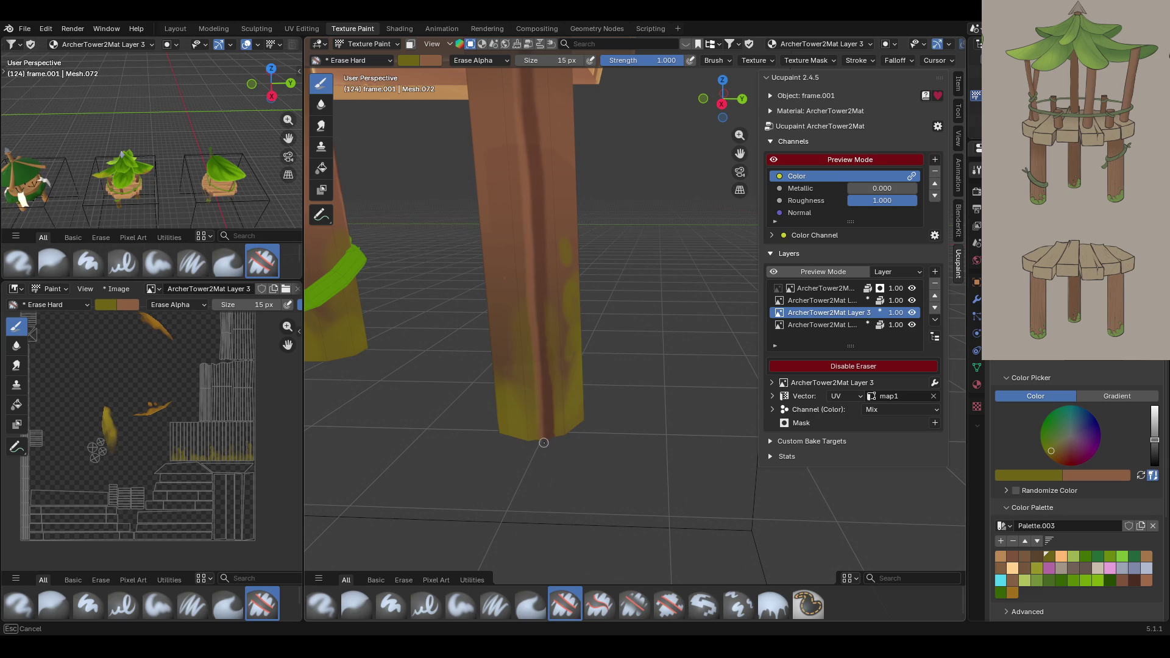
pyautogui.moveTo(541, 321); pyautogui.dragTo(541, 321)
# Erase streaks through the left leg's yellow base.
pyautogui.scroll(-5, 621, 257)
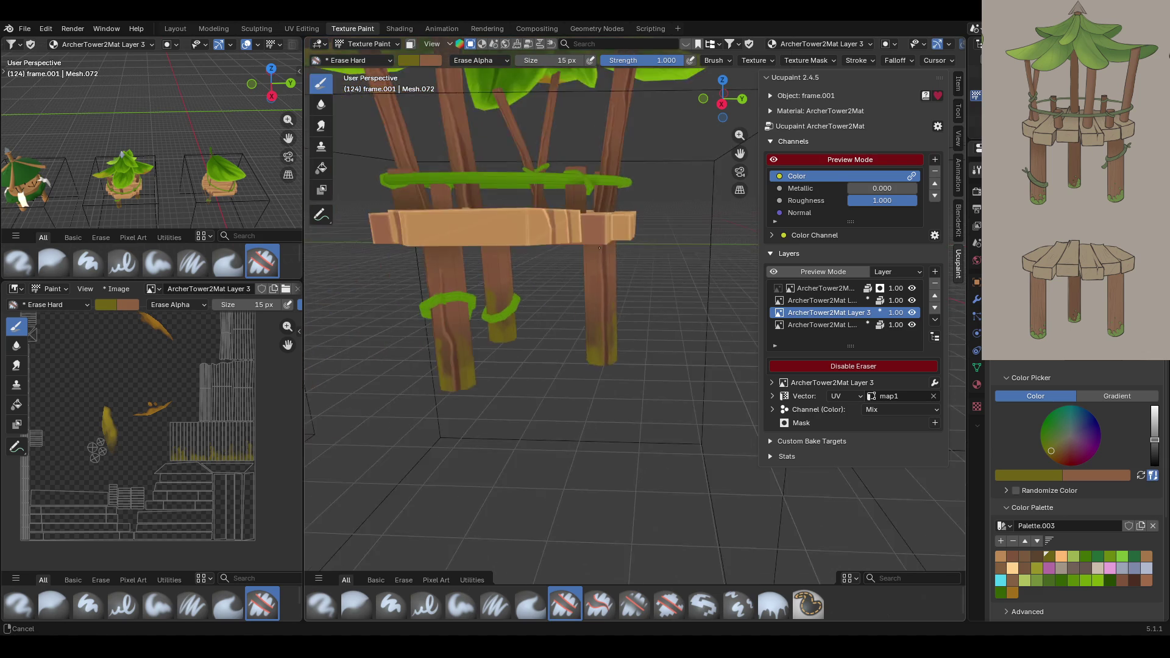
pyautogui.moveTo(621, 257); pyautogui.dragTo(628, 325, button='middle')
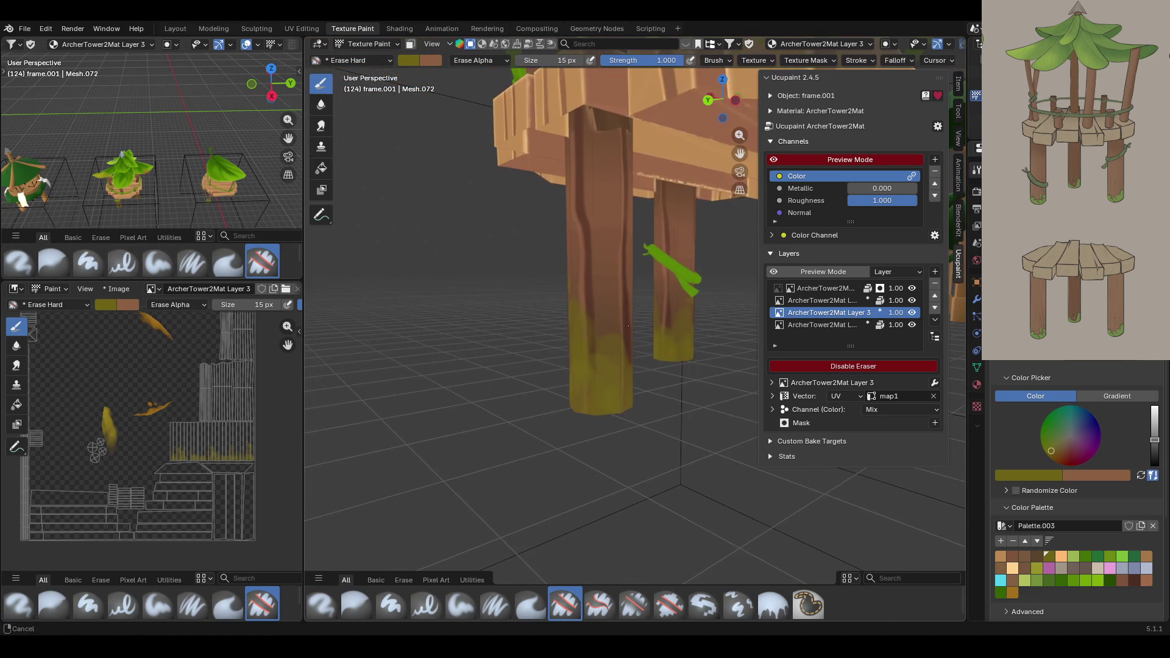
pyautogui.moveTo(585, 289); pyautogui.dragTo(591, 369)
pyautogui.moveTo(587, 412); pyautogui.dragTo(587, 412)
pyautogui.moveTo(601, 320); pyautogui.dragTo(519, 318, button='middle')
pyautogui.moveTo(611, 116); pyautogui.dragTo(611, 401)
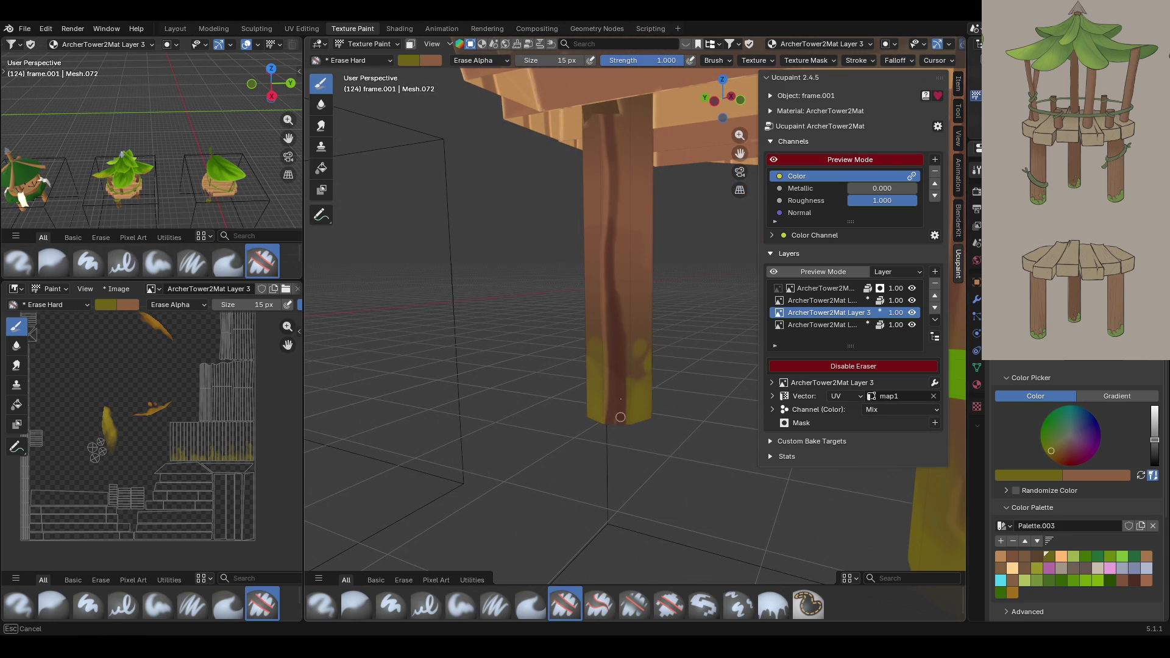
# Switch to the Erase Soft brush and soft-erase a stroke on the vine-wrapped legs.
pyautogui.moveTo(610, 399); pyautogui.dragTo(611, 399)
pyautogui.moveTo(611, 399); pyautogui.dragTo(572, 396, button='middle')
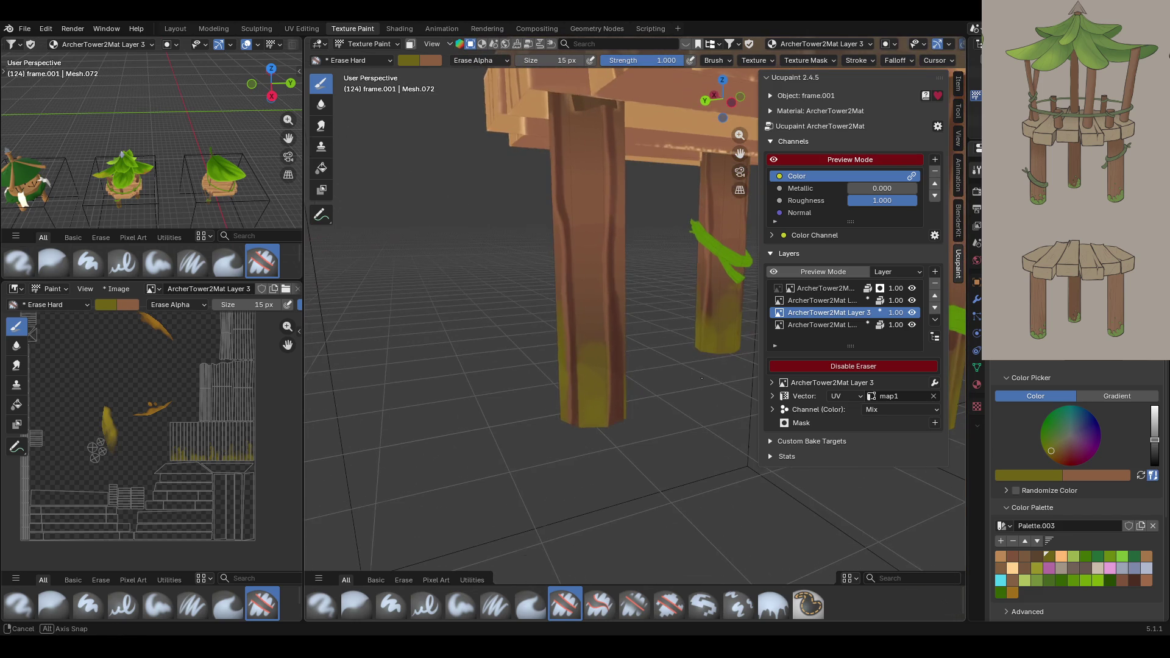
pyautogui.moveTo(740, 153); pyautogui.dragTo(616, 149)
pyautogui.moveTo(610, 405); pyautogui.dragTo(631, 405, button='middle')
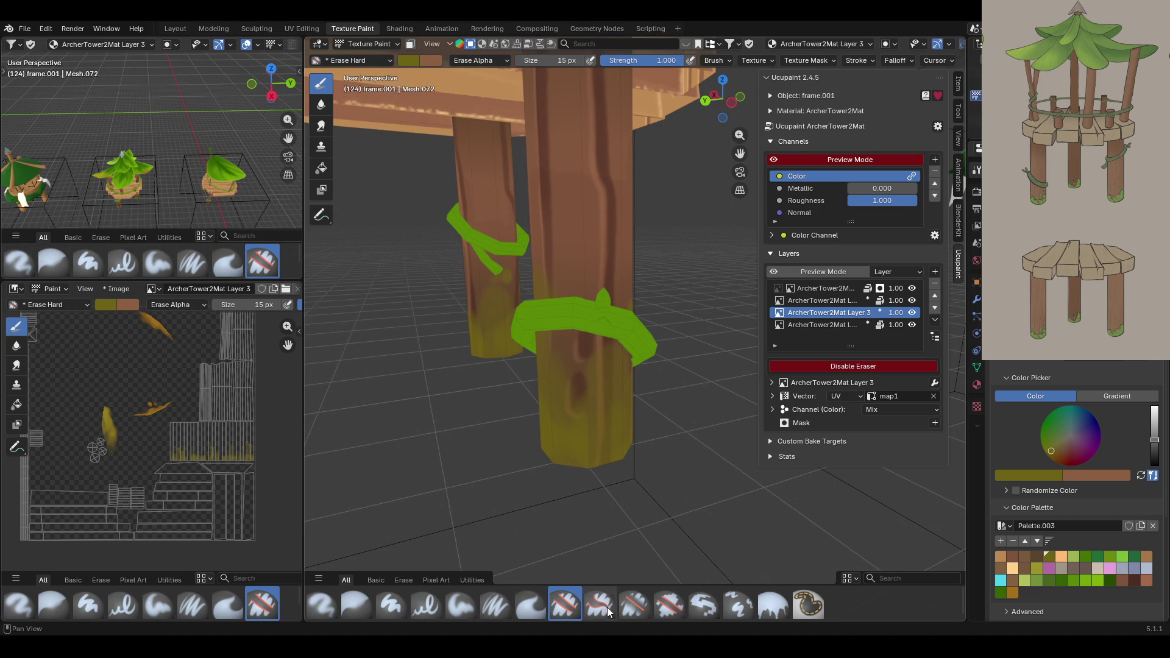
pyautogui.click(634, 603)
pyautogui.moveTo(571, 404); pyautogui.dragTo(603, 363)
pyautogui.moveTo(607, 422)
pyautogui.mouseDown()
pyautogui.moveTo(607, 391)
pyautogui.moveTo(597, 430)
pyautogui.mouseUp()
# Soft-erase beside the green band and a dark stripe along the leg.
pyautogui.moveTo(626, 388); pyautogui.dragTo(511, 344, button='middle')
pyautogui.moveTo(641, 393); pyautogui.dragTo(640, 391)
pyautogui.moveTo(638, 474)
pyautogui.mouseDown()
pyautogui.moveTo(647, 453)
pyautogui.moveTo(660, 487)
pyautogui.mouseUp()
pyautogui.scroll(-3, 751, 133)
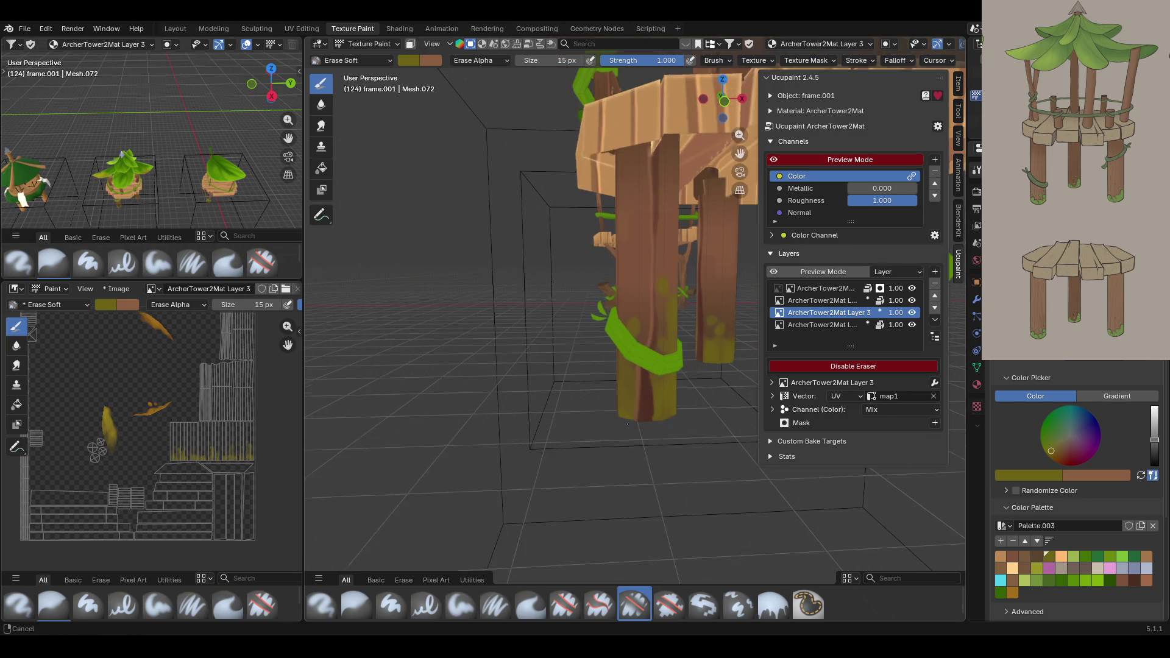
pyautogui.scroll(5, 739, 153)
# Erase two streaks down the front pillar.
pyautogui.moveTo(739, 153)
pyautogui.mouseDown()
pyautogui.moveTo(521, 472)
pyautogui.moveTo(554, 463)
pyautogui.mouseUp()
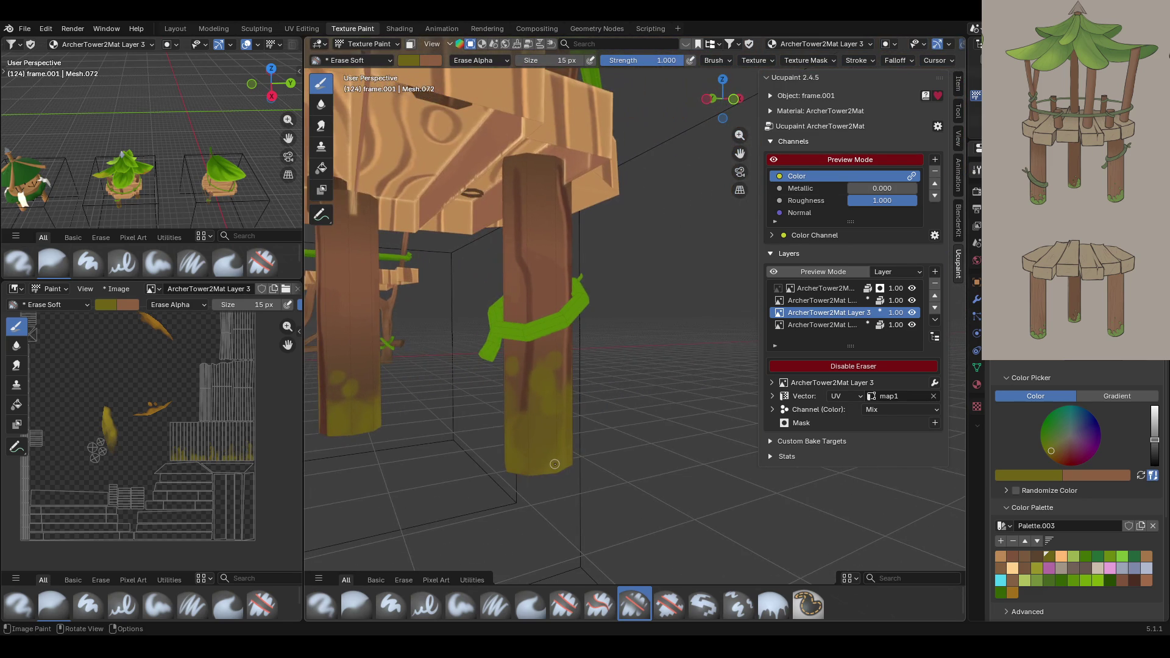
pyautogui.moveTo(522, 403); pyautogui.dragTo(515, 439)
pyautogui.moveTo(576, 383); pyautogui.dragTo(580, 321, button='middle')
pyautogui.moveTo(557, 408)
pyautogui.mouseDown()
pyautogui.moveTo(541, 430)
pyautogui.moveTo(546, 402)
pyautogui.mouseUp()
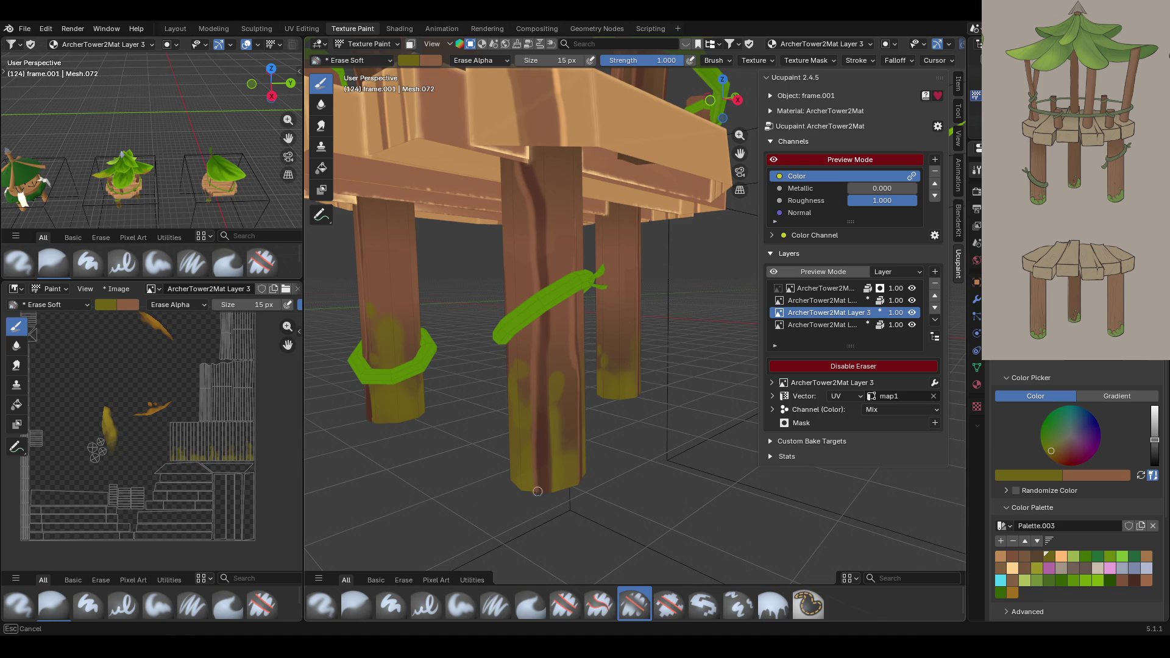
# Erase the yellow paint down to the pillar's bottom.
pyautogui.moveTo(537, 489)
pyautogui.mouseDown(button='middle')
pyautogui.moveTo(507, 393)
pyautogui.moveTo(479, 418)
pyautogui.mouseUp(button='middle')
pyautogui.scroll(3, 476, 420)
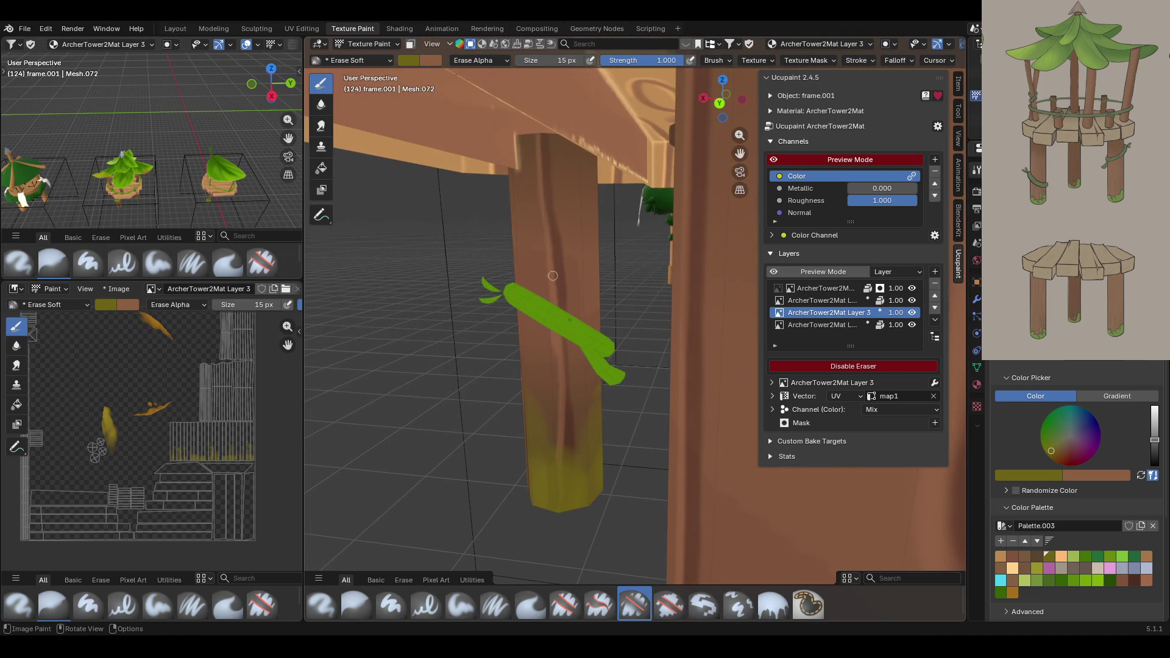
pyautogui.moveTo(564, 451); pyautogui.dragTo(560, 505)
pyautogui.moveTo(566, 491)
pyautogui.mouseDown()
pyautogui.moveTo(570, 518)
pyautogui.moveTo(557, 506)
pyautogui.mouseUp()
pyautogui.moveTo(557, 507)
pyautogui.mouseDown(button='middle')
pyautogui.moveTo(726, 501)
pyautogui.moveTo(621, 360)
pyautogui.mouseUp(button='middle')
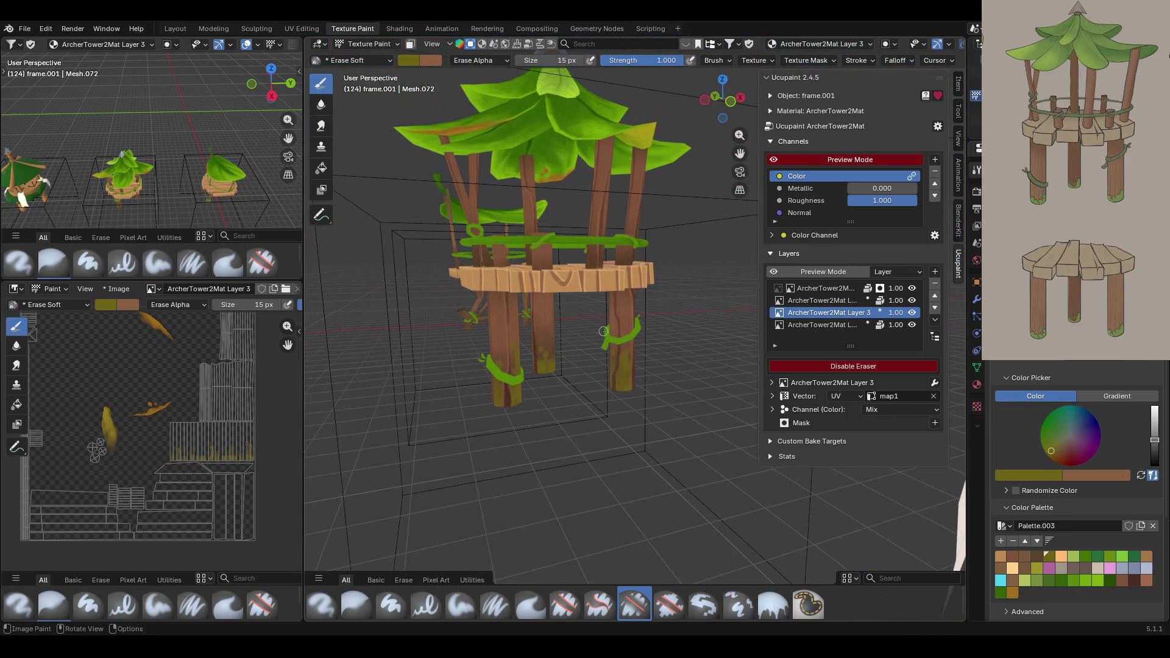
pyautogui.click(369, 44)
# Make leaves.001 active in Texture Paint and select the bottom ArcherTower2Mat layer.
pyautogui.click(366, 61)
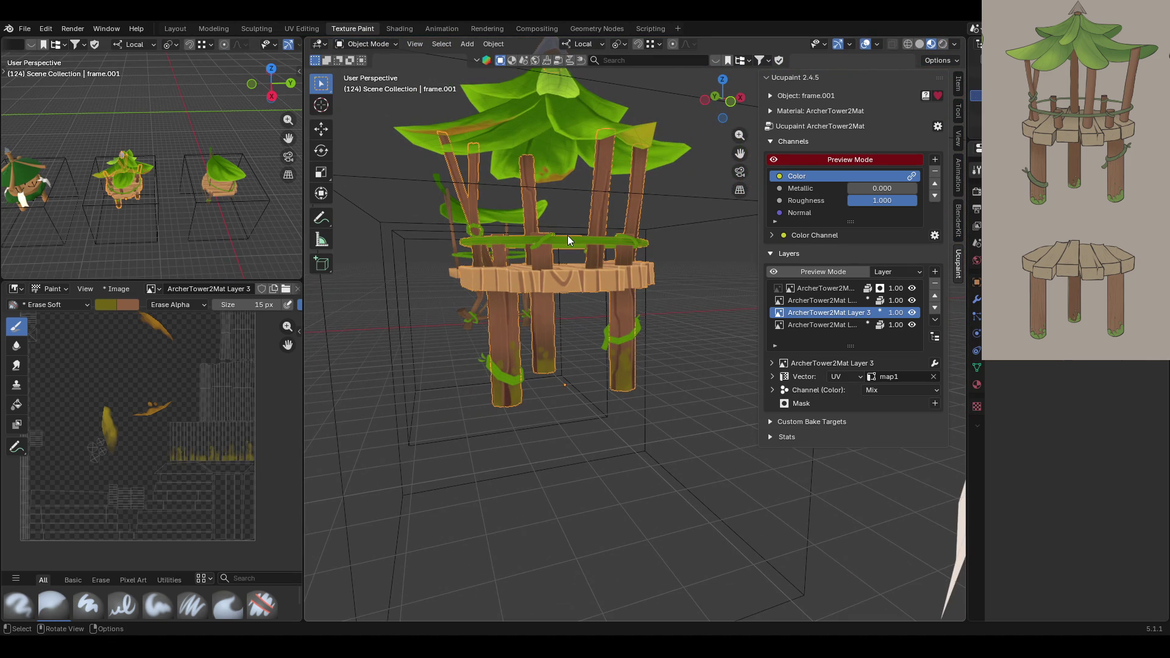
pyautogui.click(550, 133)
pyautogui.click(360, 43)
pyautogui.click(360, 129)
pyautogui.moveTo(692, 260)
pyautogui.mouseDown(button='middle')
pyautogui.moveTo(705, 279)
pyautogui.moveTo(754, 269)
pyautogui.mouseUp(button='middle')
pyautogui.click(835, 326)
# Enable face-selection masking and box-select the front trunk's vine band faces.
pyautogui.moveTo(679, 354); pyautogui.dragTo(470, 379, button='middle')
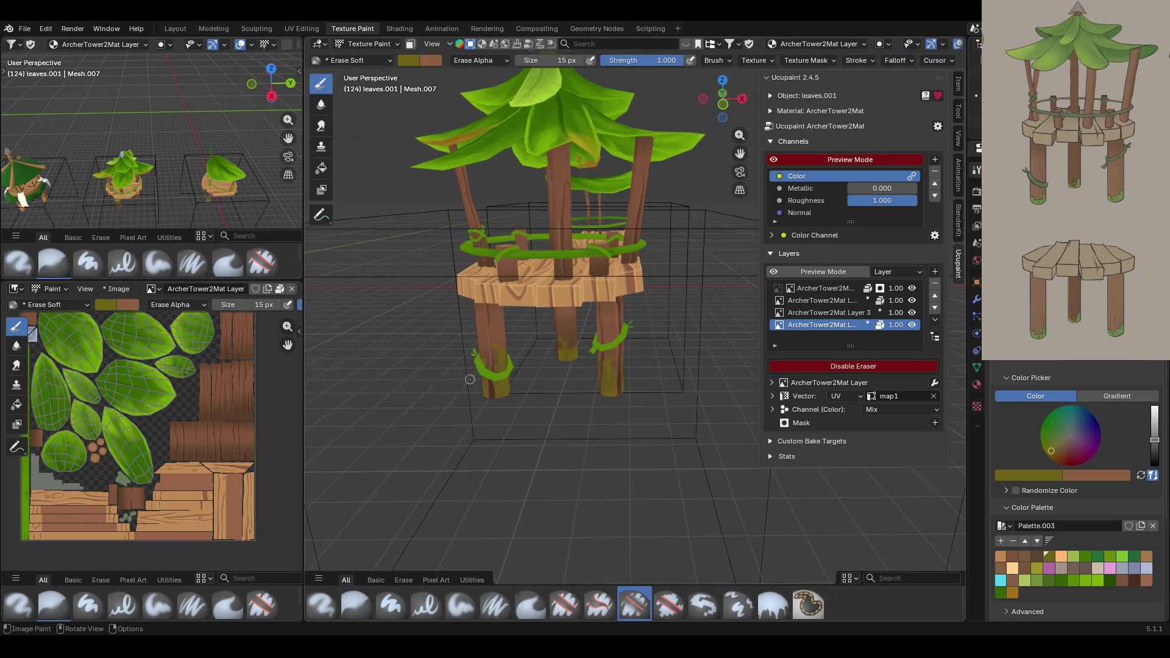
pyautogui.click(410, 44)
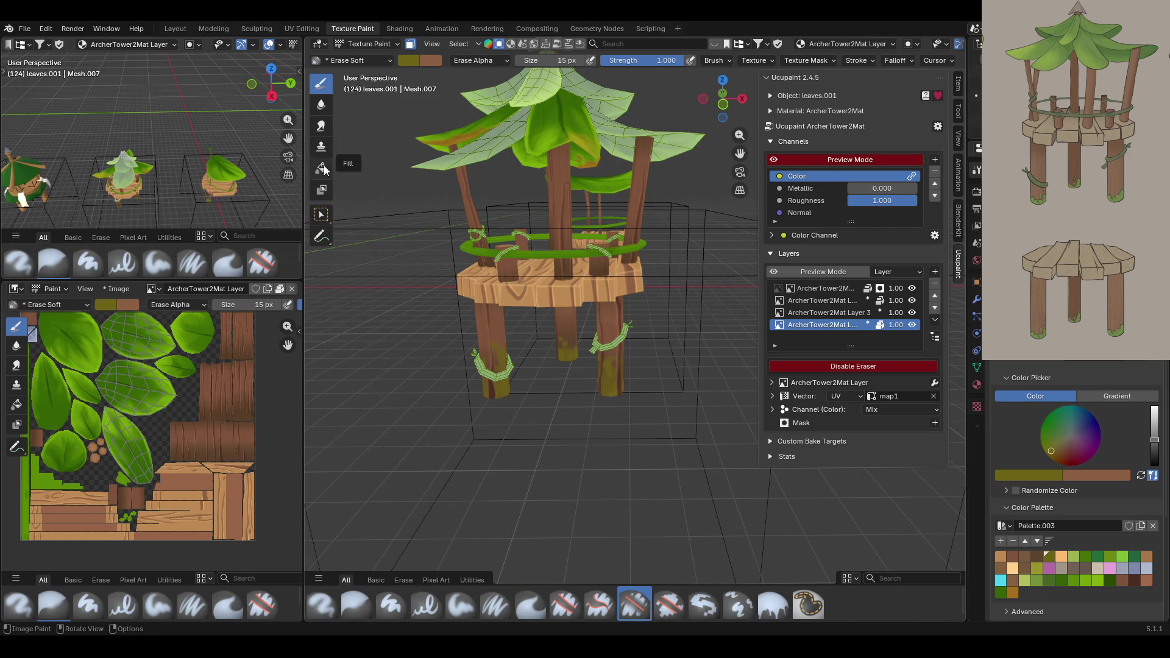
pyautogui.click(321, 214)
pyautogui.scroll(3, 600, 364)
pyautogui.moveTo(600, 349)
pyautogui.mouseDown(button='middle')
pyautogui.moveTo(613, 378)
pyautogui.moveTo(431, 426)
pyautogui.mouseUp(button='middle')
pyautogui.scroll(4, 530, 390)
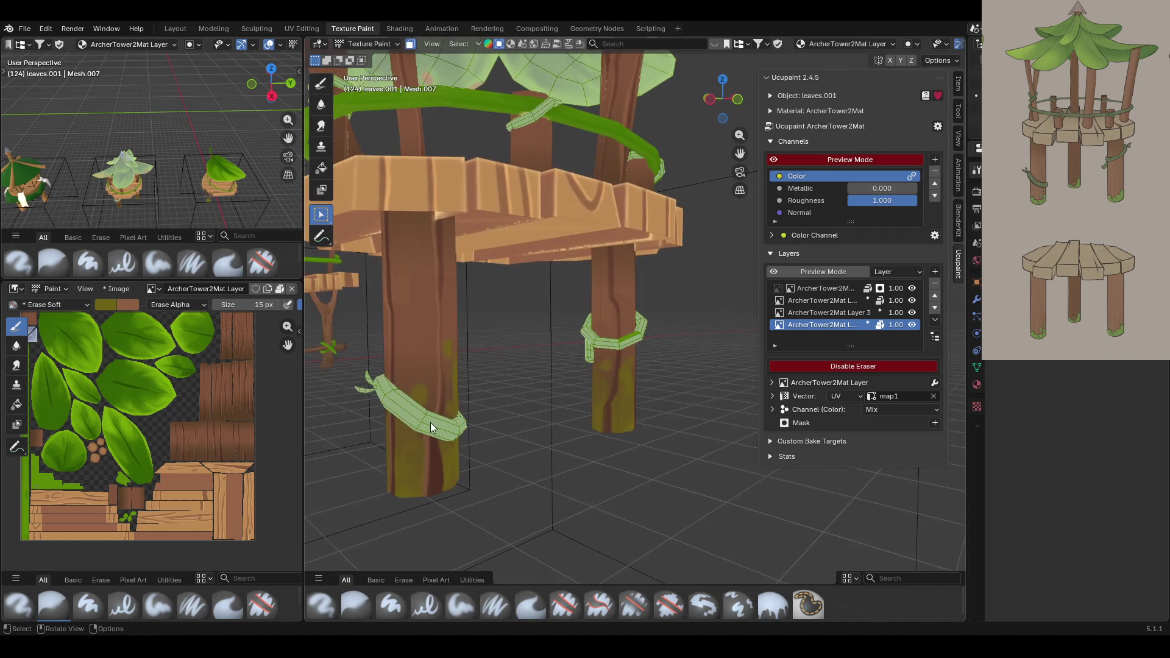
pyautogui.keyDown('ctrl'); pyautogui.click(429, 420); pyautogui.keyUp('ctrl')
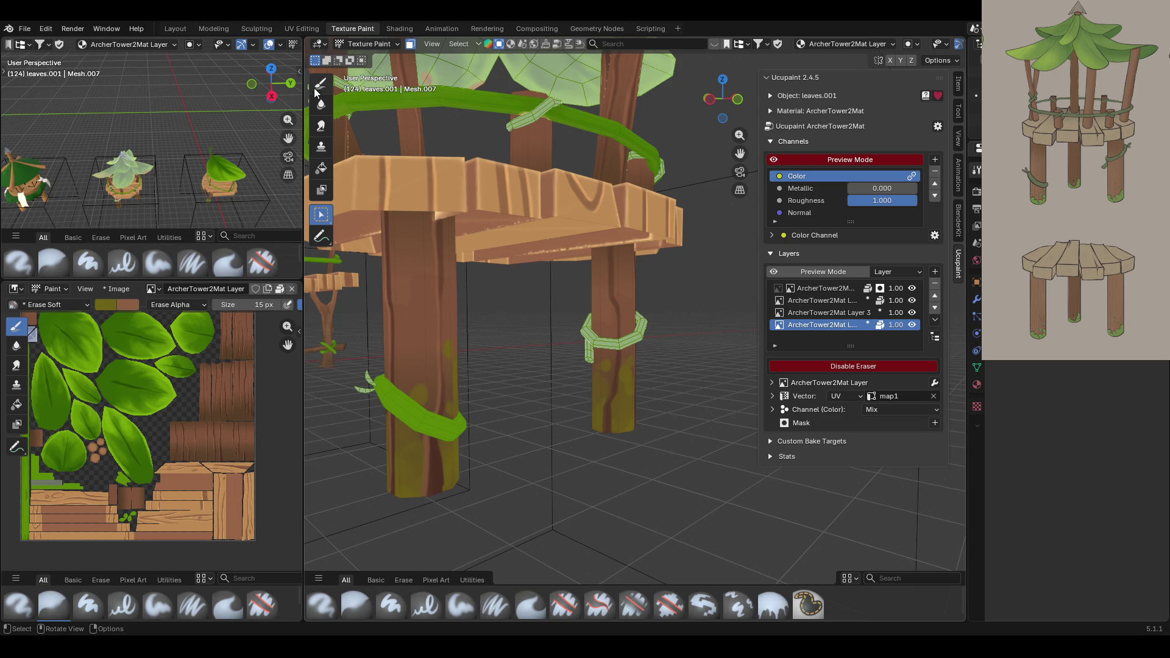
pyautogui.click(321, 167)
# Set up a gradient fill with both colour stops sampled from the palette's dark green.
pyautogui.click(1109, 382)
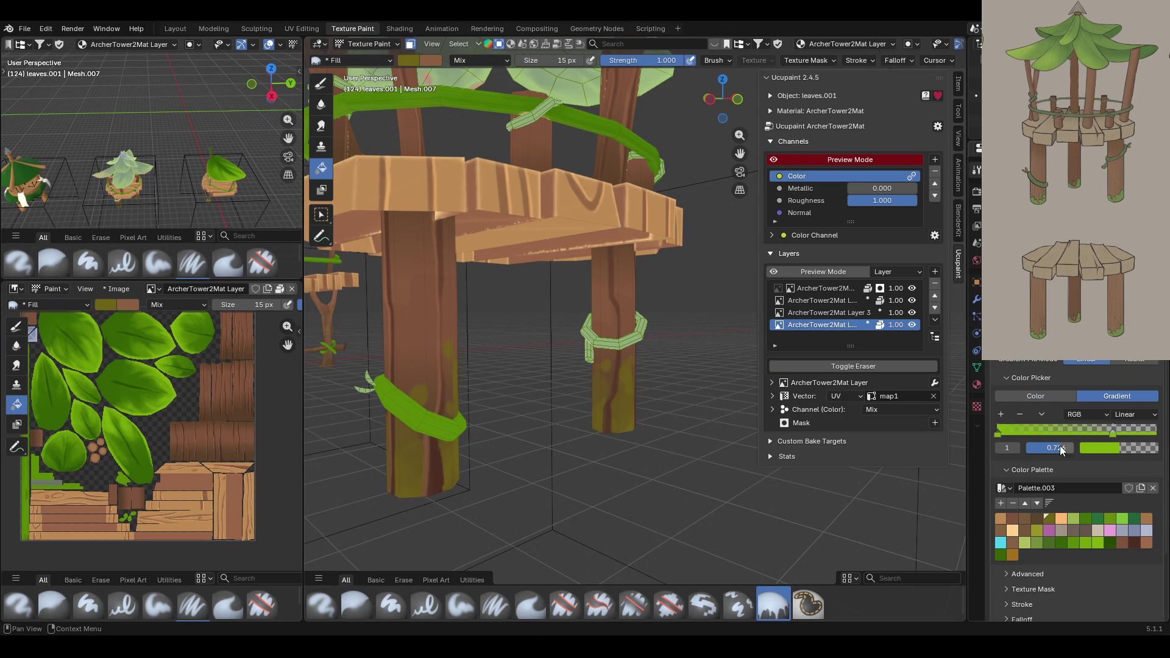
pyautogui.click(1102, 448)
pyautogui.click(1148, 432)
pyautogui.click(1001, 556)
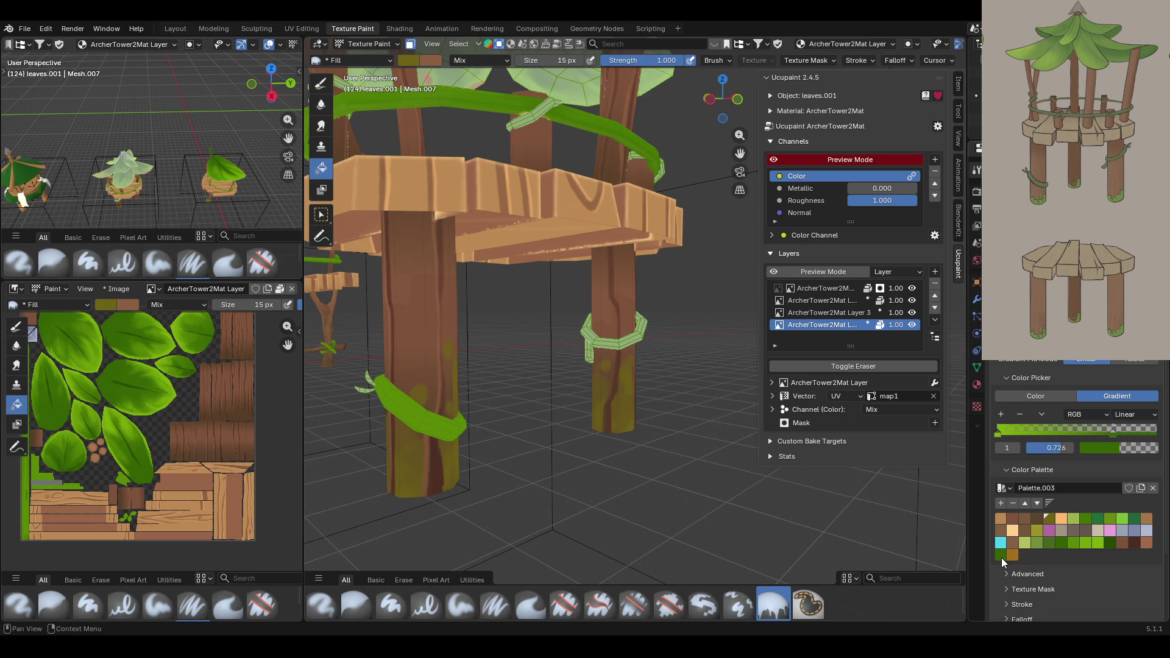
pyautogui.click(998, 433)
pyautogui.click(1127, 448)
pyautogui.click(1137, 437)
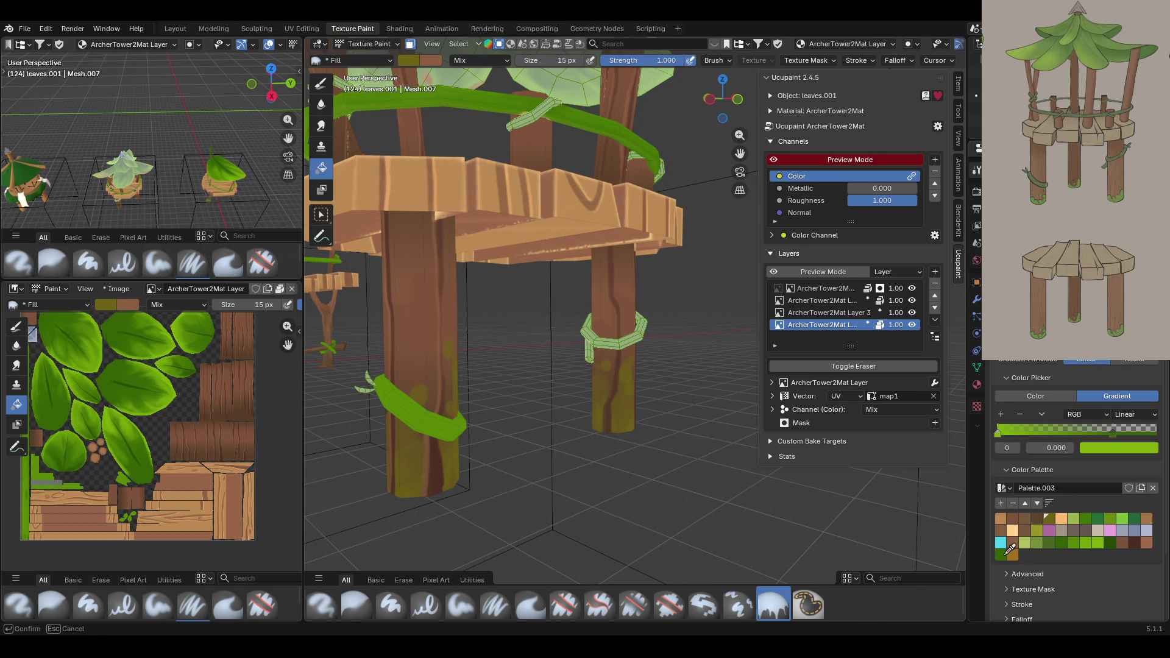
pyautogui.click(1005, 554)
# Gradient-fill the front vine band and the trunk band dark-to-light.
pyautogui.moveTo(411, 410); pyautogui.dragTo(445, 418)
pyautogui.moveTo(583, 463)
pyautogui.mouseDown(button='middle')
pyautogui.moveTo(454, 423)
pyautogui.moveTo(473, 441)
pyautogui.moveTo(679, 456)
pyautogui.moveTo(587, 433)
pyautogui.moveTo(711, 433)
pyautogui.mouseUp(button='middle')
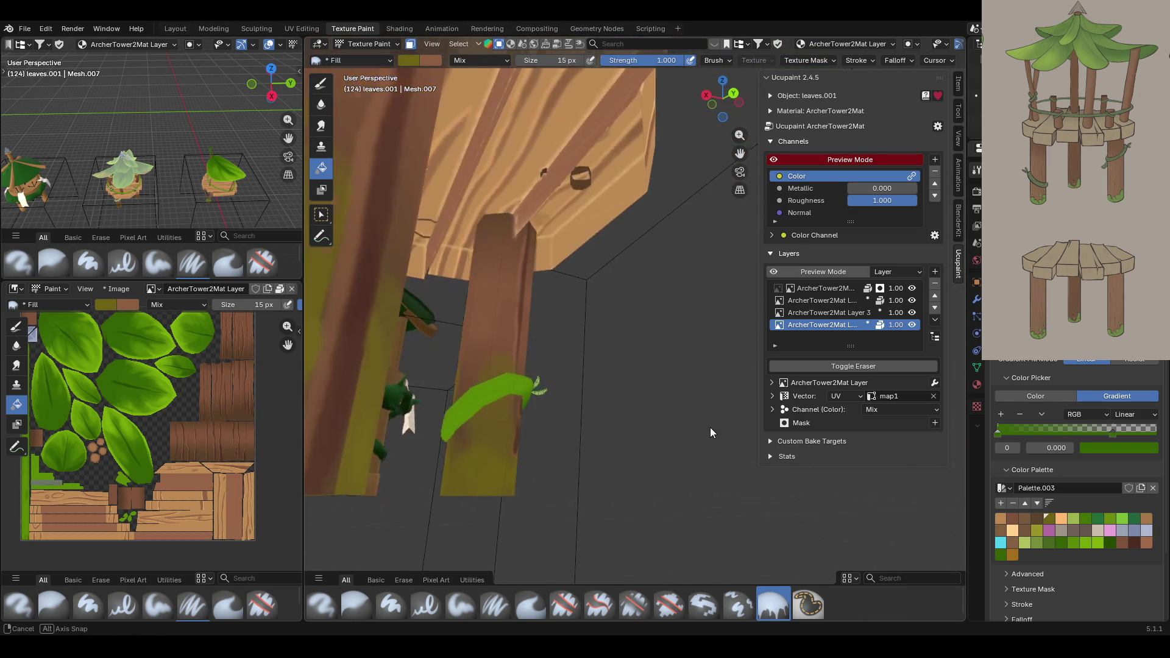
pyautogui.moveTo(492, 385)
pyautogui.mouseDown(button='middle')
pyautogui.moveTo(469, 456)
pyautogui.moveTo(358, 480)
pyautogui.moveTo(543, 441)
pyautogui.mouseUp(button='middle')
pyautogui.moveTo(509, 429); pyautogui.dragTo(484, 389)
pyautogui.moveTo(502, 378)
pyautogui.mouseDown(button='middle')
pyautogui.moveTo(653, 403)
pyautogui.moveTo(958, 399)
pyautogui.moveTo(341, 432)
pyautogui.moveTo(436, 390)
pyautogui.moveTo(901, 390)
pyautogui.moveTo(947, 378)
pyautogui.moveTo(700, 449)
pyautogui.moveTo(597, 434)
pyautogui.moveTo(425, 469)
pyautogui.moveTo(474, 446)
pyautogui.mouseUp(button='middle')
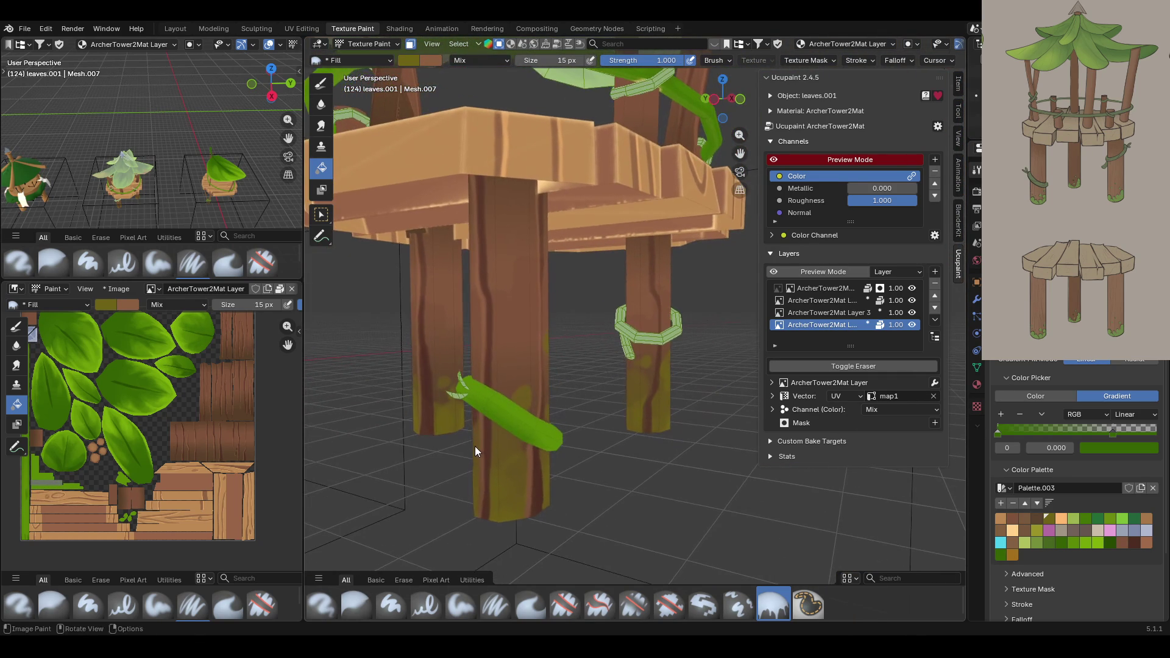
# Reselect faces on the banded trunk and return to fill painting.
pyautogui.moveTo(579, 419)
pyautogui.mouseDown(button='middle')
pyautogui.moveTo(536, 437)
pyautogui.moveTo(553, 412)
pyautogui.moveTo(514, 444)
pyautogui.moveTo(627, 435)
pyautogui.moveTo(645, 448)
pyautogui.moveTo(518, 487)
pyautogui.moveTo(702, 368)
pyautogui.moveTo(456, 69)
pyautogui.mouseUp(button='middle')
pyautogui.click(322, 222)
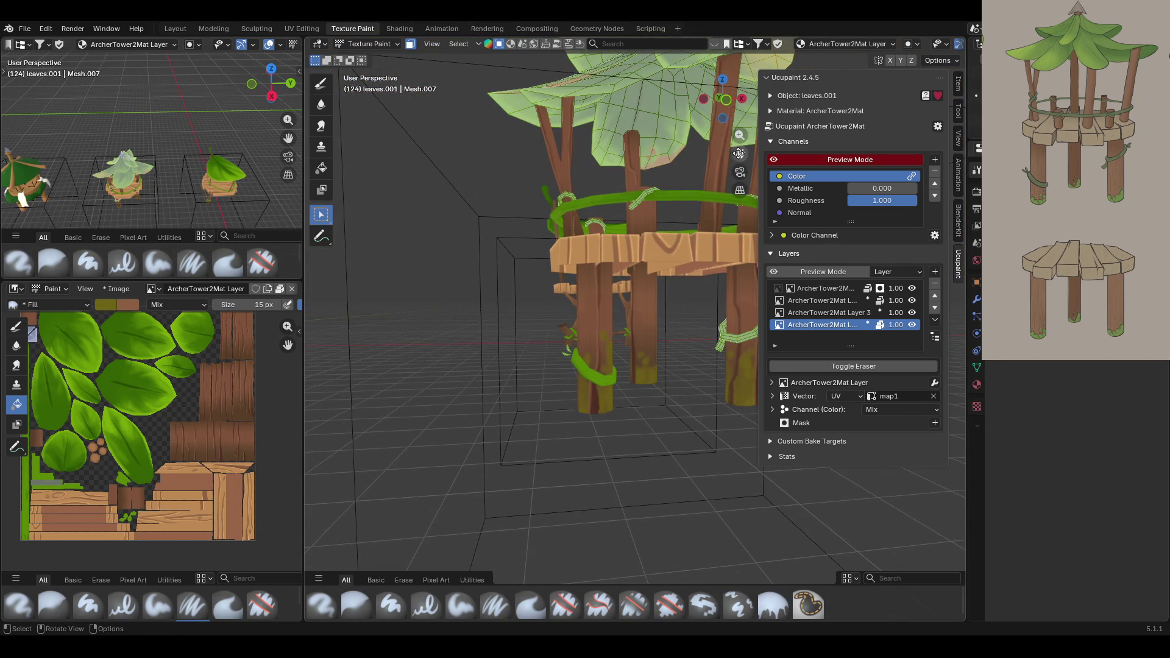
pyautogui.scroll(-2, 601, 361)
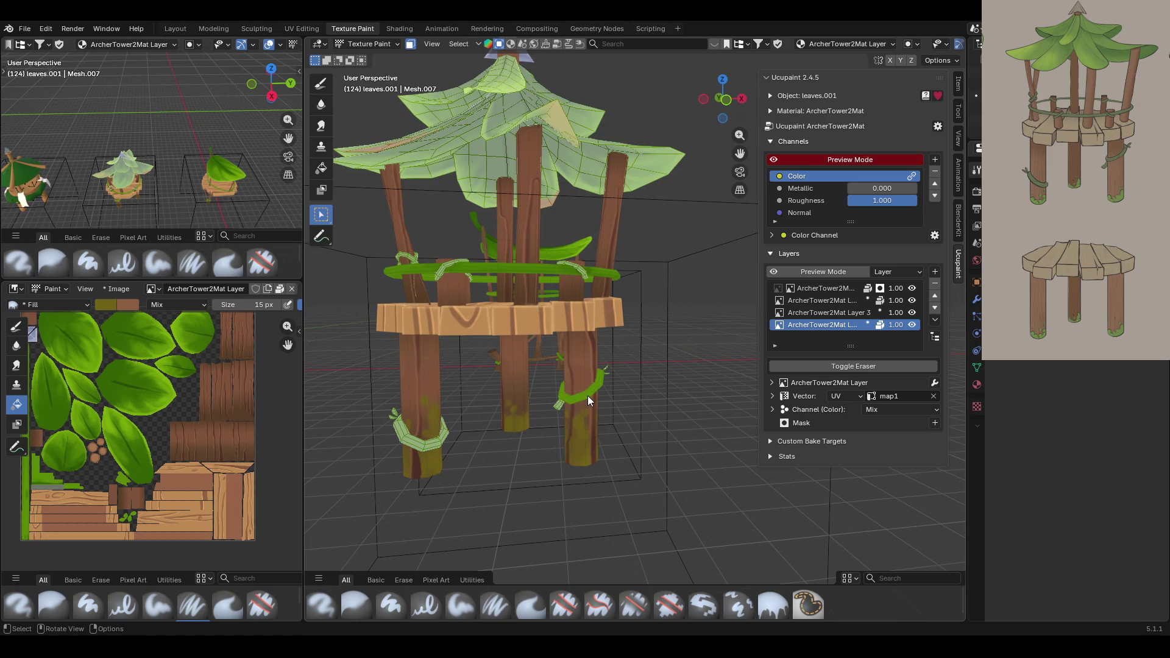
pyautogui.scroll(3, 587, 396)
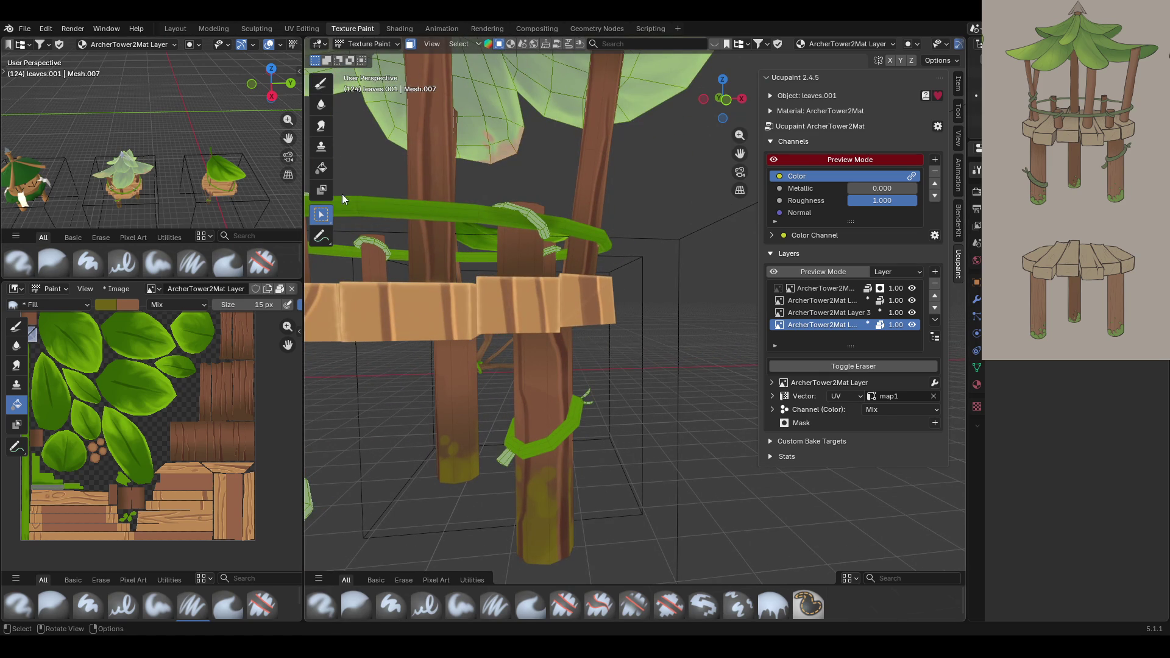
pyautogui.click(322, 169)
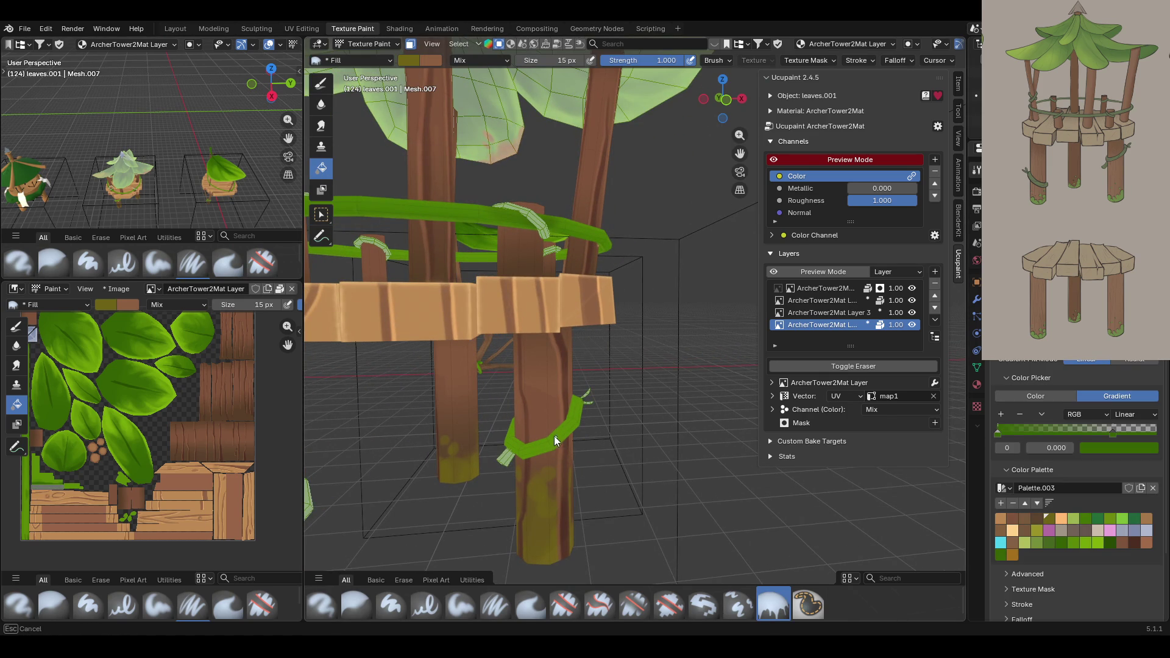
pyautogui.moveTo(554, 433)
pyautogui.mouseDown(button='middle')
pyautogui.moveTo(630, 468)
pyautogui.moveTo(597, 431)
pyautogui.moveTo(550, 459)
pyautogui.moveTo(531, 427)
pyautogui.moveTo(533, 463)
pyautogui.moveTo(558, 459)
pyautogui.moveTo(569, 388)
pyautogui.moveTo(536, 341)
pyautogui.mouseUp(button='middle')
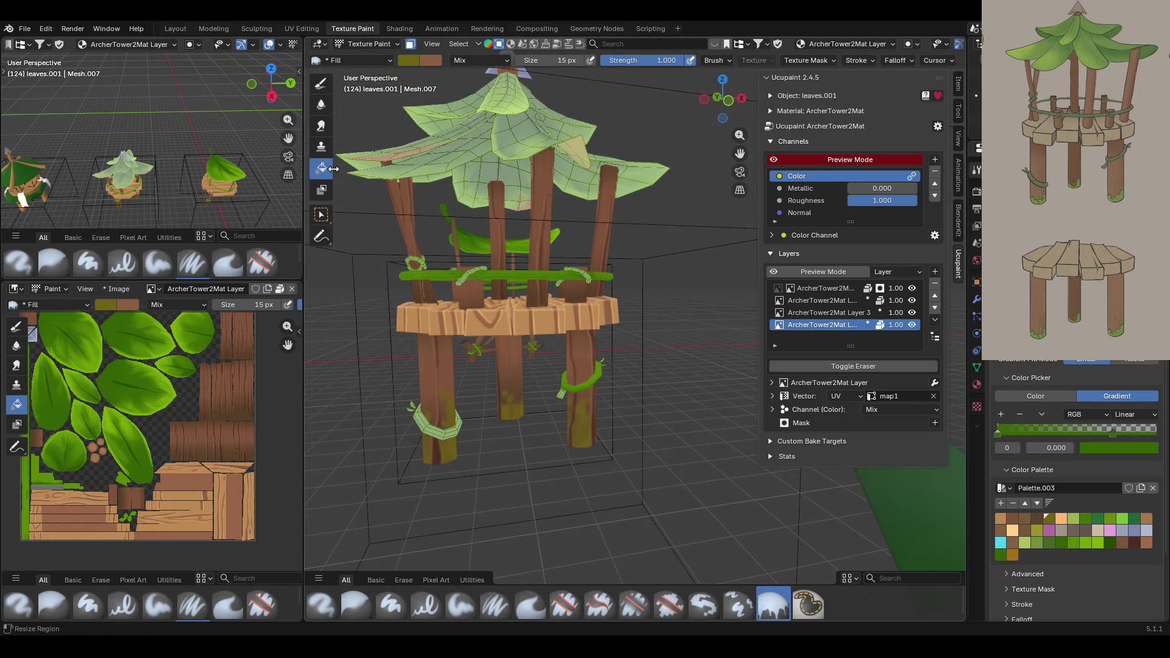
# Return to brush painting with the Paint Soft brush, viewing the posts from below.
pyautogui.click(321, 214)
pyautogui.moveTo(560, 365)
pyautogui.mouseDown(button='middle')
pyautogui.moveTo(579, 382)
pyautogui.moveTo(537, 392)
pyautogui.mouseUp(button='middle')
pyautogui.scroll(3, 498, 435)
pyautogui.moveTo(468, 460)
pyautogui.mouseDown(button='middle')
pyautogui.moveTo(522, 429)
pyautogui.moveTo(573, 459)
pyautogui.moveTo(439, 436)
pyautogui.moveTo(486, 438)
pyautogui.moveTo(460, 447)
pyautogui.moveTo(647, 196)
pyautogui.mouseUp(button='middle')
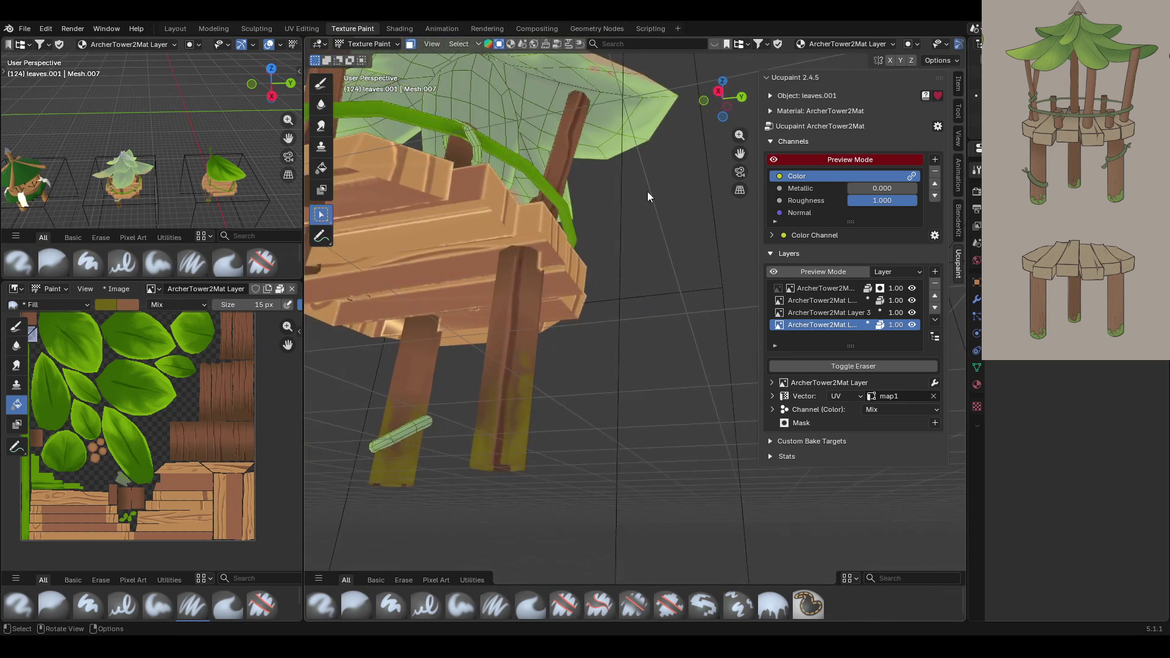
pyautogui.moveTo(735, 152)
pyautogui.mouseDown(button='middle')
pyautogui.moveTo(579, 345)
pyautogui.moveTo(518, 367)
pyautogui.mouseUp(button='middle')
pyautogui.moveTo(720, 173); pyautogui.dragTo(351, 117, button='middle')
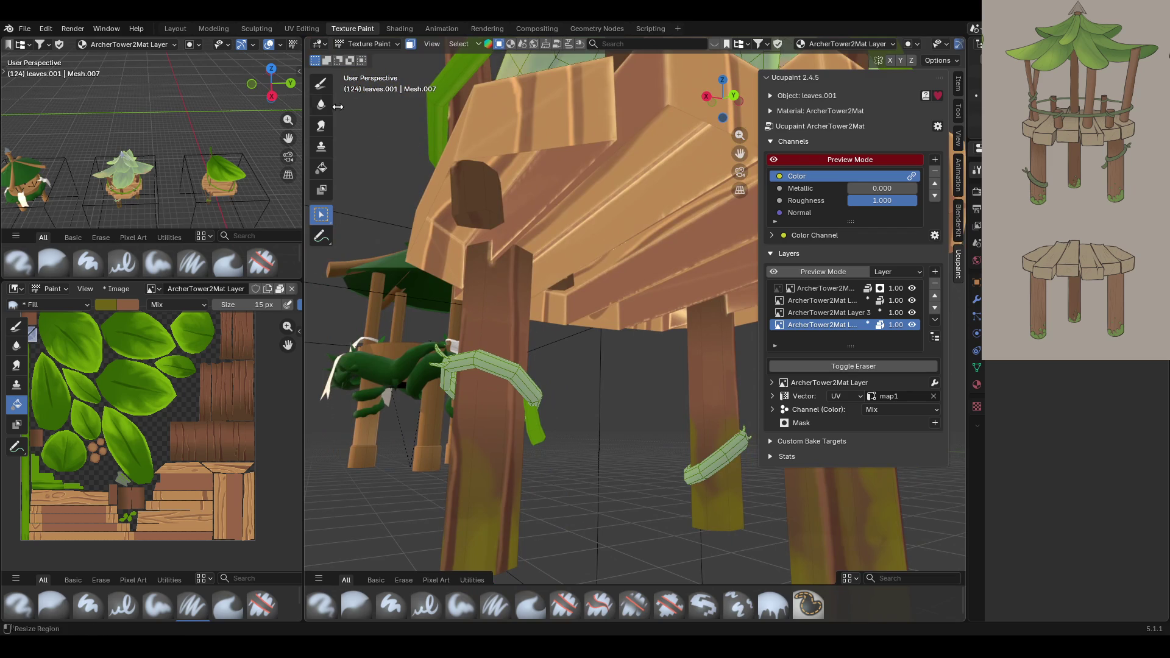
pyautogui.click(321, 83)
pyautogui.click(461, 603)
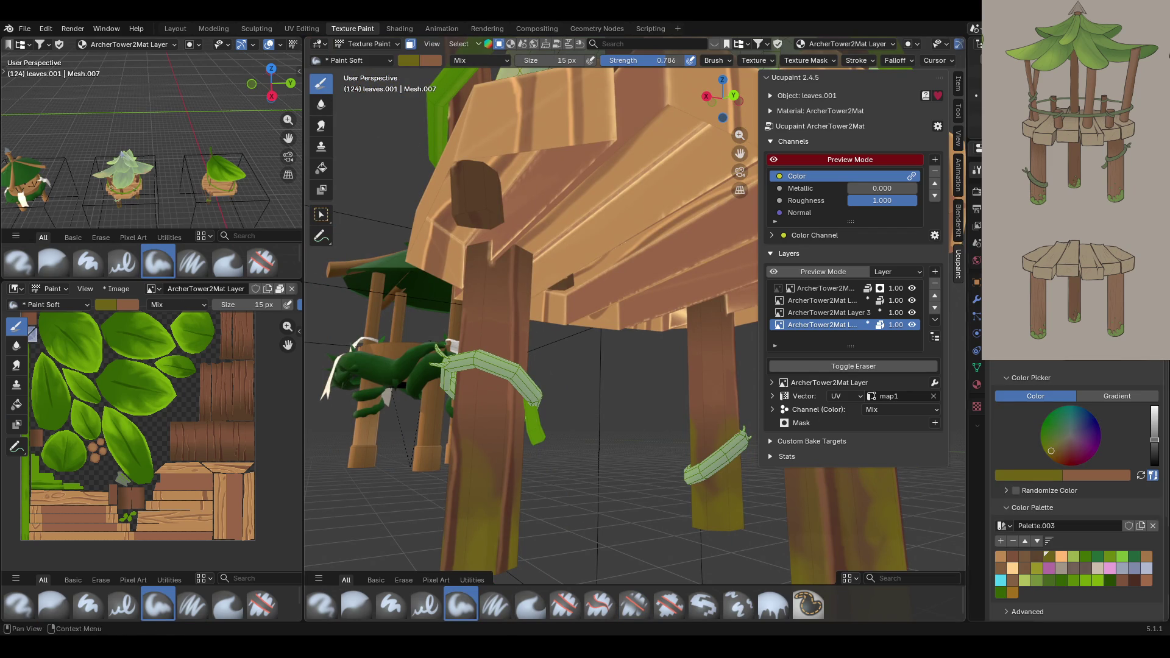
# Paint palette green along the vine rings wrapped around the posts under the platform.
pyautogui.click(1000, 592)
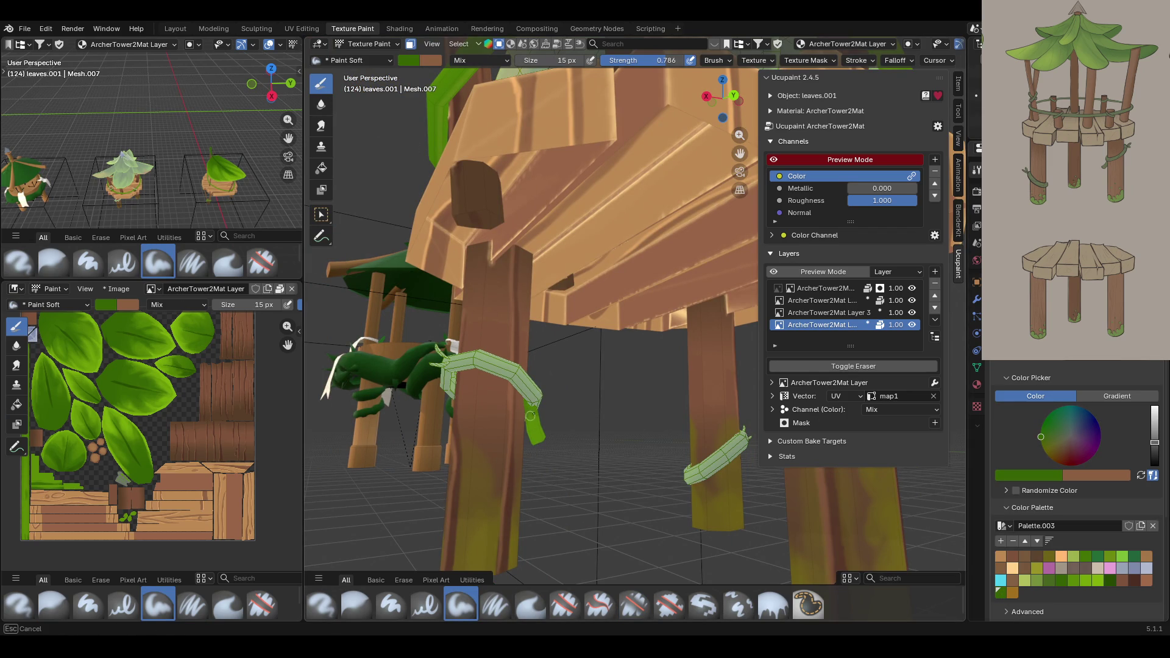
pyautogui.moveTo(530, 416); pyautogui.dragTo(369, 404, button='middle')
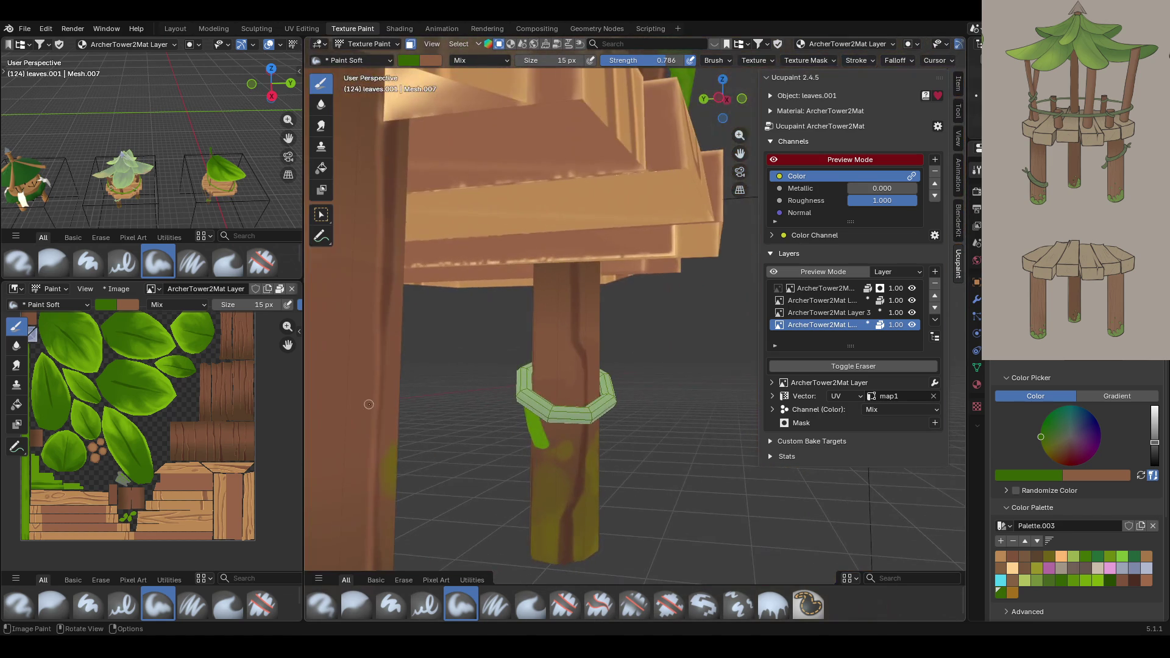
pyautogui.moveTo(522, 406); pyautogui.dragTo(525, 409)
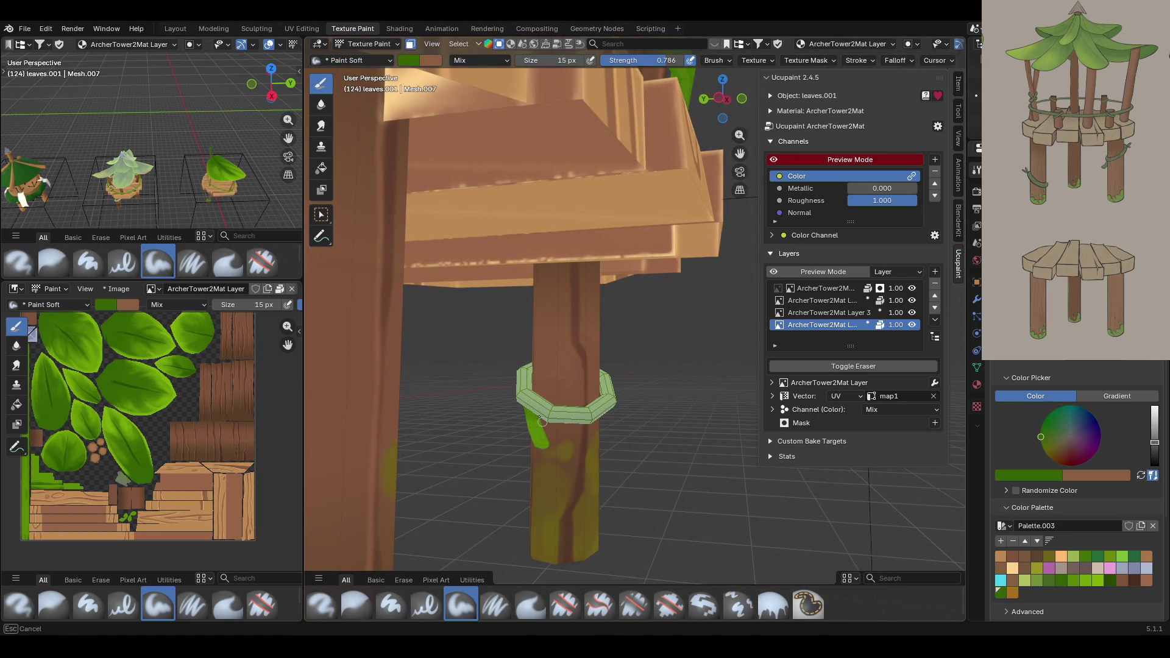
pyautogui.moveTo(545, 423); pyautogui.dragTo(545, 427)
pyautogui.moveTo(545, 427); pyautogui.dragTo(538, 350, button='middle')
pyautogui.moveTo(528, 416)
pyautogui.mouseDown()
pyautogui.moveTo(534, 432)
pyautogui.moveTo(538, 416)
pyautogui.mouseUp()
pyautogui.moveTo(538, 417); pyautogui.dragTo(339, 421, button='middle')
pyautogui.moveTo(535, 395); pyautogui.dragTo(544, 424)
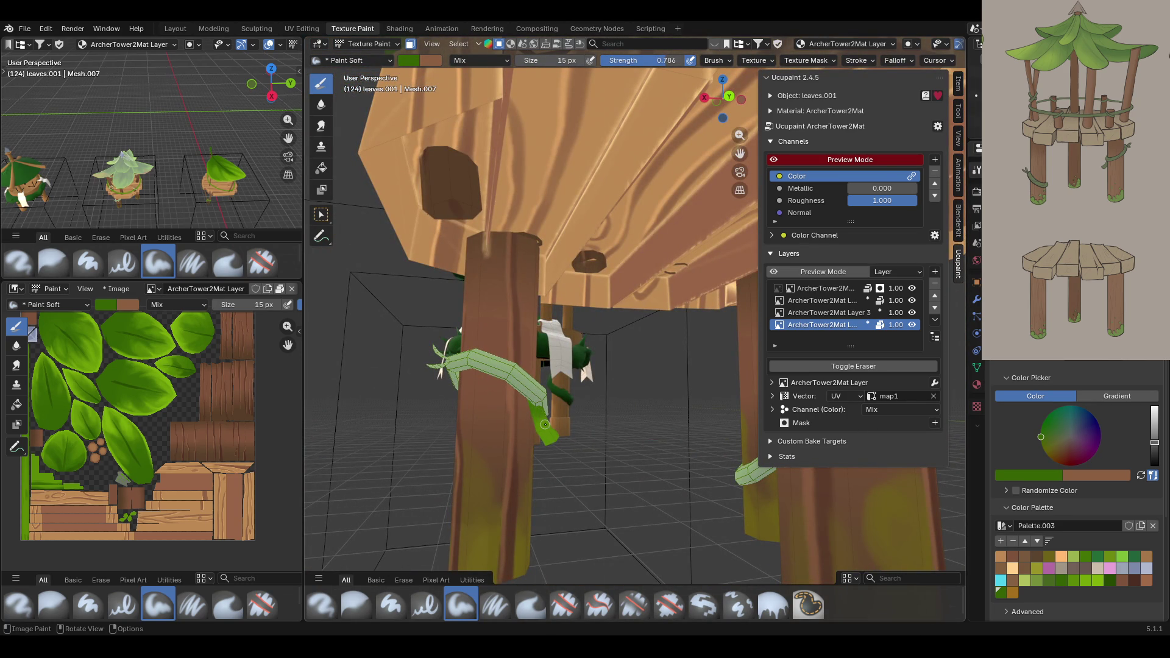
# Switch to the Select Box tool and view the whole tower.
pyautogui.moveTo(557, 314)
pyautogui.mouseDown(button='middle')
pyautogui.moveTo(693, 409)
pyautogui.moveTo(434, 72)
pyautogui.mouseUp(button='middle')
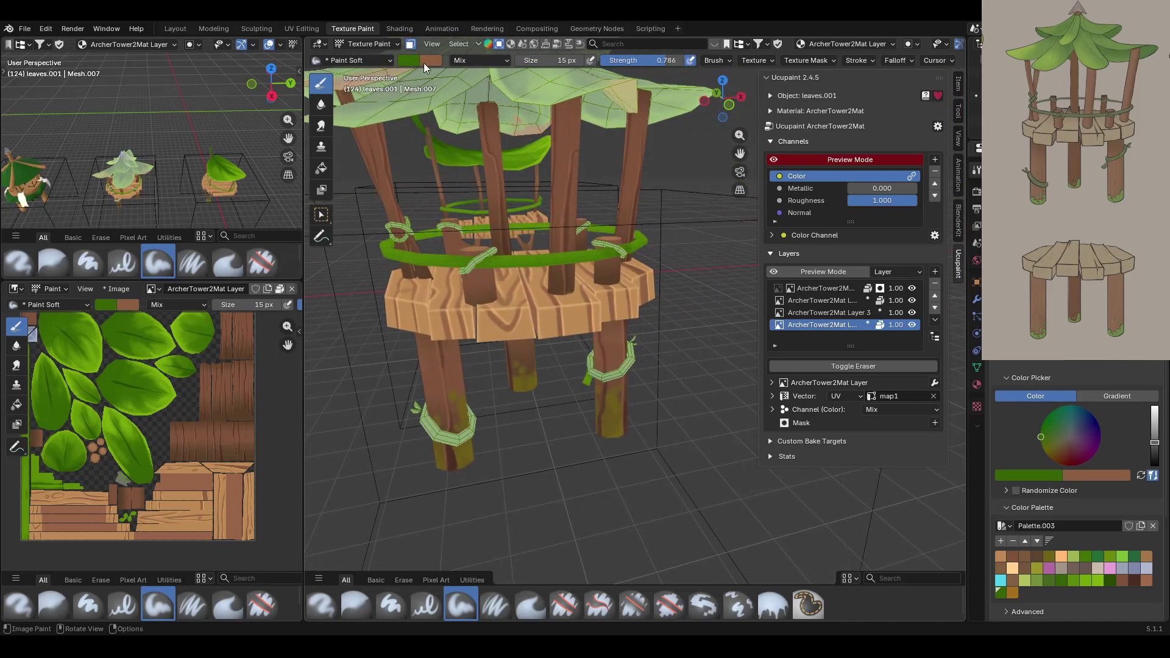
pyautogui.click(322, 214)
pyautogui.moveTo(487, 183)
pyautogui.mouseDown(button='middle')
pyautogui.moveTo(675, 183)
pyautogui.moveTo(539, 305)
pyautogui.mouseUp(button='middle')
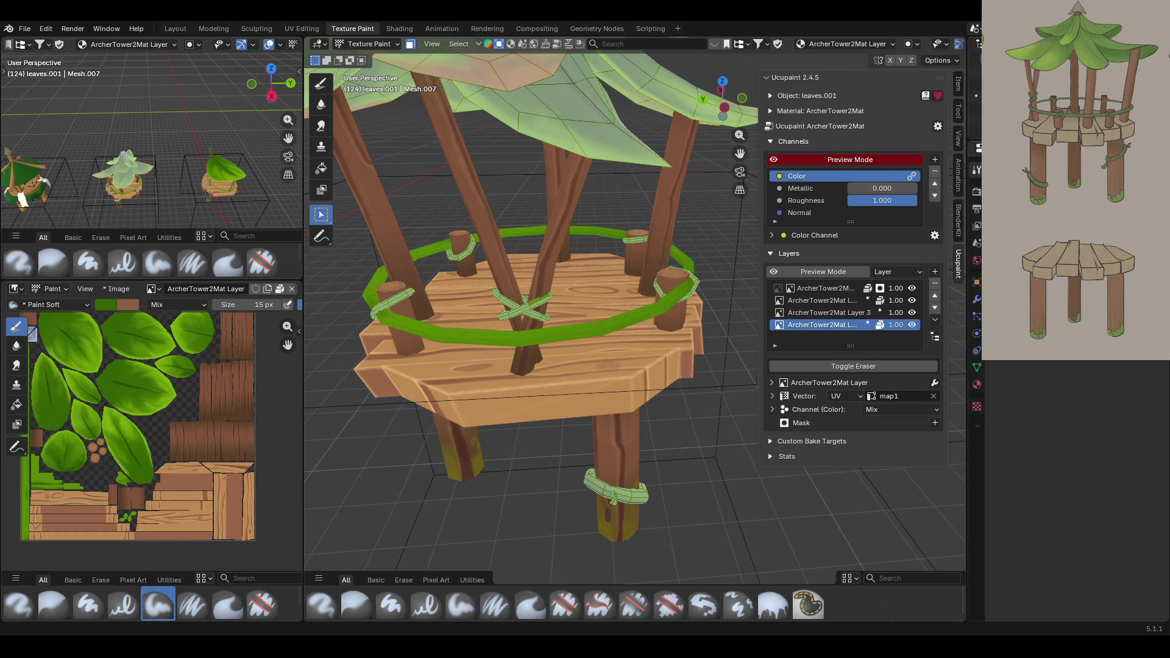
# Switch to the Draw brush and set its size to 20 px.
pyautogui.moveTo(561, 323); pyautogui.dragTo(572, 353, button='middle')
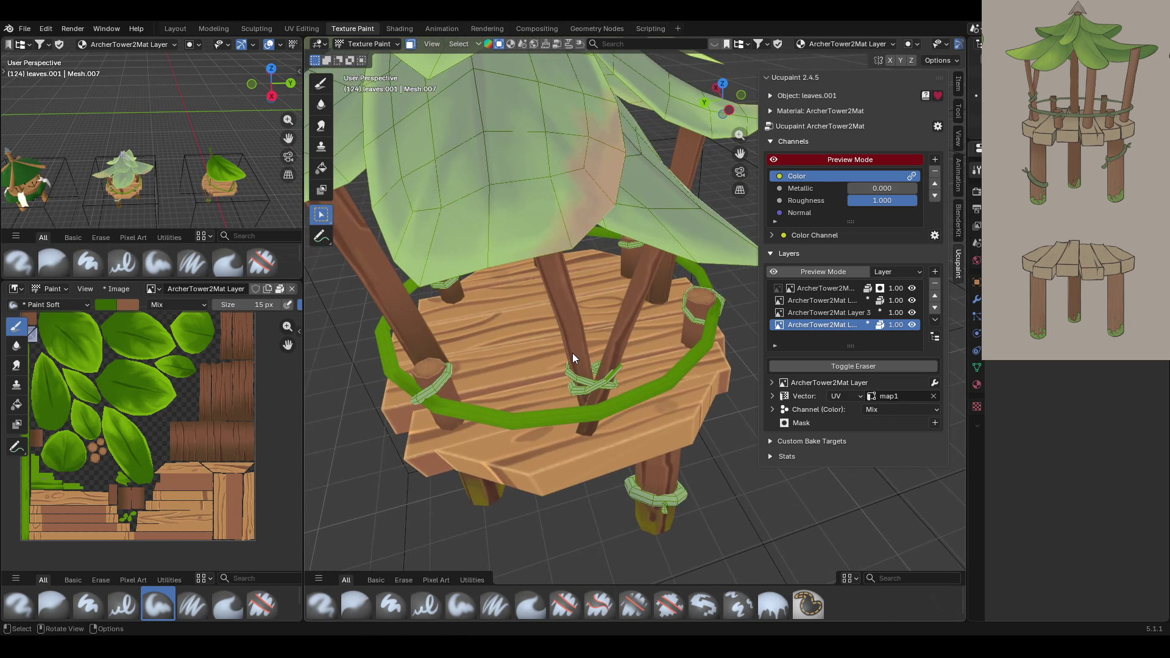
pyautogui.scroll(6, 559, 397)
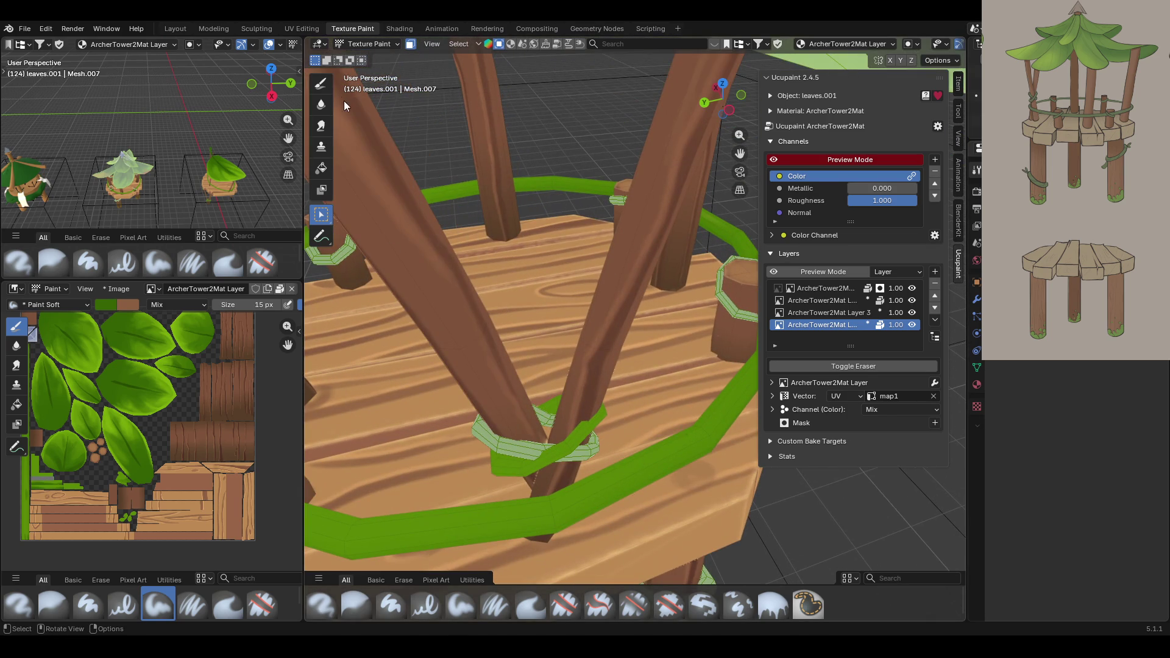
pyautogui.click(321, 84)
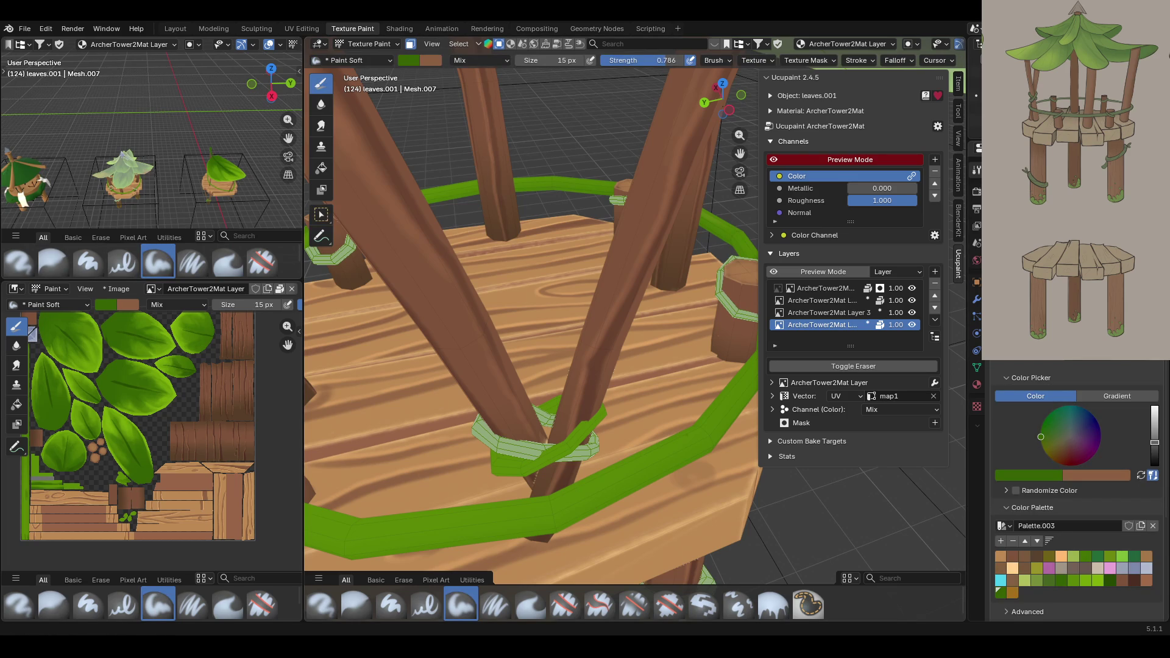
pyautogui.moveTo(441, 402); pyautogui.dragTo(446, 404, button='middle')
pyautogui.press('s')
pyautogui.click(666, 100)
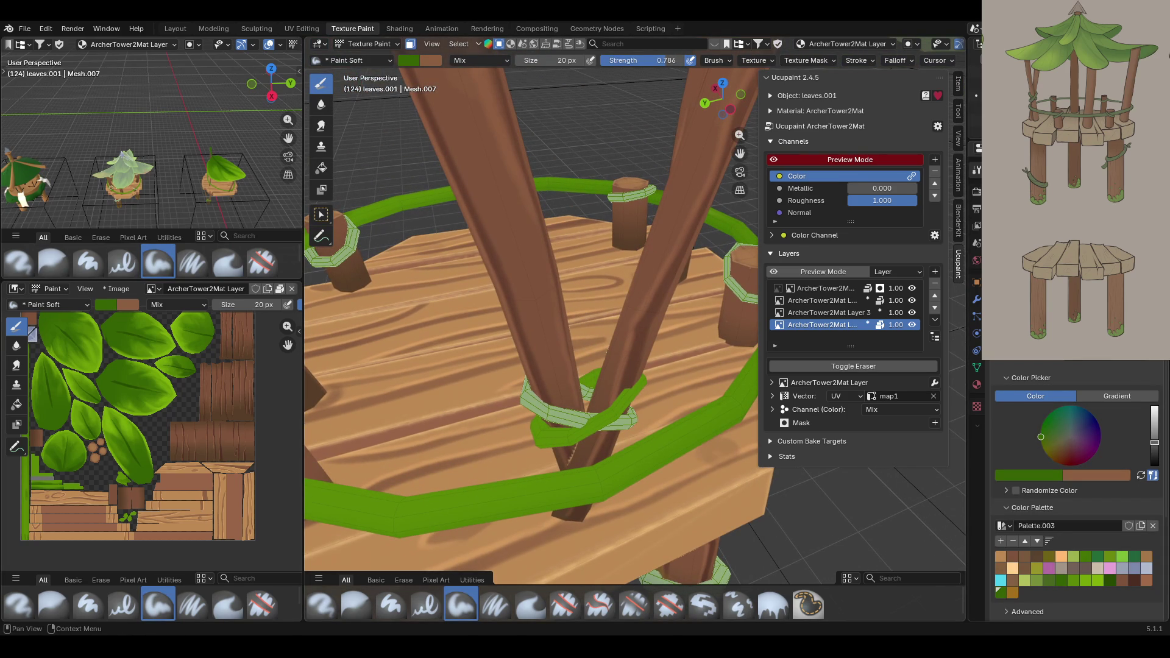
# Paint green shading strokes and dabs along the vine ring around the platform.
pyautogui.moveTo(602, 382)
pyautogui.mouseDown()
pyautogui.moveTo(615, 368)
pyautogui.moveTo(546, 418)
pyautogui.moveTo(625, 384)
pyautogui.mouseUp()
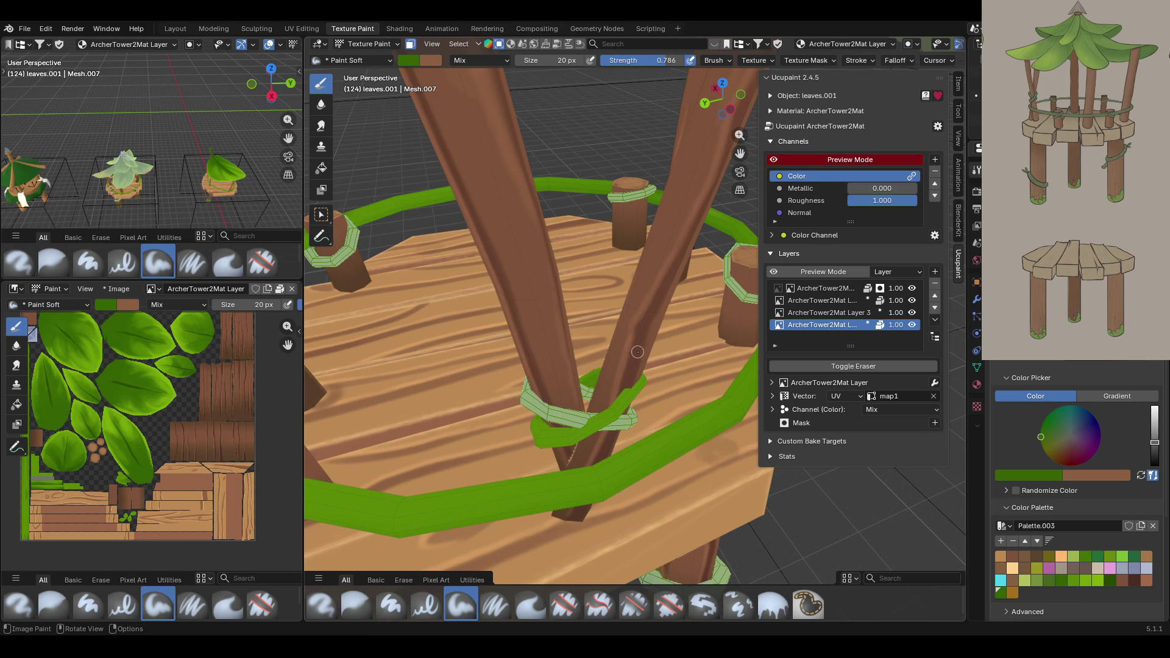
pyautogui.moveTo(610, 359); pyautogui.dragTo(731, 353, button='middle')
pyautogui.moveTo(571, 411)
pyautogui.mouseDown()
pyautogui.moveTo(569, 387)
pyautogui.moveTo(565, 406)
pyautogui.moveTo(512, 396)
pyautogui.moveTo(567, 399)
pyautogui.mouseUp()
pyautogui.click(493, 373)
pyautogui.click(485, 399)
pyautogui.moveTo(535, 375); pyautogui.dragTo(427, 329, button='middle')
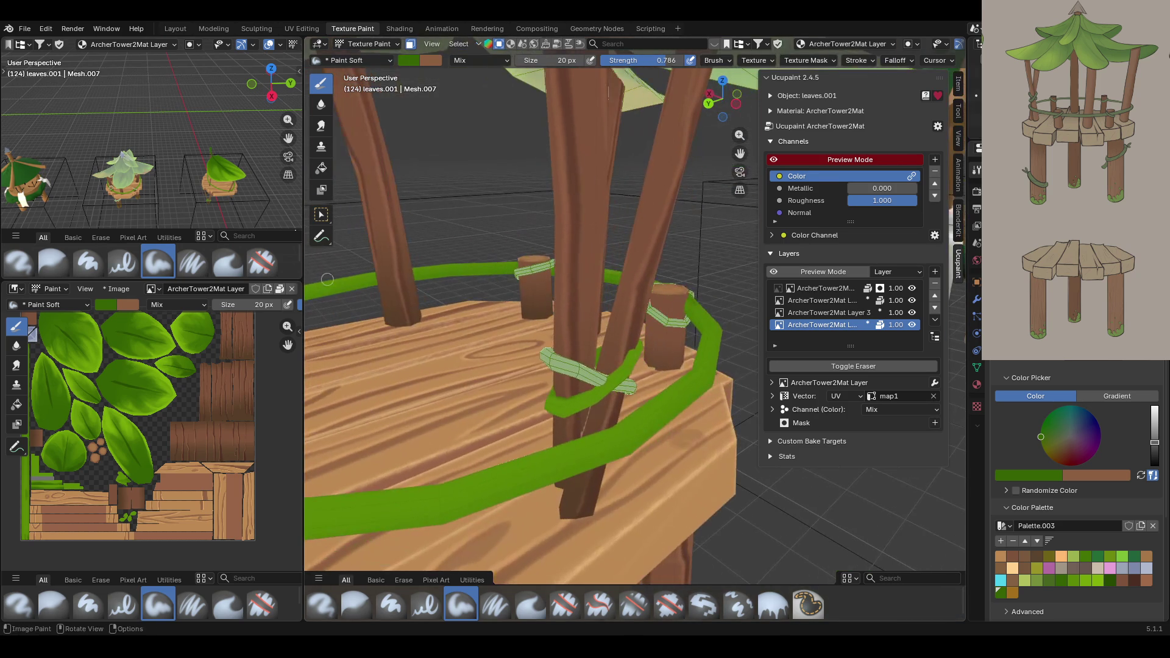
# Select the ring faces near the crossed posts and paint along the vine ring.
pyautogui.click(321, 214)
pyautogui.click(554, 368)
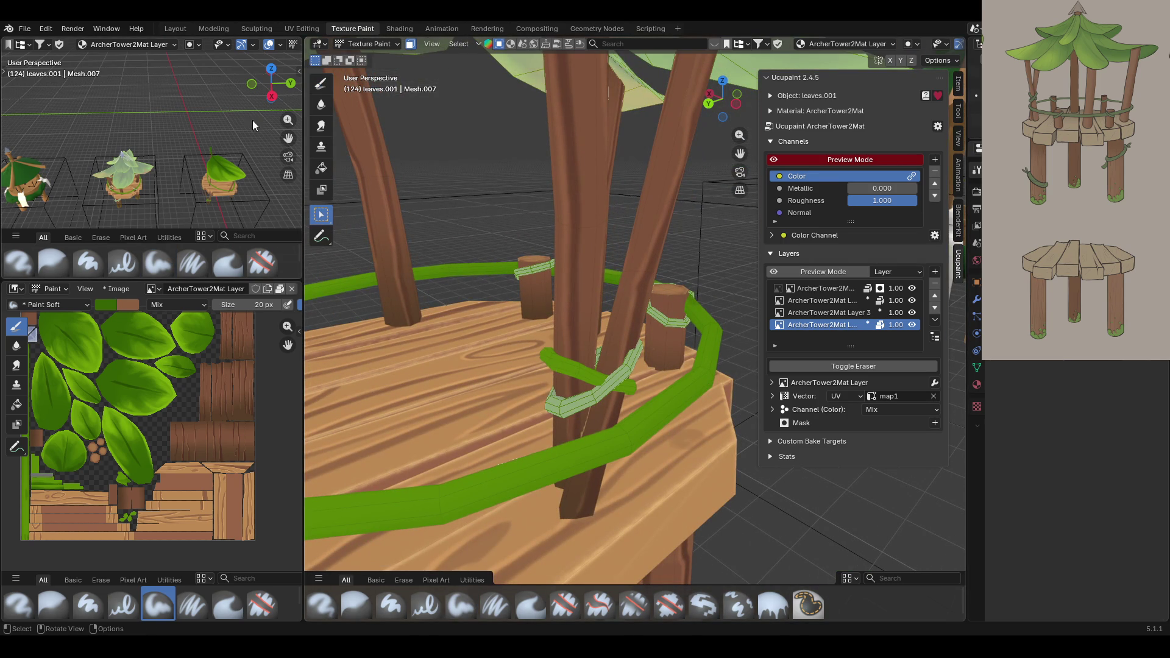
pyautogui.click(321, 83)
pyautogui.moveTo(710, 299); pyautogui.dragTo(609, 322, button='middle')
pyautogui.moveTo(616, 360); pyautogui.dragTo(598, 412)
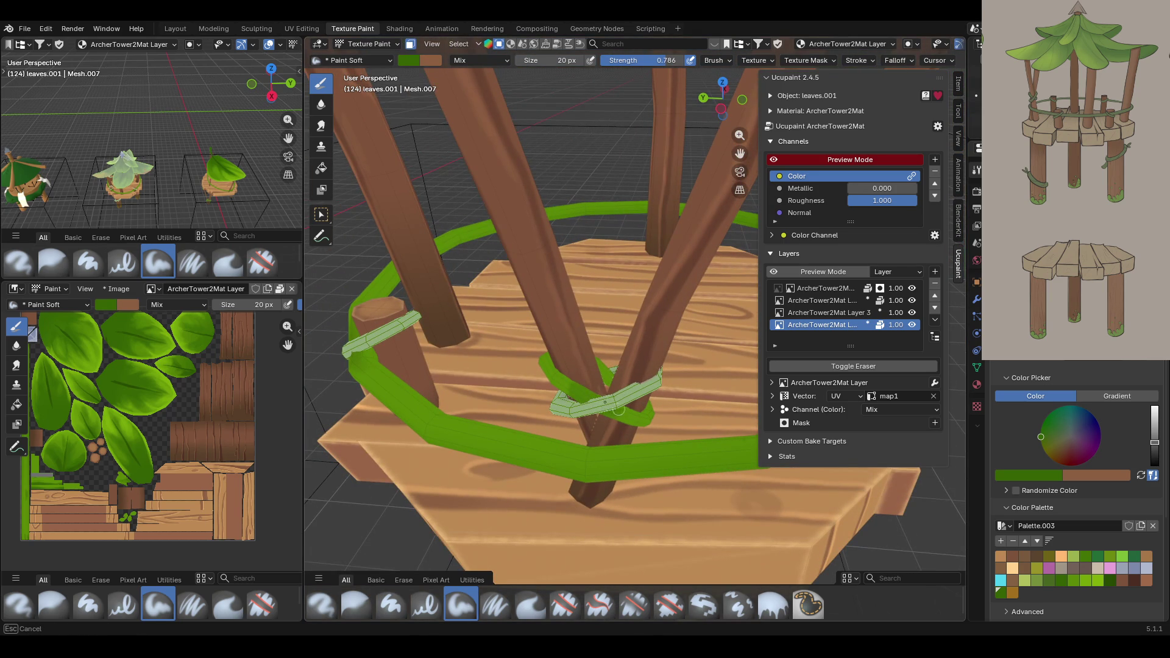
pyautogui.moveTo(557, 378)
pyautogui.mouseDown()
pyautogui.moveTo(576, 396)
pyautogui.moveTo(608, 372)
pyautogui.mouseUp()
# Paint green strokes along the vine tying the crossed posts.
pyautogui.moveTo(615, 388)
pyautogui.mouseDown(button='middle')
pyautogui.moveTo(524, 361)
pyautogui.moveTo(493, 372)
pyautogui.mouseUp(button='middle')
pyautogui.moveTo(669, 414); pyautogui.dragTo(642, 440)
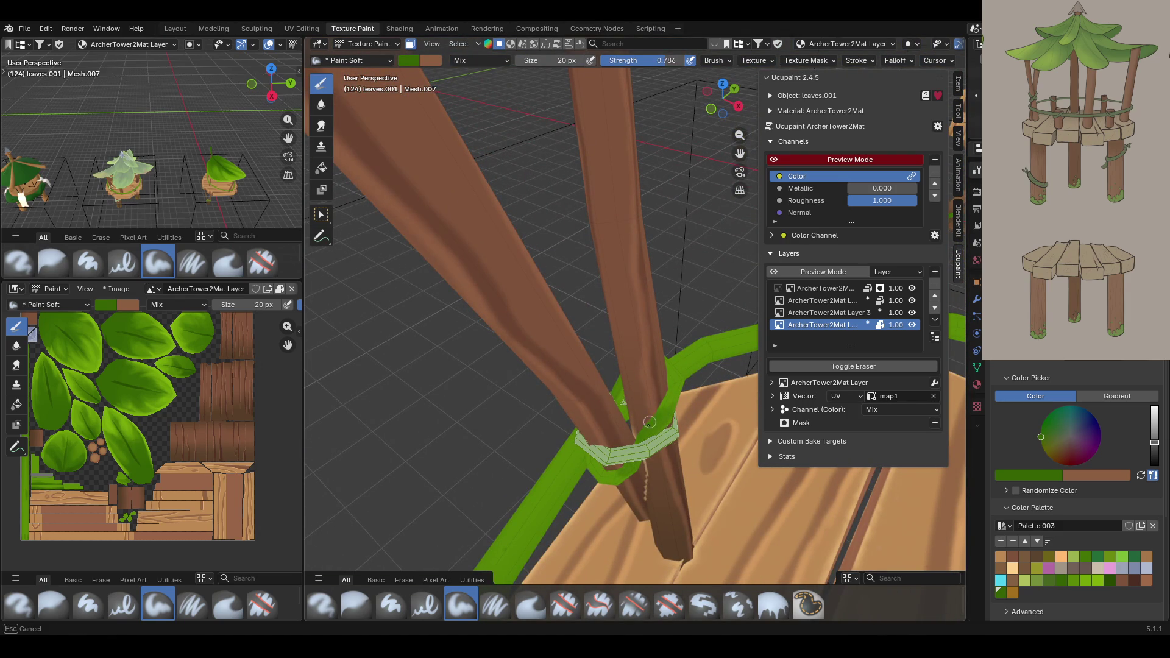
pyautogui.moveTo(637, 441); pyautogui.dragTo(610, 444)
pyautogui.moveTo(610, 445); pyautogui.dragTo(572, 314, button='middle')
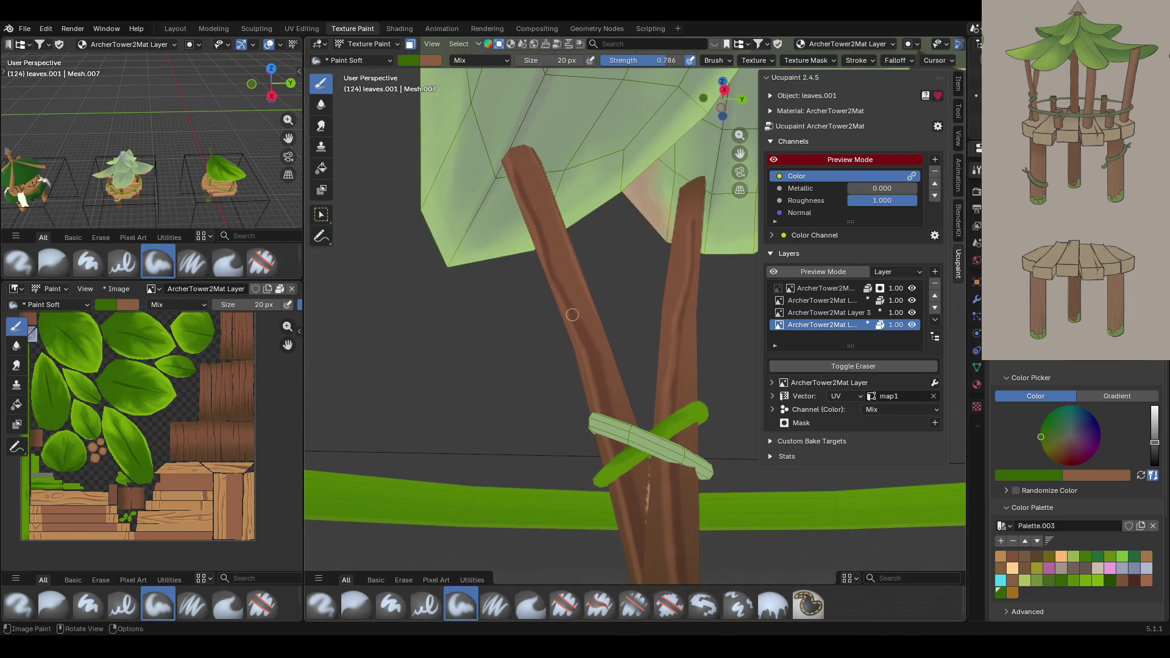
pyautogui.moveTo(643, 468); pyautogui.dragTo(655, 443)
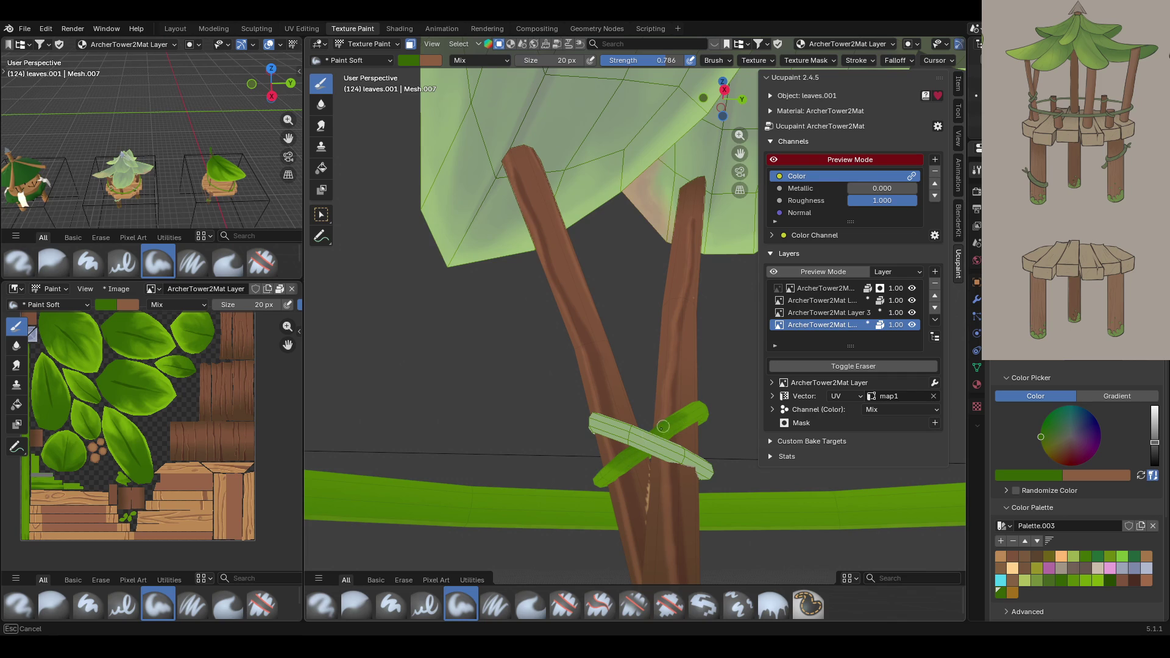
pyautogui.moveTo(689, 419); pyautogui.dragTo(682, 428)
# Orbit and zoom to inspect the painted ring and posts beside the other platform.
pyautogui.moveTo(605, 415)
pyautogui.mouseDown(button='middle')
pyautogui.moveTo(840, 474)
pyautogui.moveTo(894, 459)
pyautogui.mouseUp(button='middle')
pyautogui.moveTo(822, 464); pyautogui.dragTo(806, 468, button='middle')
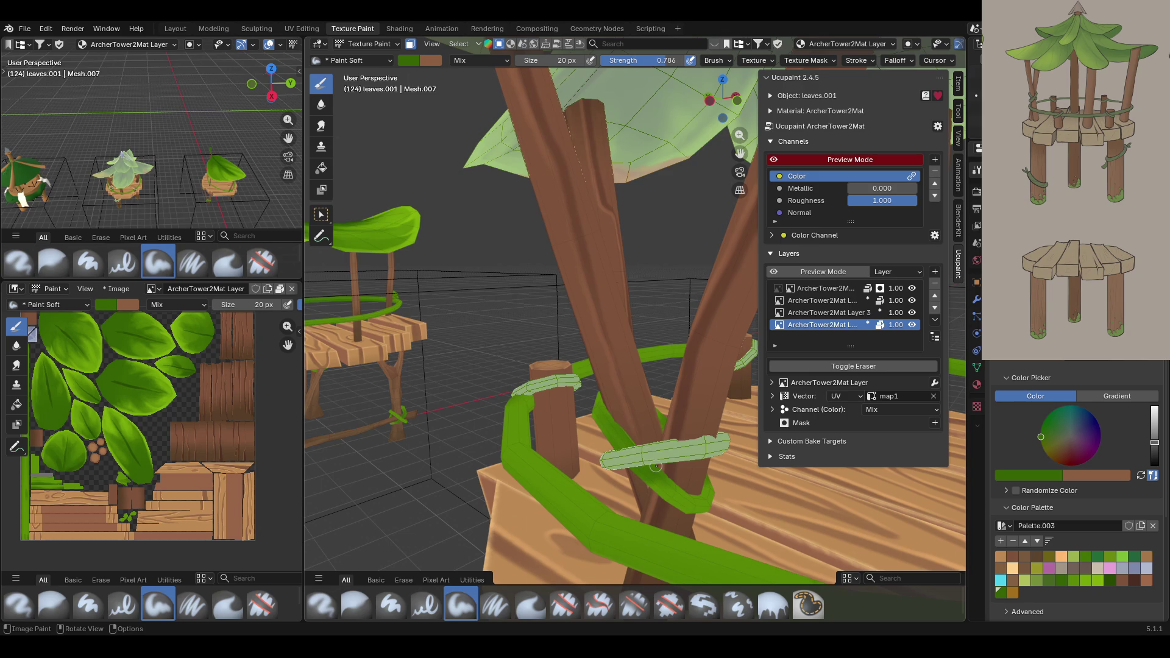
pyautogui.scroll(-10, 656, 466)
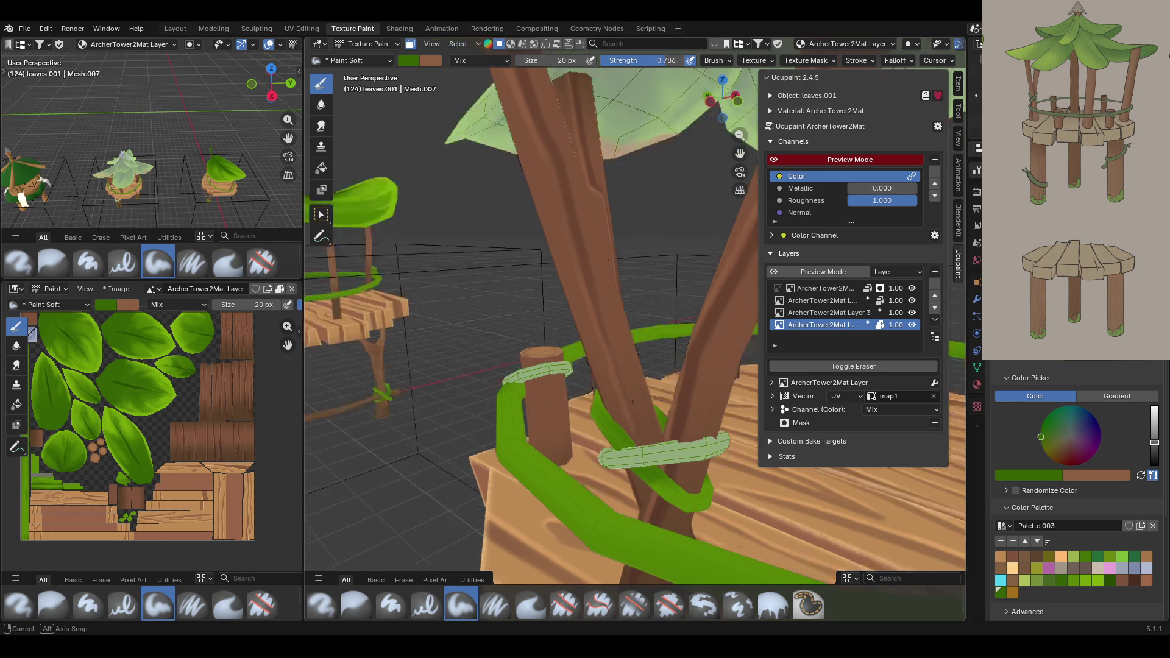
pyautogui.scroll(10, 465, 367)
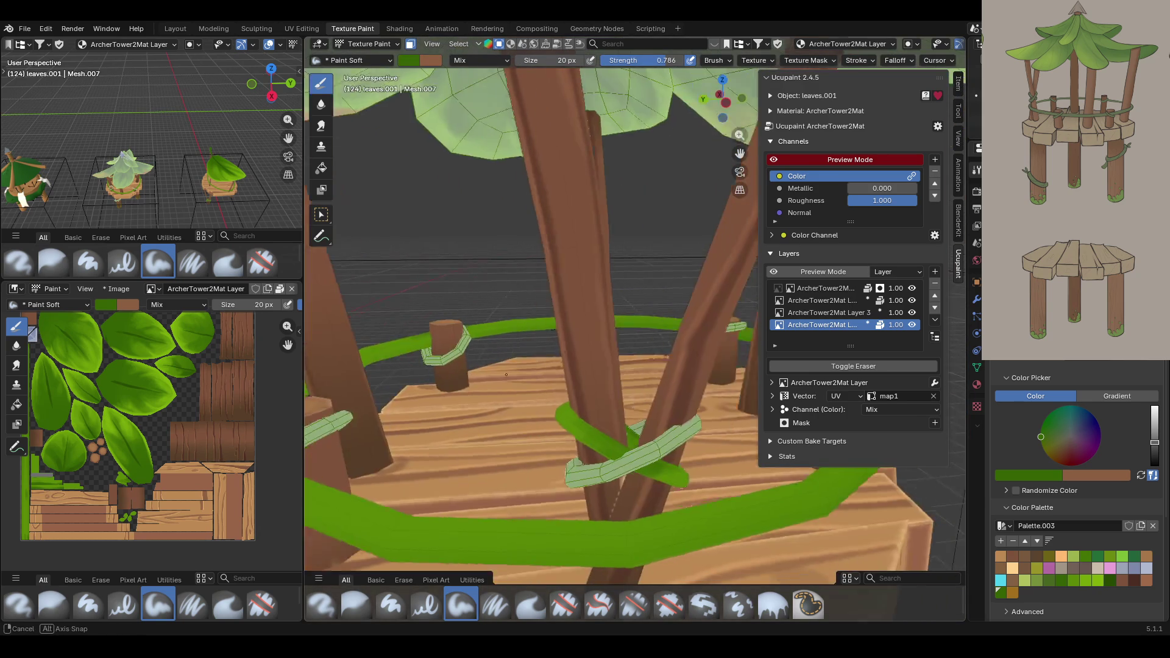
pyautogui.moveTo(465, 367)
pyautogui.mouseDown(button='middle')
pyautogui.moveTo(609, 277)
pyautogui.moveTo(661, 273)
pyautogui.moveTo(609, 231)
pyautogui.mouseUp(button='middle')
pyautogui.scroll(-10, 638, 342)
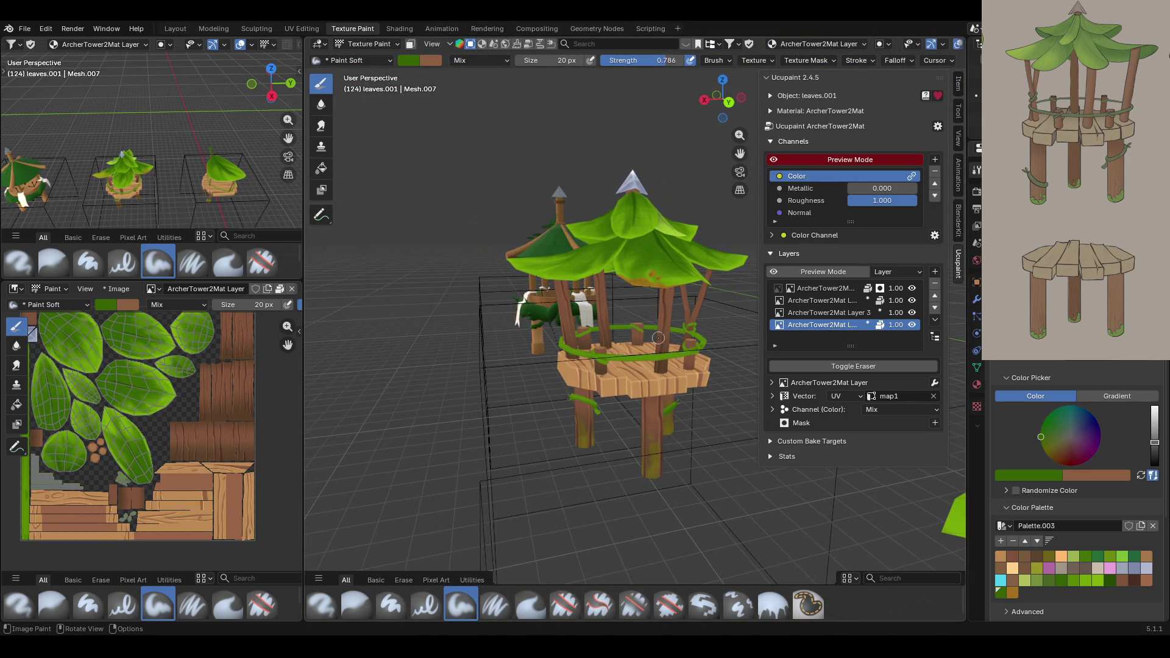
# Turn off the layer Preview Mode and save ArcherTower.blend.
pyautogui.moveTo(656, 337)
pyautogui.mouseDown(button='middle')
pyautogui.moveTo(664, 274)
pyautogui.moveTo(786, 157)
pyautogui.mouseUp(button='middle')
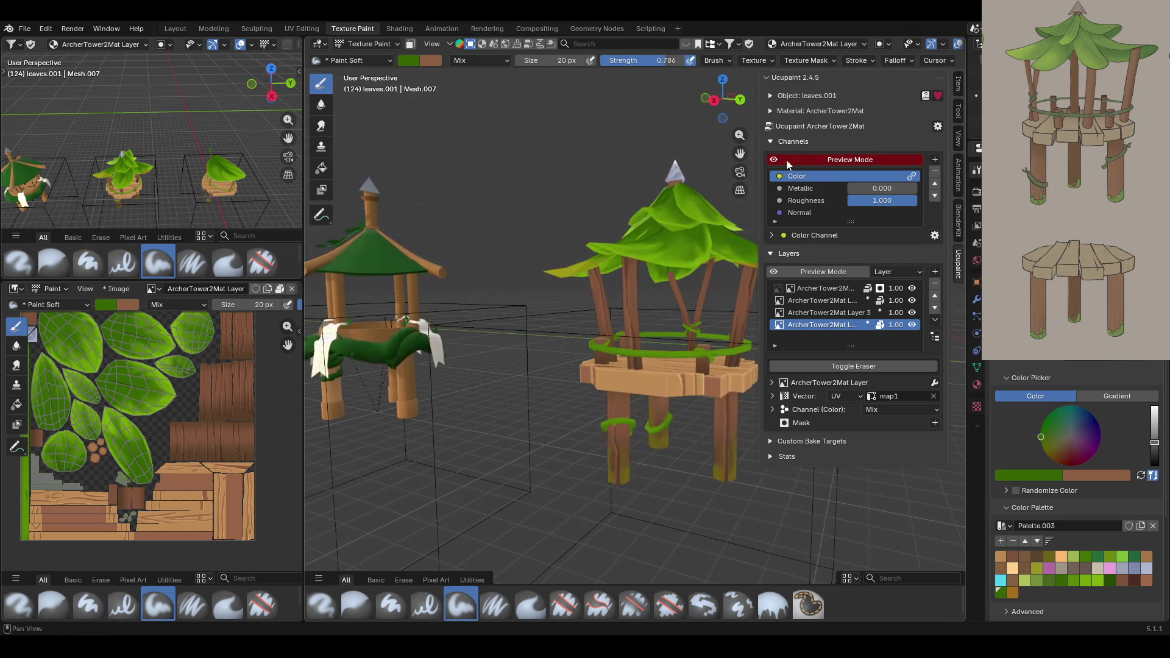
pyautogui.click(786, 158)
pyautogui.moveTo(609, 304)
pyautogui.keyDown('shift'); pyautogui.mouseDown(button='middle')
pyautogui.moveTo(453, 265)
pyautogui.moveTo(460, 284)
pyautogui.moveTo(792, 147)
pyautogui.moveTo(536, 430)
pyautogui.moveTo(594, 316)
pyautogui.moveTo(557, 389)
pyautogui.moveTo(585, 388)
pyautogui.moveTo(541, 327)
pyautogui.mouseUp(button='middle'); pyautogui.keyUp('shift')
pyautogui.hotkey('ctrl', 's')
# Open Viewport Overlays and frame all three archer towers with Home.
pyautogui.moveTo(740, 154); pyautogui.dragTo(877, 159)
pyautogui.moveTo(560, 403)
pyautogui.mouseDown(button='middle')
pyautogui.moveTo(586, 400)
pyautogui.moveTo(501, 439)
pyautogui.mouseUp(button='middle')
pyautogui.scroll(-3, 936, 44)
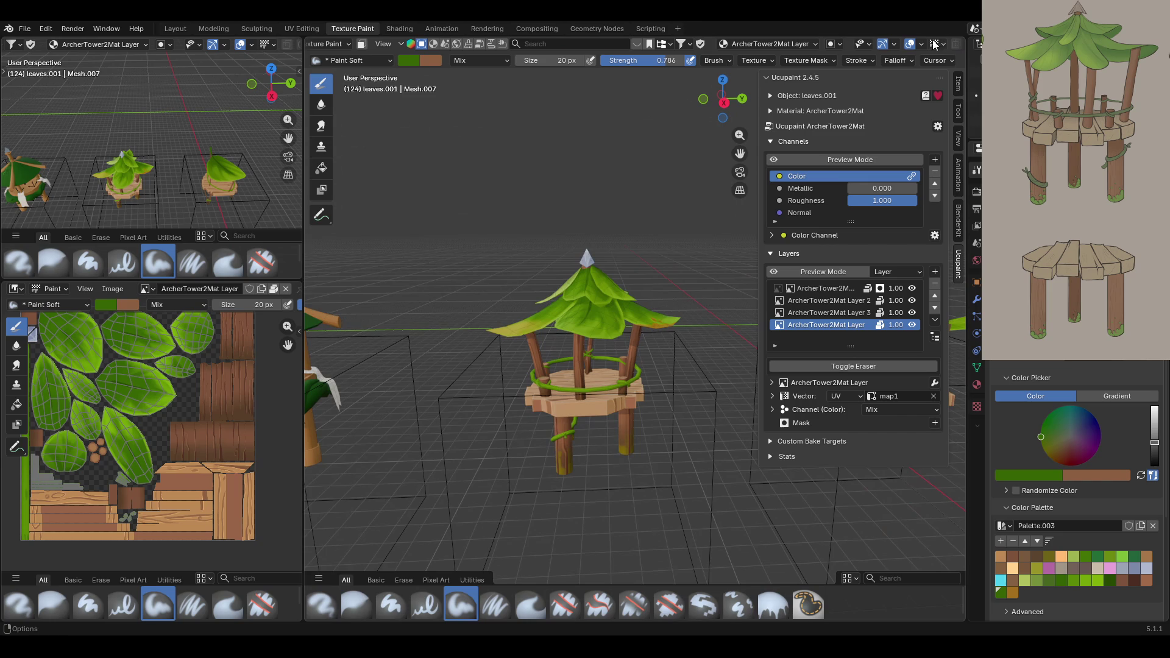
pyautogui.click(921, 45)
pyautogui.moveTo(664, 371)
pyautogui.mouseDown(button='middle')
pyautogui.moveTo(308, 434)
pyautogui.moveTo(629, 444)
pyautogui.moveTo(398, 209)
pyautogui.mouseUp(button='middle')
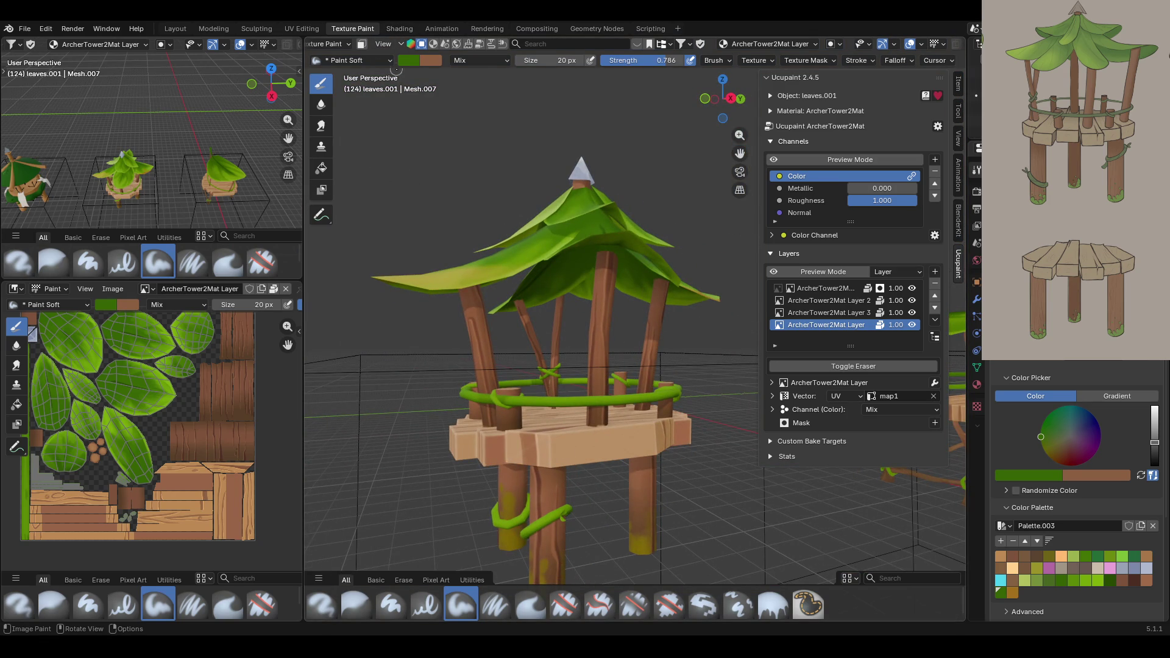
pyautogui.press('Home')
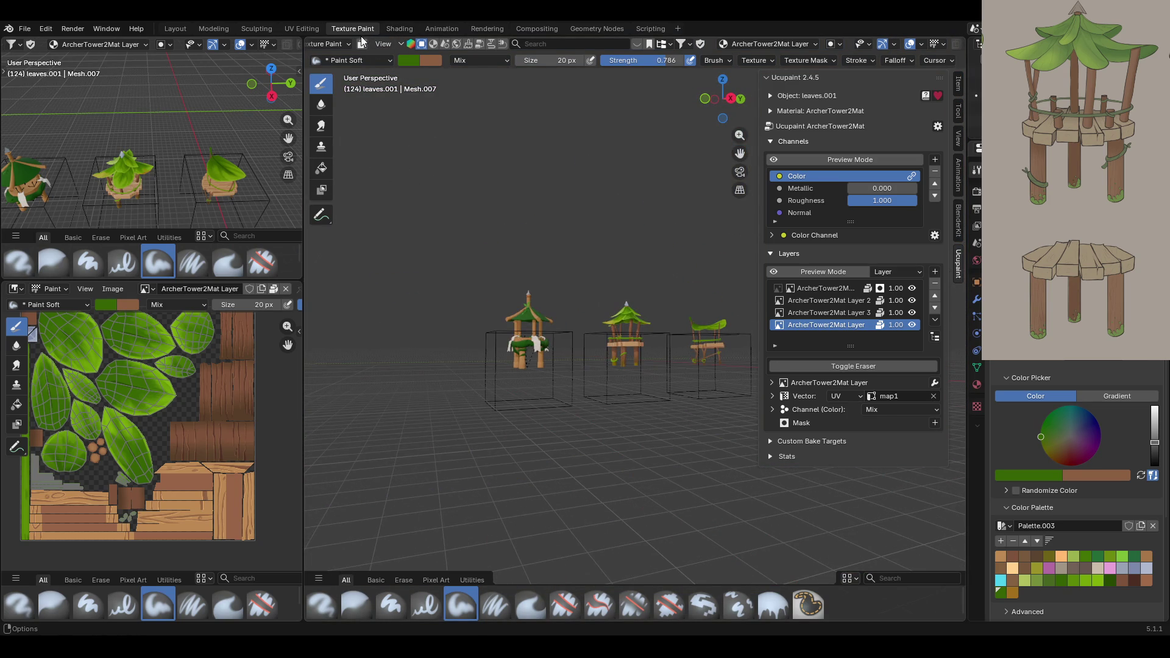
pyautogui.click(364, 43)
# Select the middle tower's frame and enter Texture Paint mode.
pyautogui.click(371, 60)
pyautogui.moveTo(573, 311); pyautogui.dragTo(619, 367, button='middle')
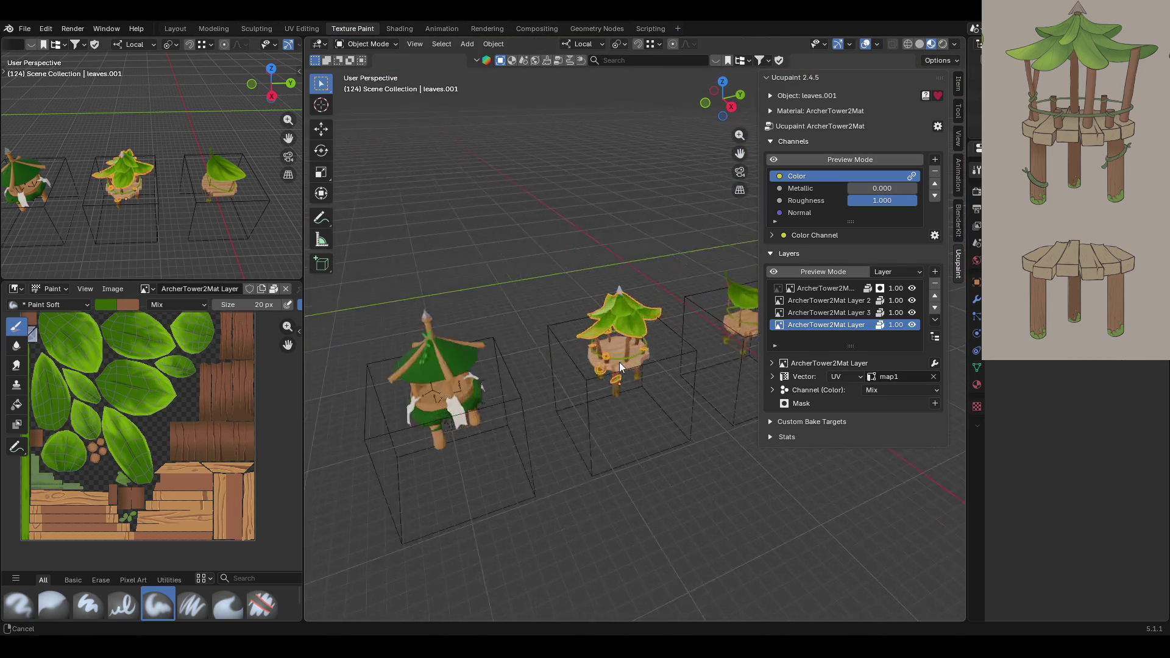
pyautogui.press('KP_Decimal')
pyautogui.click(568, 413)
pyautogui.click(366, 43)
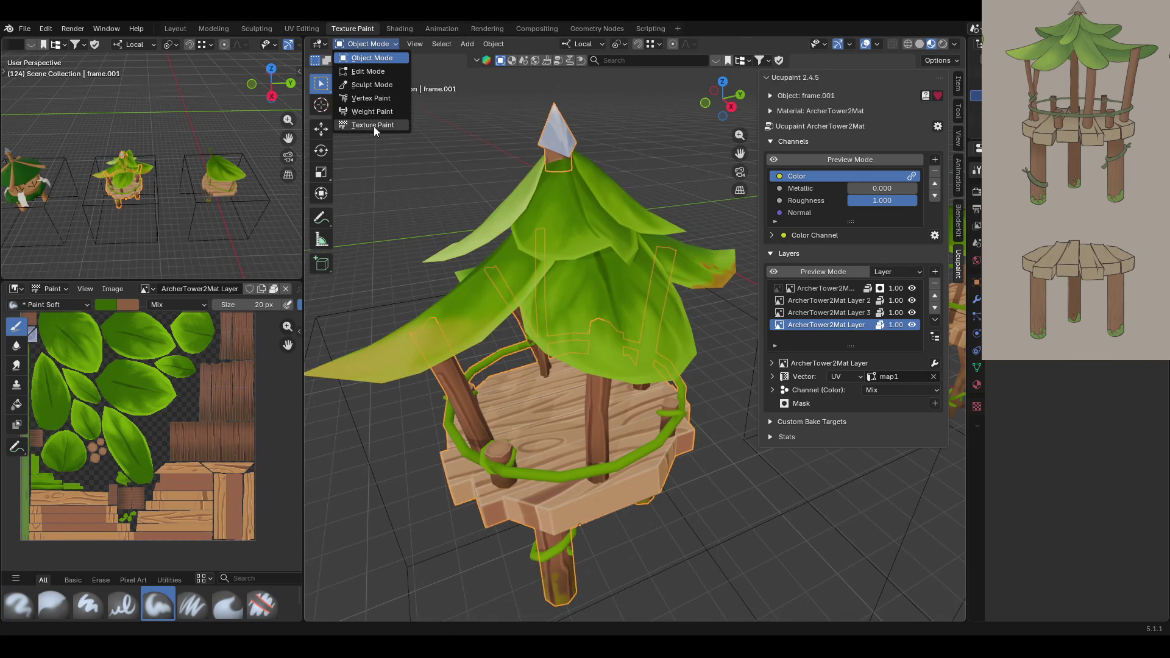
pyautogui.click(373, 125)
# Select a platform rim face, switch to the Fill tool and pick brown.
pyautogui.moveTo(537, 329)
pyautogui.mouseDown(button='middle')
pyautogui.moveTo(547, 353)
pyautogui.moveTo(572, 340)
pyautogui.mouseUp(button='middle')
pyautogui.click(322, 215)
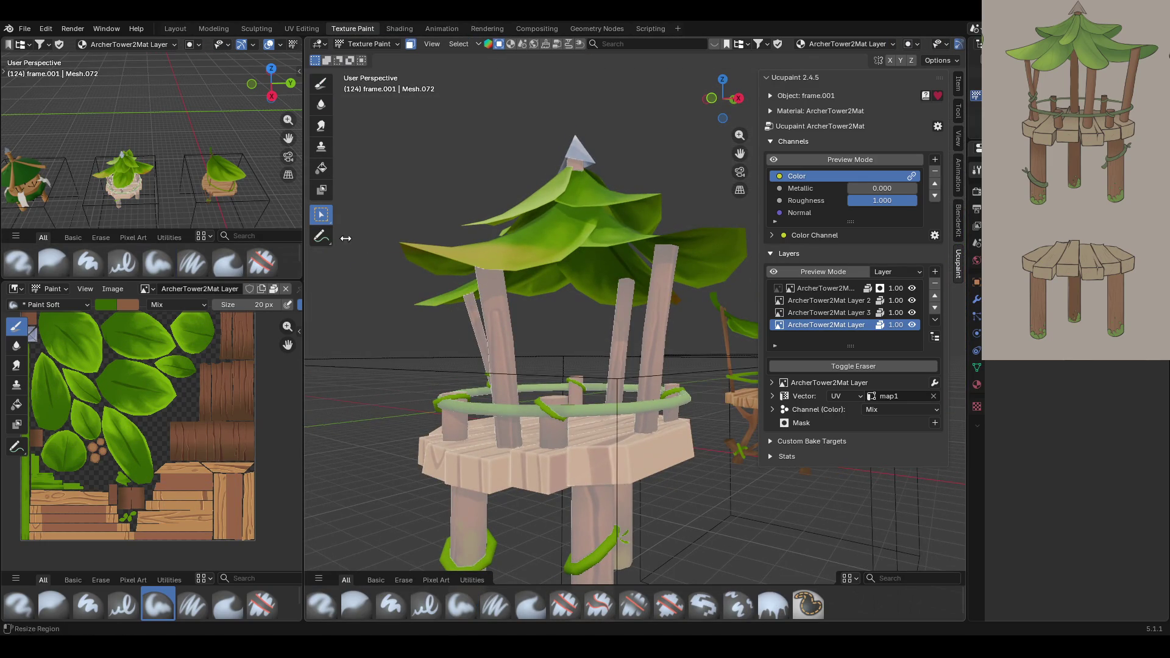
pyautogui.click(497, 482)
pyautogui.moveTo(562, 385); pyautogui.dragTo(353, 387, button='middle')
pyautogui.click(322, 168)
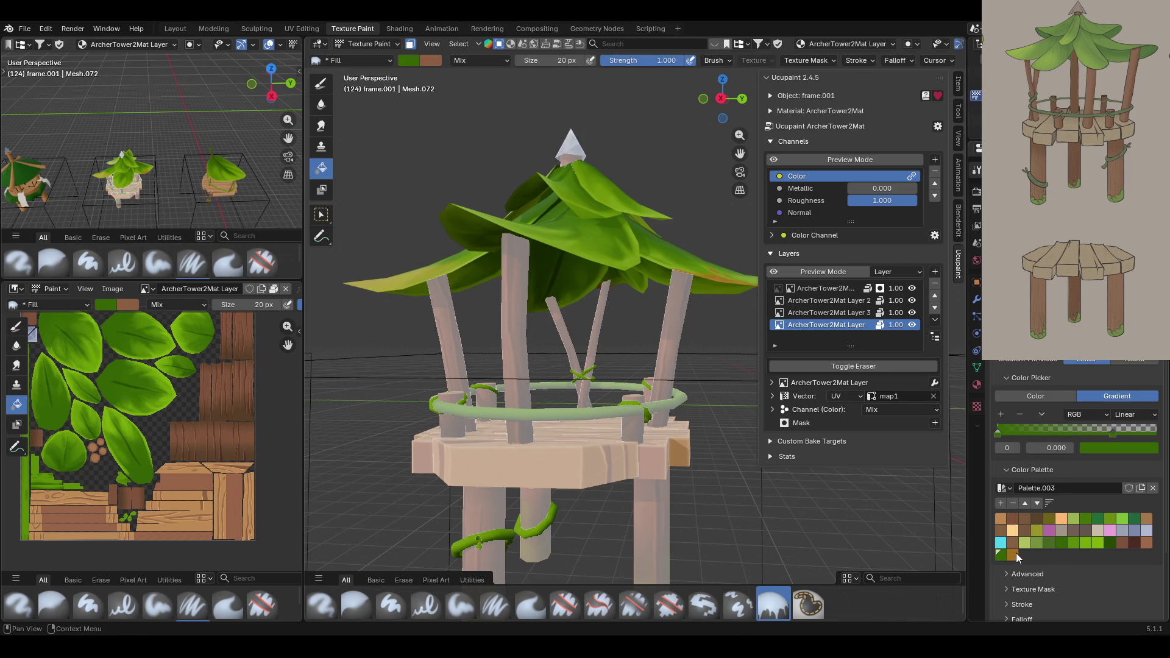
pyautogui.click(1145, 542)
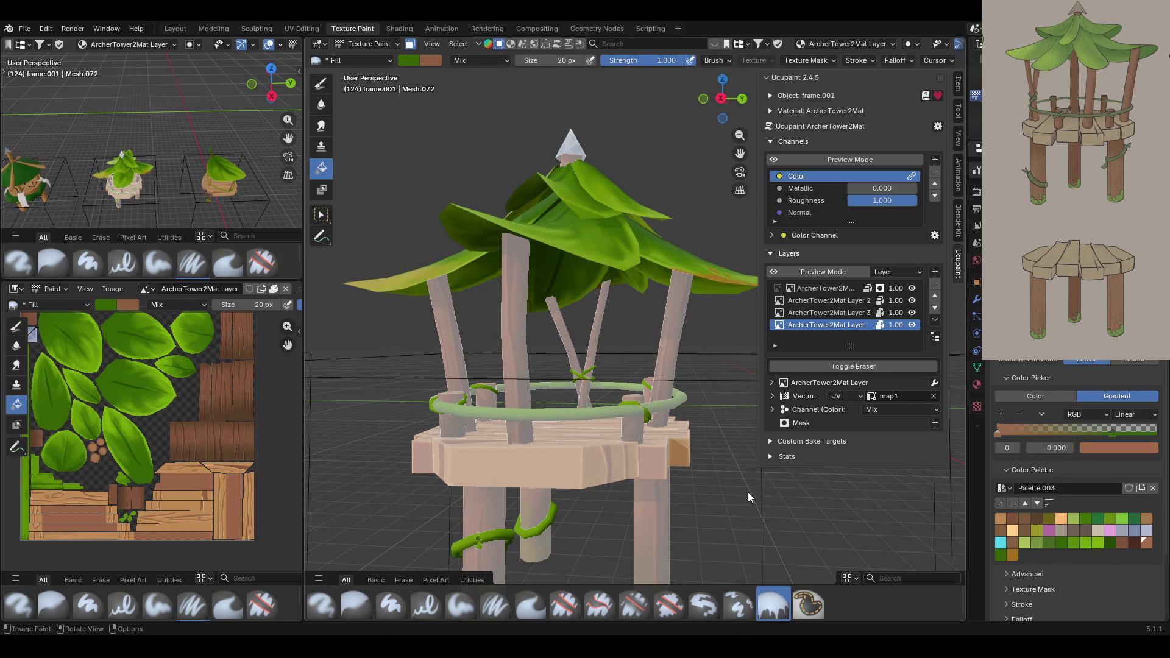
pyautogui.moveTo(726, 478); pyautogui.dragTo(700, 477, button='middle')
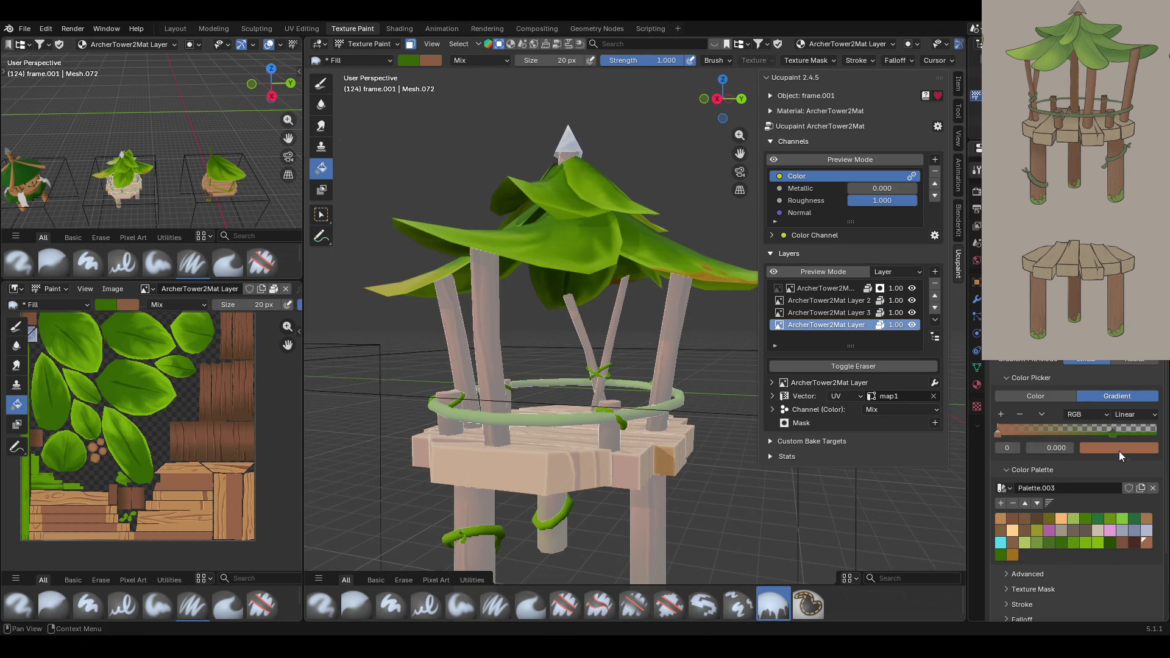
# Sample the finished wood's brown with the eyedropper and fill the deck with it.
pyautogui.click(1047, 397)
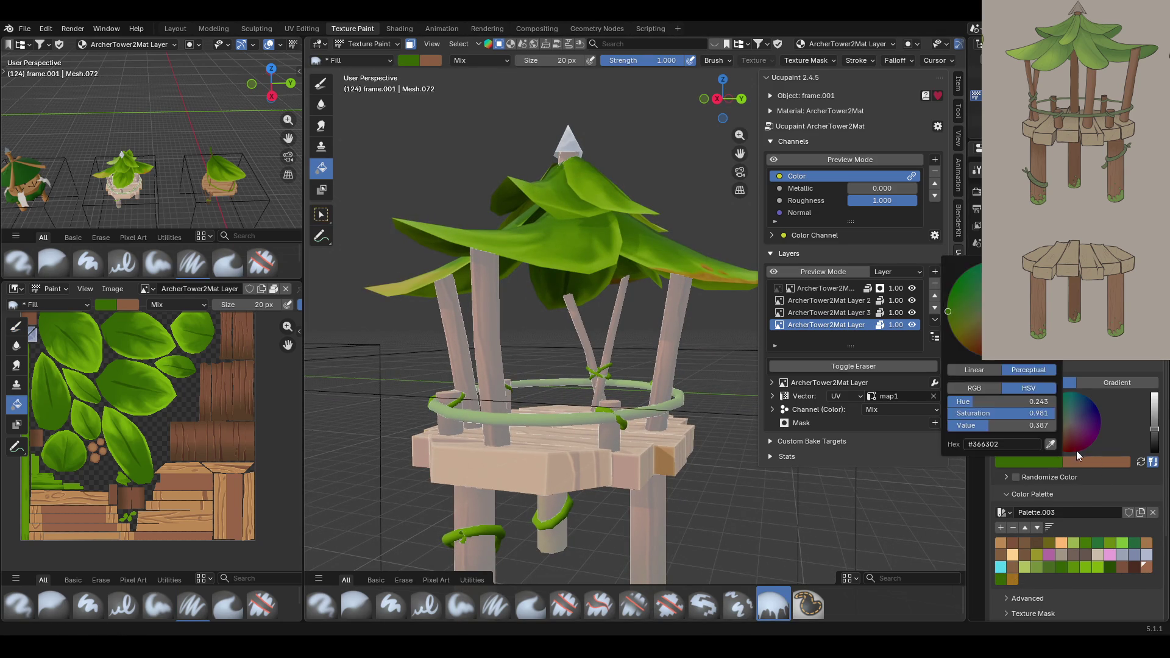
pyautogui.press('e')
pyautogui.click(677, 453)
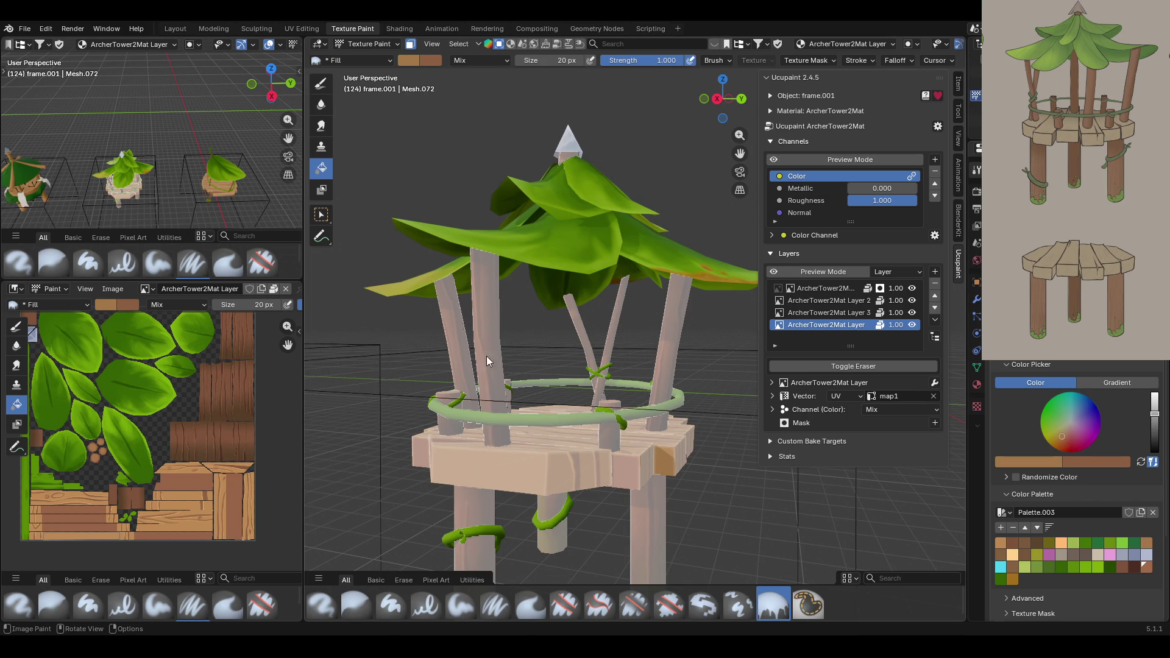
pyautogui.click(660, 459)
pyautogui.moveTo(492, 450); pyautogui.dragTo(587, 443, button='middle')
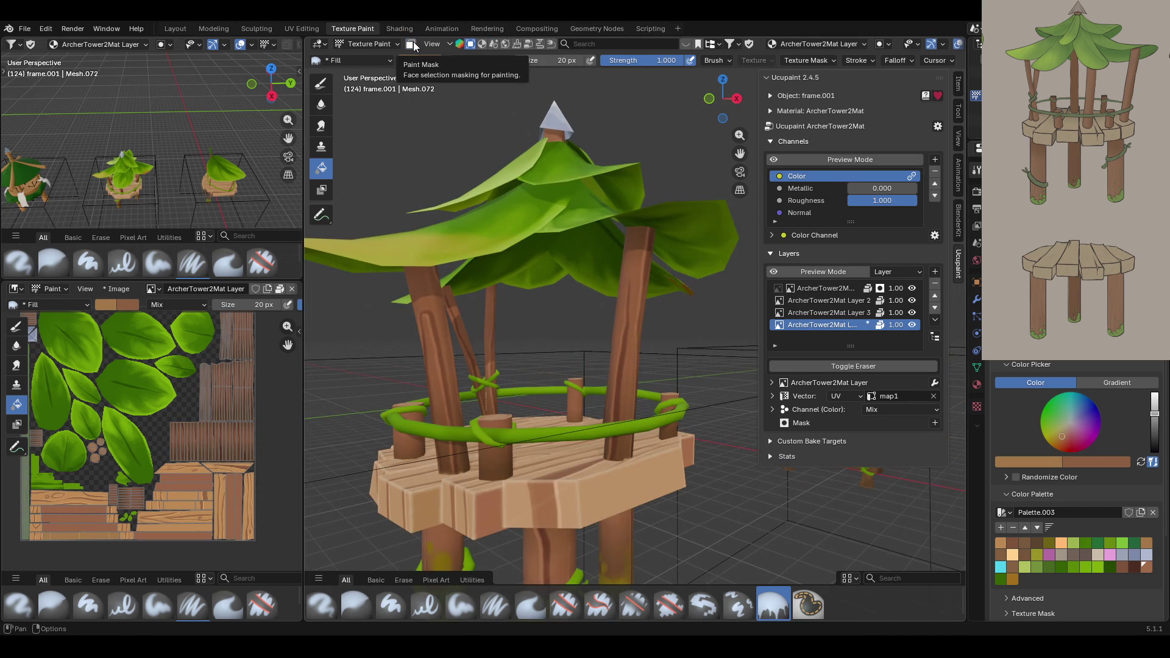
# With Preview Mode and face masking on, fill one plank face darker brown.
pyautogui.click(772, 158)
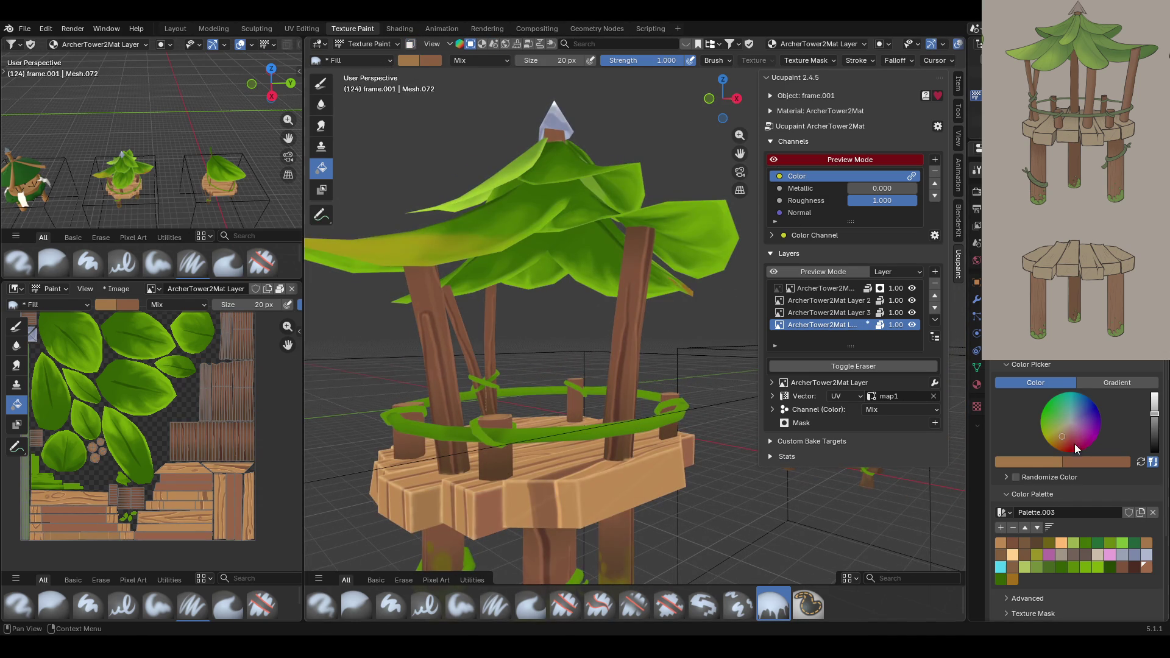
pyautogui.click(1030, 468)
pyautogui.click(1042, 449)
pyautogui.click(493, 502)
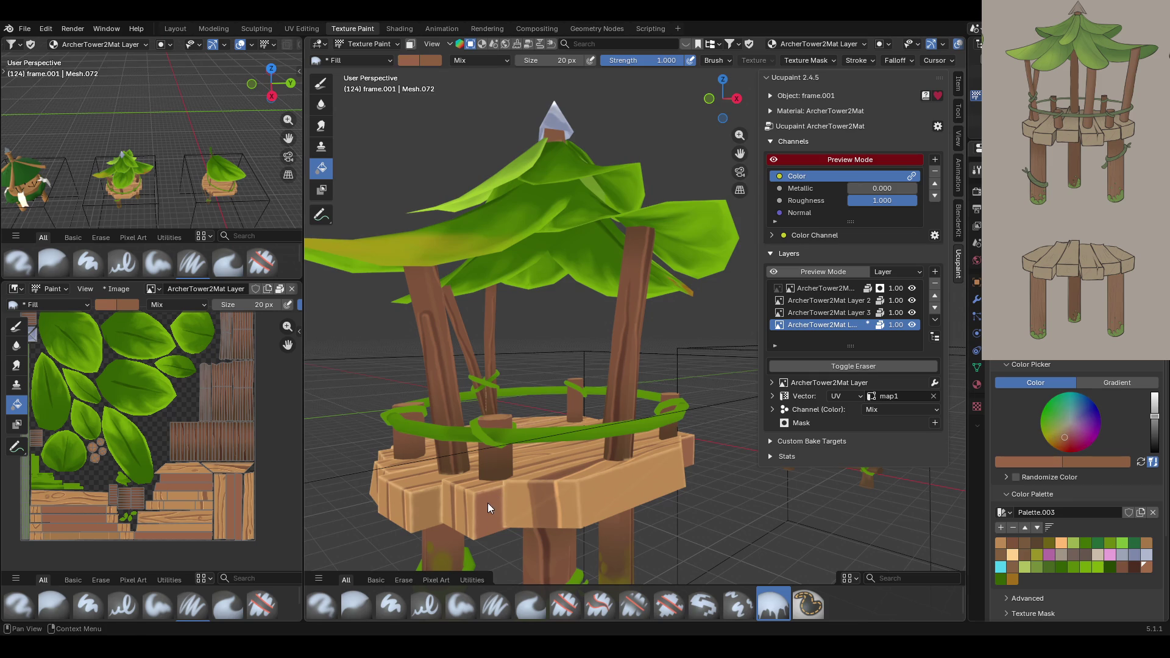
pyautogui.press('1')
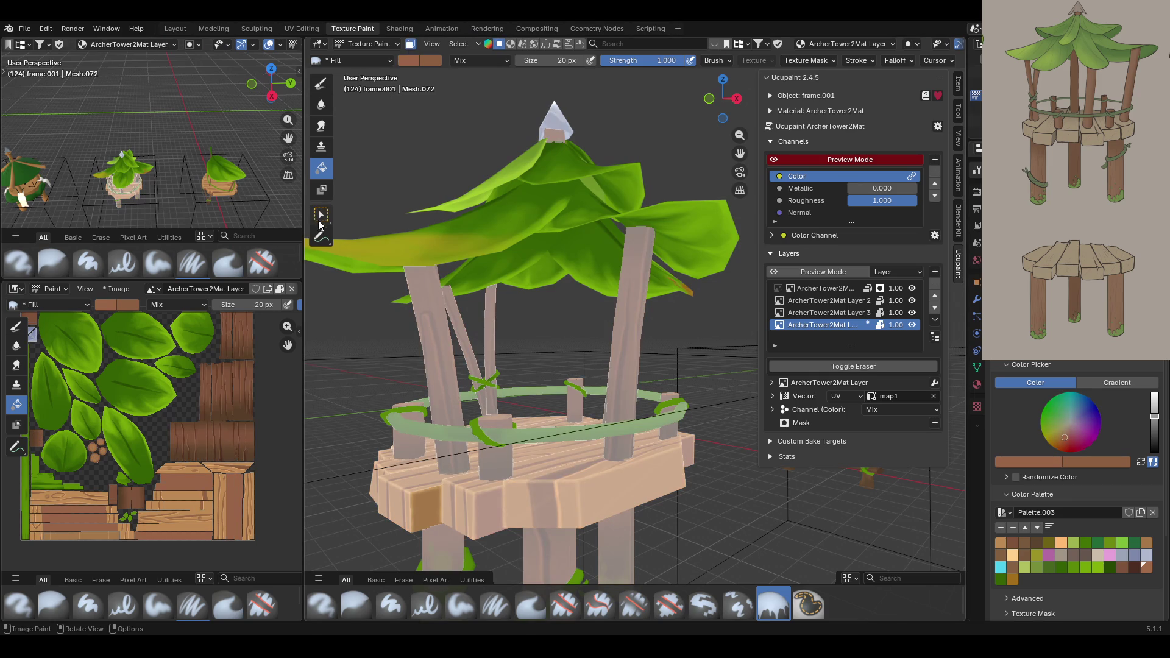
pyautogui.click(321, 168)
pyautogui.click(418, 462)
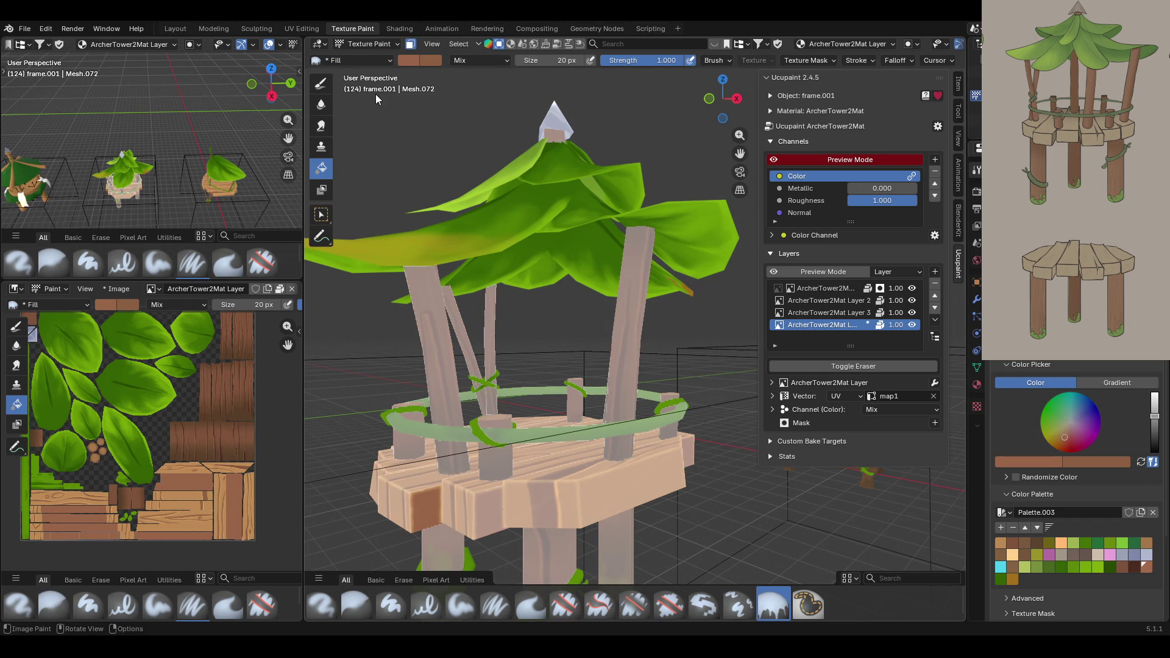
# Turn off the preview and face mask, then inspect the tower's top and platform.
pyautogui.click(840, 159)
pyautogui.press('1')
pyautogui.moveTo(616, 262); pyautogui.dragTo(575, 268, button='middle')
pyautogui.scroll(-5, 575, 268)
pyautogui.scroll(2, 572, 278)
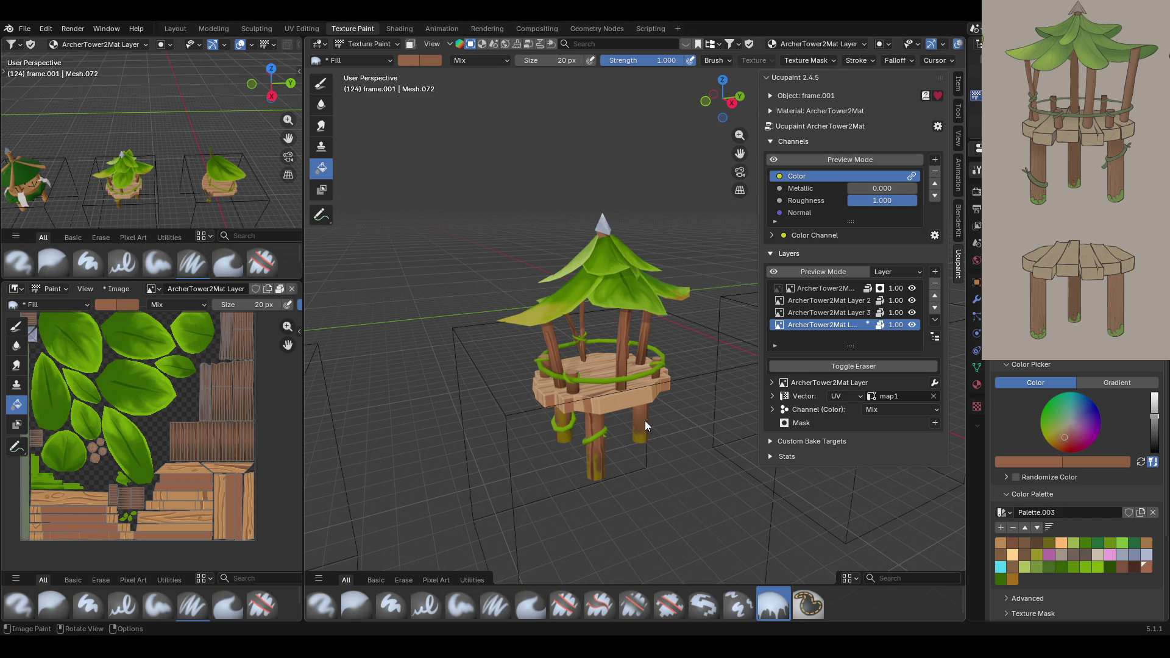
pyautogui.moveTo(633, 395)
pyautogui.mouseDown(button='middle')
pyautogui.moveTo(639, 382)
pyautogui.moveTo(668, 406)
pyautogui.moveTo(620, 451)
pyautogui.moveTo(591, 405)
pyautogui.moveTo(558, 394)
pyautogui.moveTo(599, 390)
pyautogui.moveTo(585, 389)
pyautogui.mouseUp(button='middle')
pyautogui.click(367, 46)
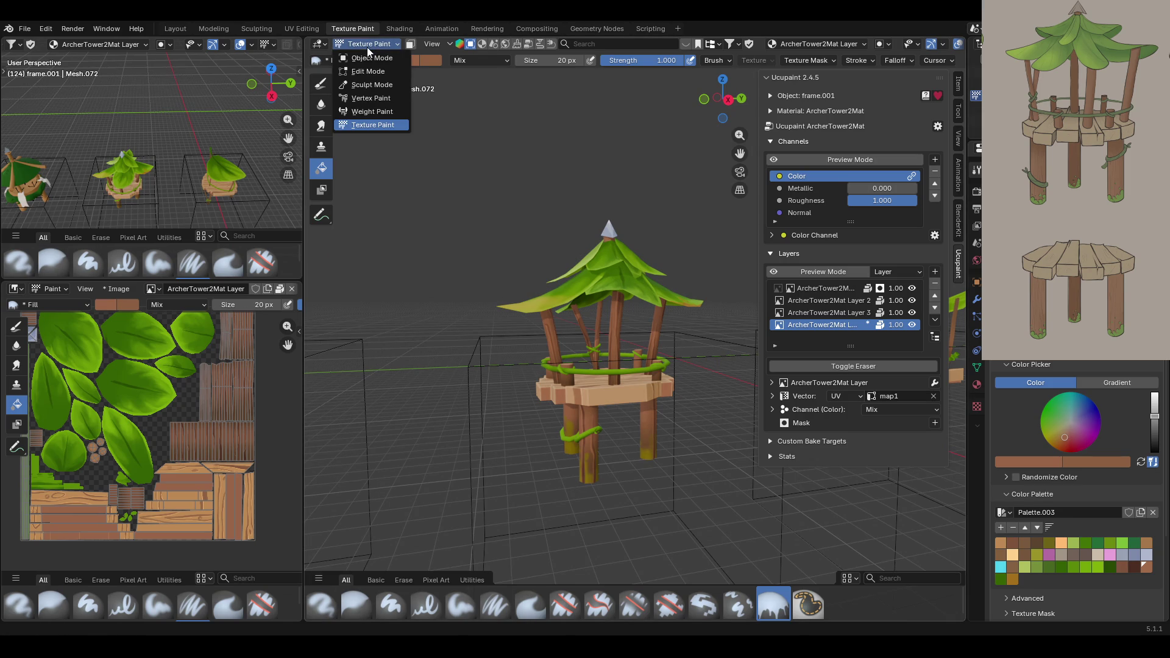
# Enable face selection masking, select the green vine ring and frame it.
pyautogui.click(396, 42)
pyautogui.click(410, 44)
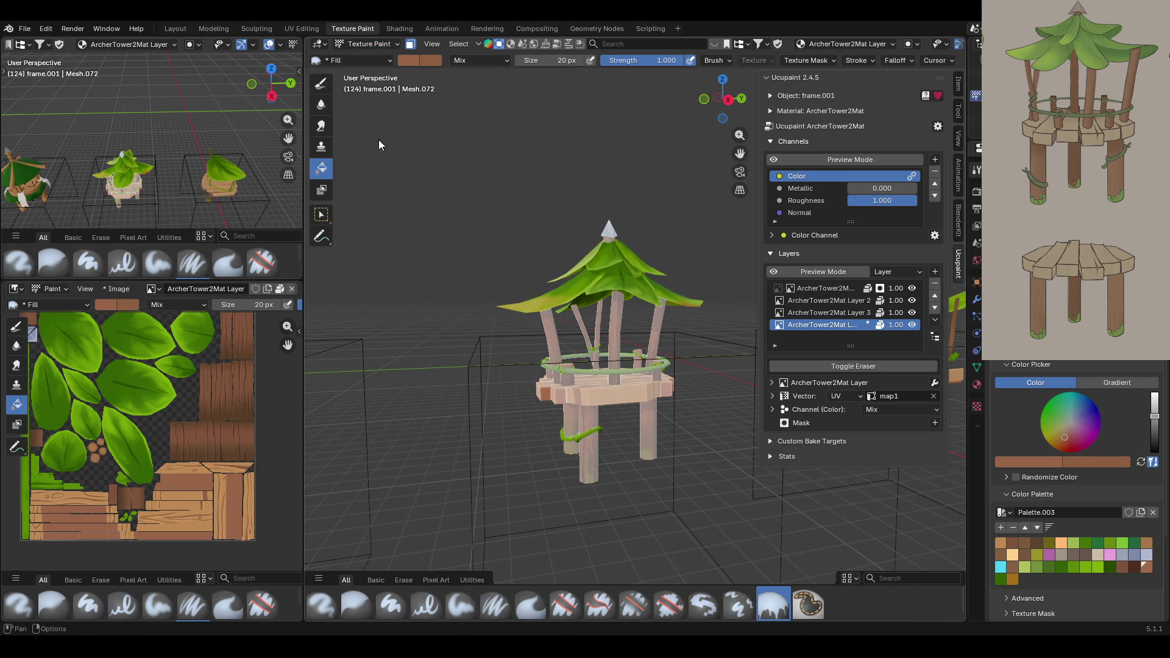
pyautogui.click(598, 374)
pyautogui.press('KP_Decimal')
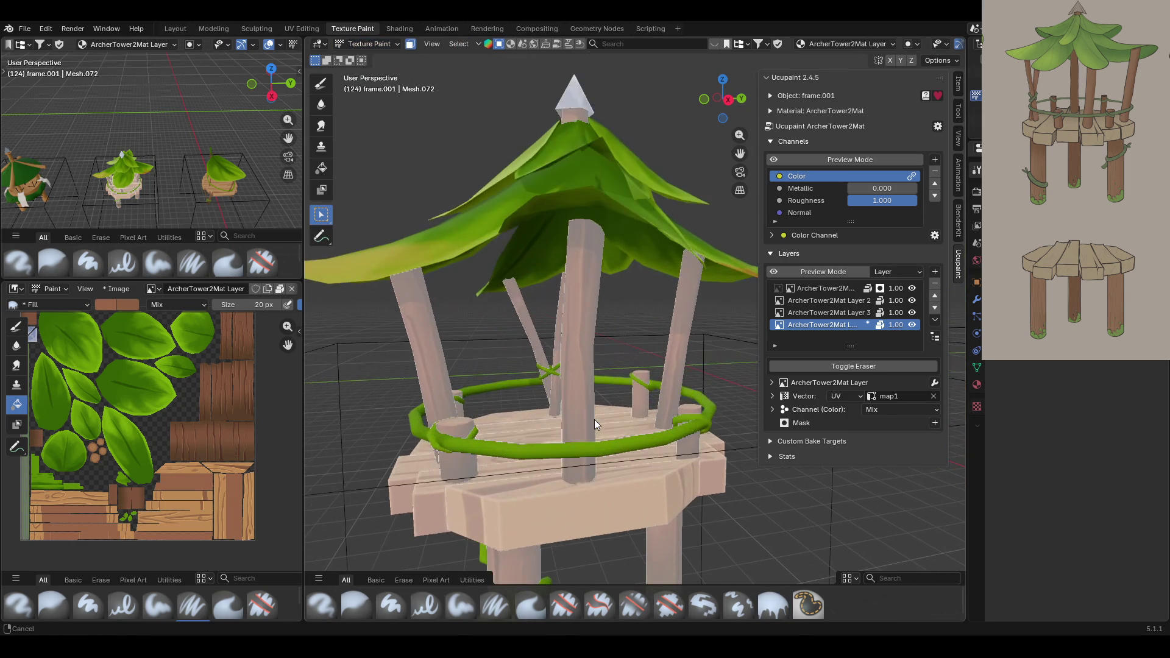
# Set up the Draw tool with a dark green swatch and the Paint Hard Pressure brush.
pyautogui.click(321, 83)
pyautogui.moveTo(288, 345); pyautogui.dragTo(283, 357)
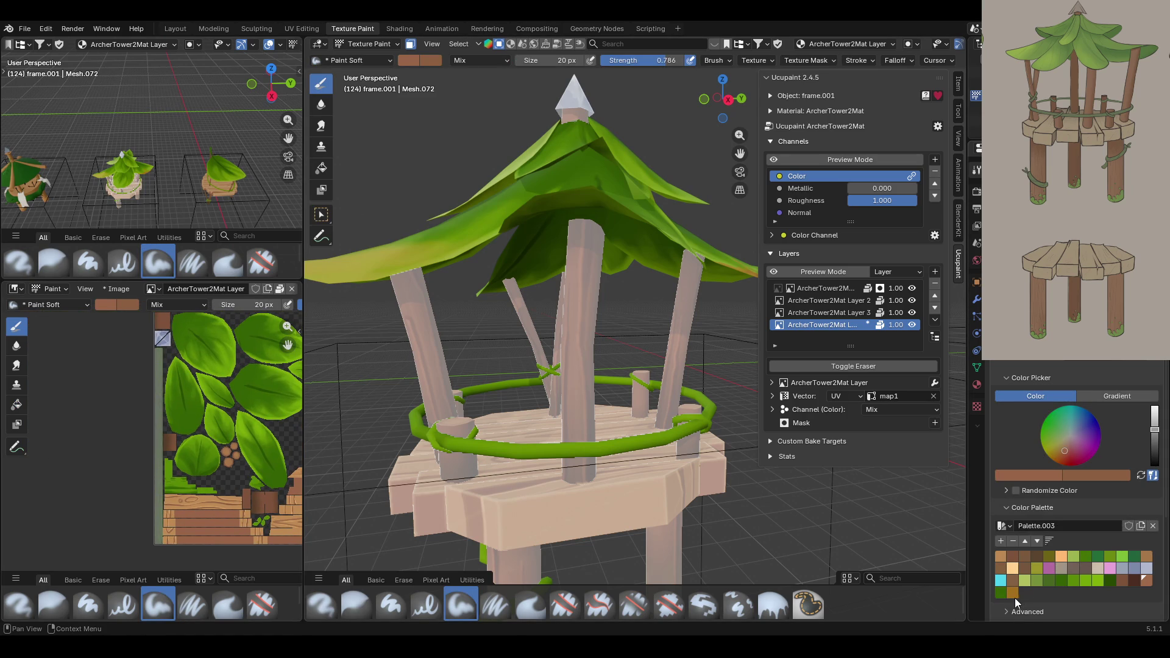
pyautogui.click(1000, 592)
pyautogui.click(1103, 579)
pyautogui.moveTo(287, 326); pyautogui.dragTo(288, 304)
pyautogui.moveTo(288, 345); pyautogui.dragTo(291, 406)
pyautogui.click(425, 606)
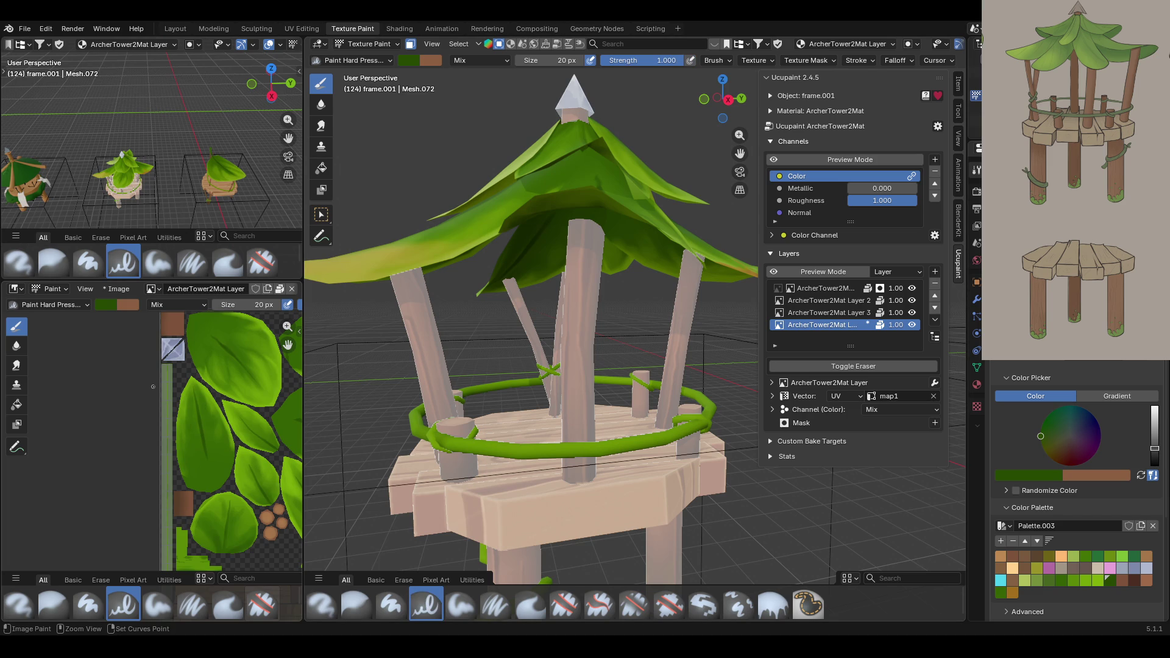
# Paint a dark green stroke along the vine's texture strip, redoing it once.
pyautogui.scroll(2, 143, 431)
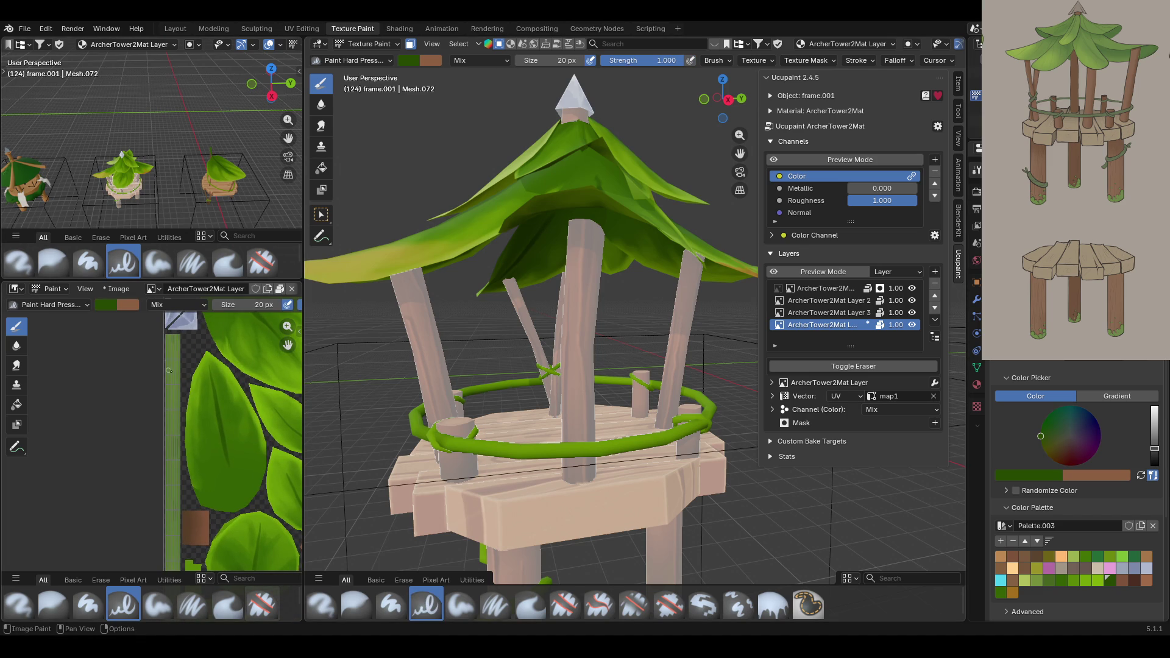
pyautogui.moveTo(170, 366)
pyautogui.mouseDown()
pyautogui.moveTo(183, 340)
pyautogui.moveTo(167, 374)
pyautogui.moveTo(180, 375)
pyautogui.mouseUp()
pyautogui.hotkey('ctrl', 'z')
pyautogui.hotkey('ctrl', 'z')
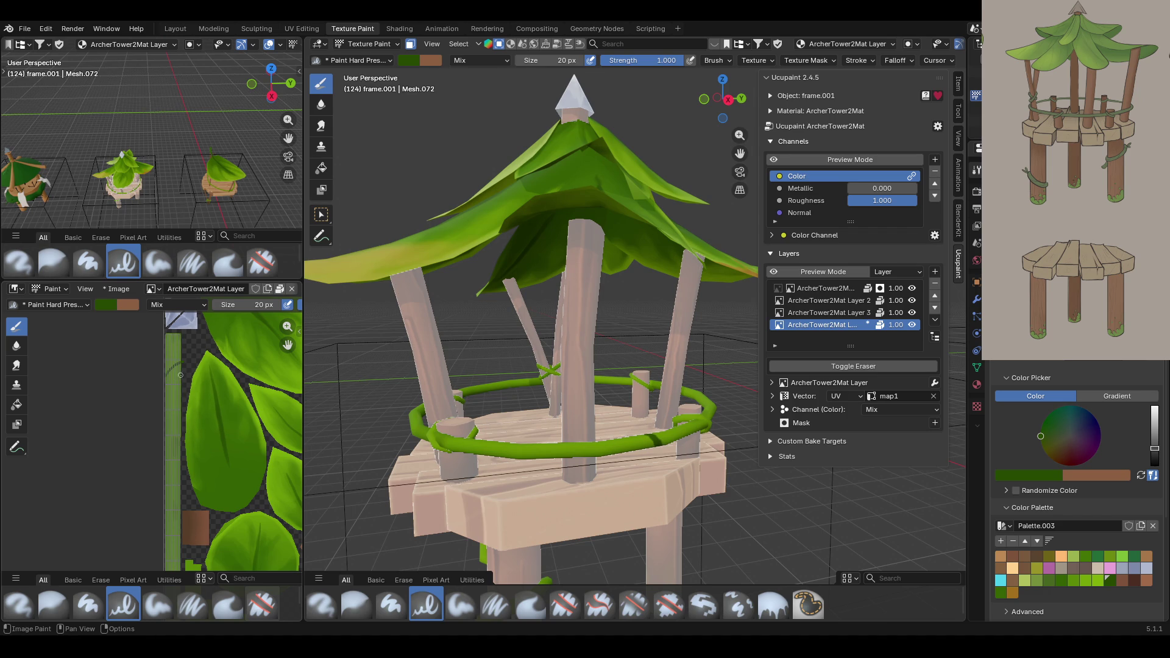
pyautogui.moveTo(168, 416)
pyautogui.mouseDown()
pyautogui.moveTo(165, 428)
pyautogui.moveTo(177, 416)
pyautogui.mouseUp()
pyautogui.moveTo(530, 365)
pyautogui.mouseDown(button='middle')
pyautogui.moveTo(543, 399)
pyautogui.moveTo(508, 507)
pyautogui.moveTo(506, 462)
pyautogui.mouseUp(button='middle')
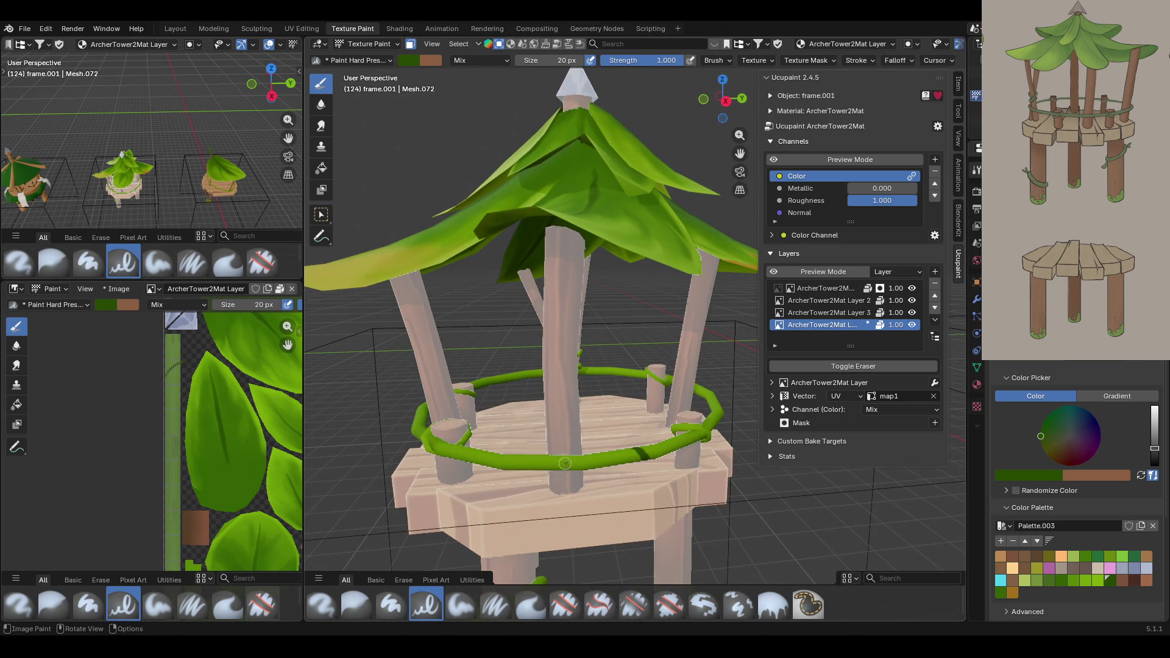
pyautogui.moveTo(640, 471); pyautogui.dragTo(640, 376, button='middle')
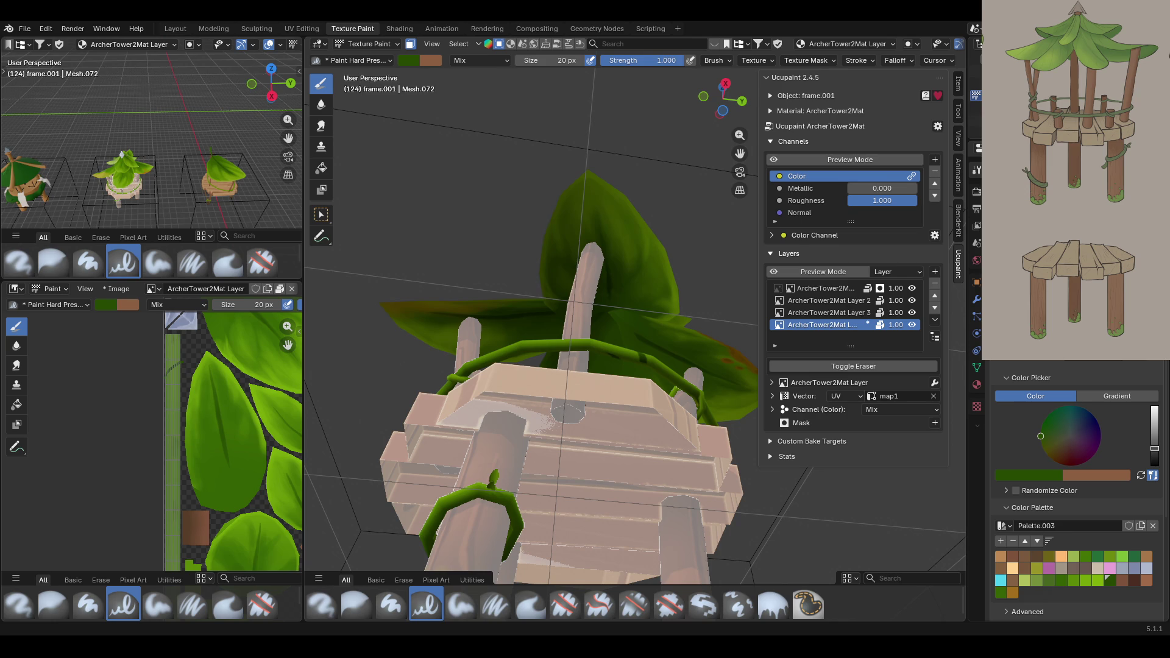
# Paint dark strokes on the vine strip, undoing and repainting twice until placed right.
pyautogui.moveTo(584, 405)
pyautogui.mouseDown(button='middle')
pyautogui.moveTo(557, 397)
pyautogui.moveTo(518, 411)
pyautogui.mouseUp(button='middle')
pyautogui.moveTo(181, 360); pyautogui.dragTo(185, 367, button='middle')
pyautogui.moveTo(171, 412); pyautogui.dragTo(166, 428)
pyautogui.hotkey('ctrl', 'z')
pyautogui.moveTo(184, 385); pyautogui.dragTo(162, 431)
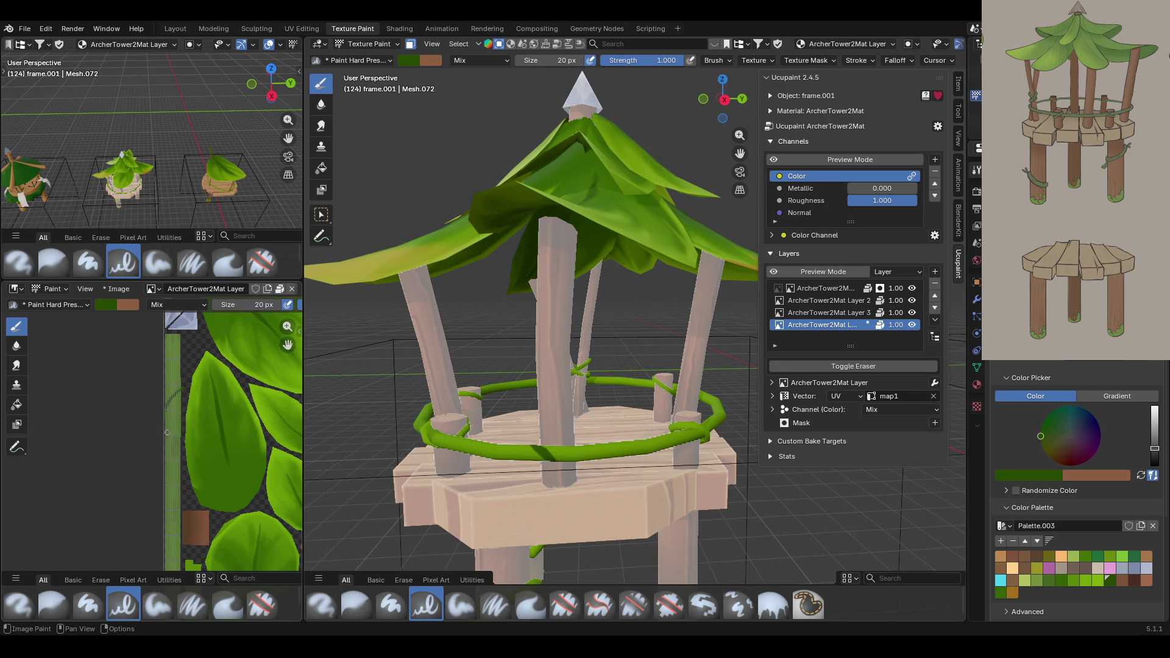
pyautogui.hotkey('ctrl', 'z')
pyautogui.moveTo(184, 388); pyautogui.dragTo(162, 432)
# Add darker marks further along the vine strip, redoing one, then view the whole tower.
pyautogui.moveTo(487, 377)
pyautogui.mouseDown(button='middle')
pyautogui.moveTo(658, 360)
pyautogui.moveTo(636, 397)
pyautogui.mouseUp(button='middle')
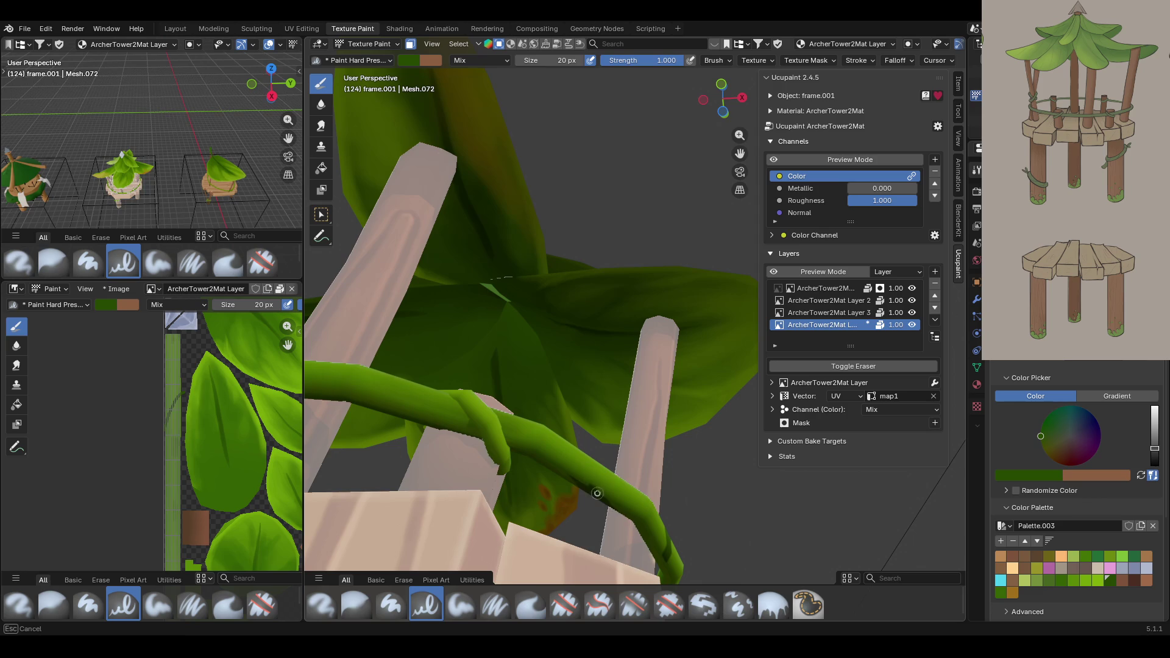
pyautogui.keyDown('ctrl'); pyautogui.moveTo(194, 471); pyautogui.dragTo(196, 467, button='middle'); pyautogui.keyUp('ctrl')
pyautogui.moveTo(224, 391); pyautogui.dragTo(166, 483)
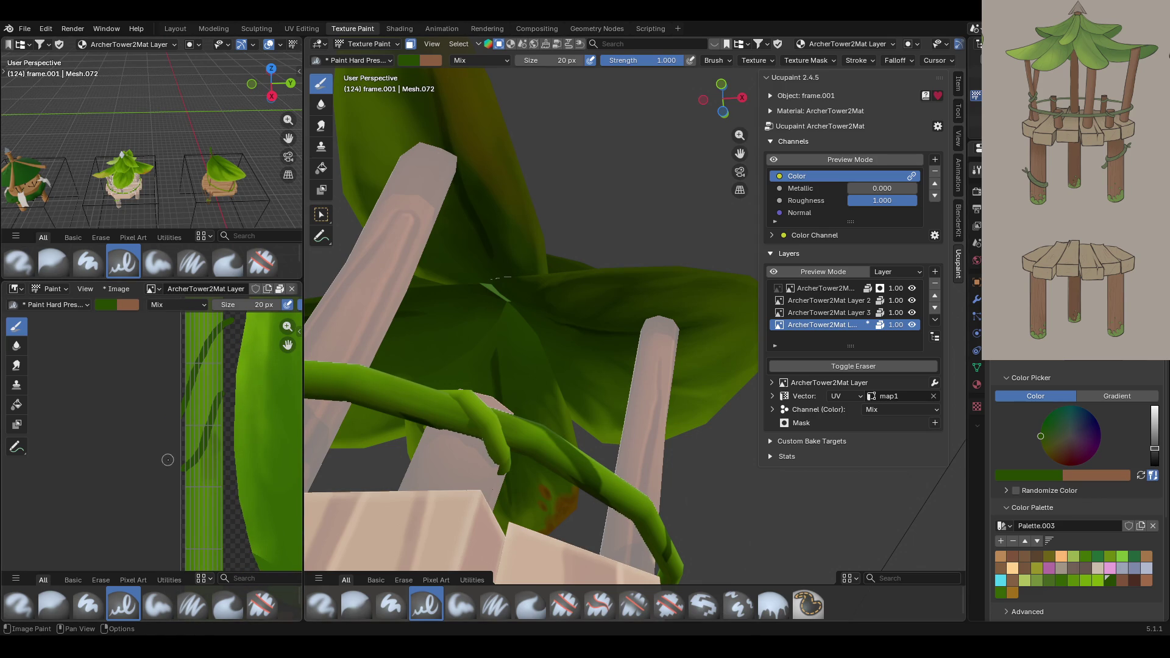
pyautogui.hotkey('ctrl', 'z')
pyautogui.moveTo(225, 386); pyautogui.dragTo(159, 521)
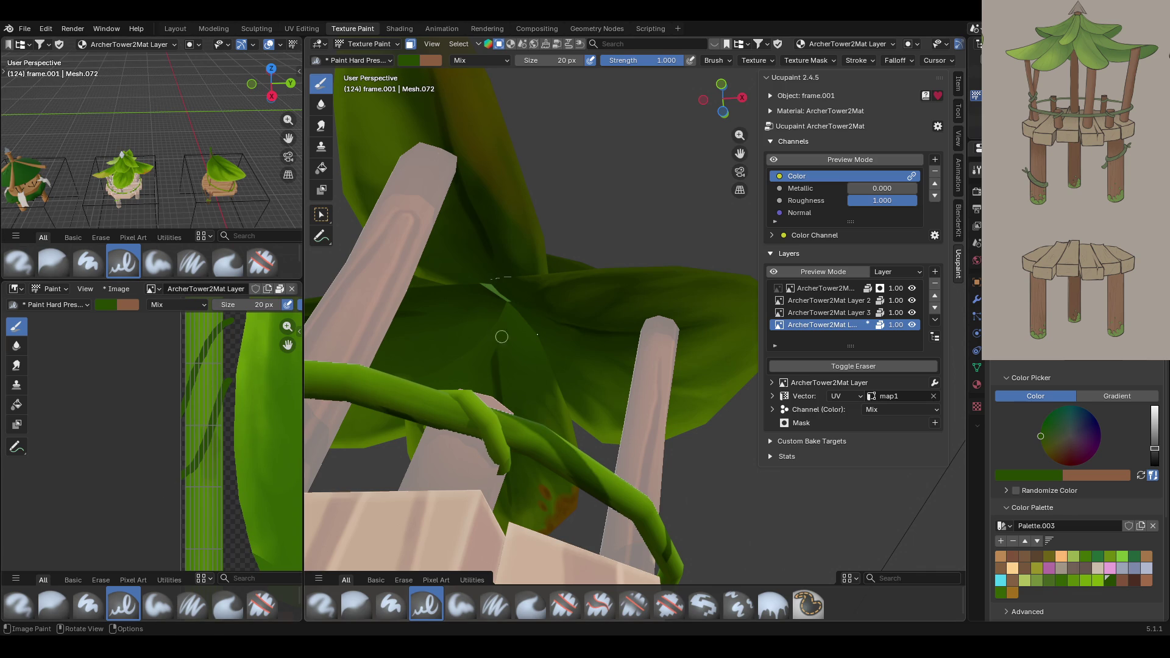
pyautogui.moveTo(500, 262)
pyautogui.mouseDown(button='middle')
pyautogui.moveTo(525, 388)
pyautogui.moveTo(525, 353)
pyautogui.moveTo(681, 388)
pyautogui.moveTo(658, 347)
pyautogui.moveTo(710, 353)
pyautogui.mouseUp(button='middle')
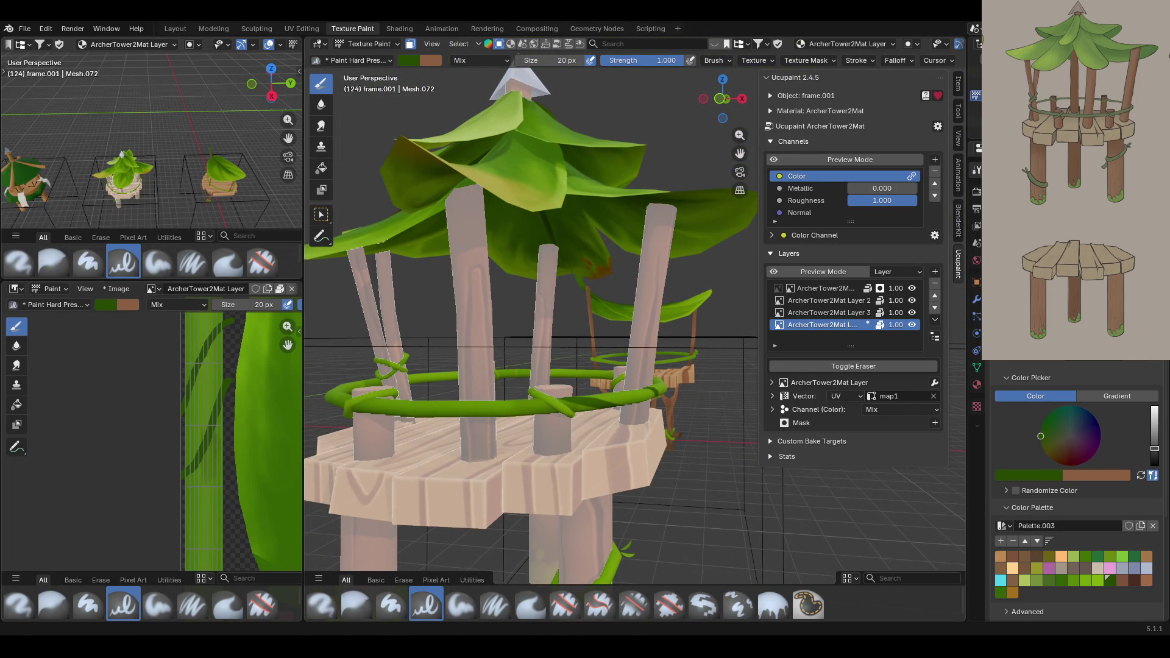
pyautogui.moveTo(711, 353)
pyautogui.mouseDown(button='middle')
pyautogui.moveTo(632, 363)
pyautogui.moveTo(643, 366)
pyautogui.mouseUp(button='middle')
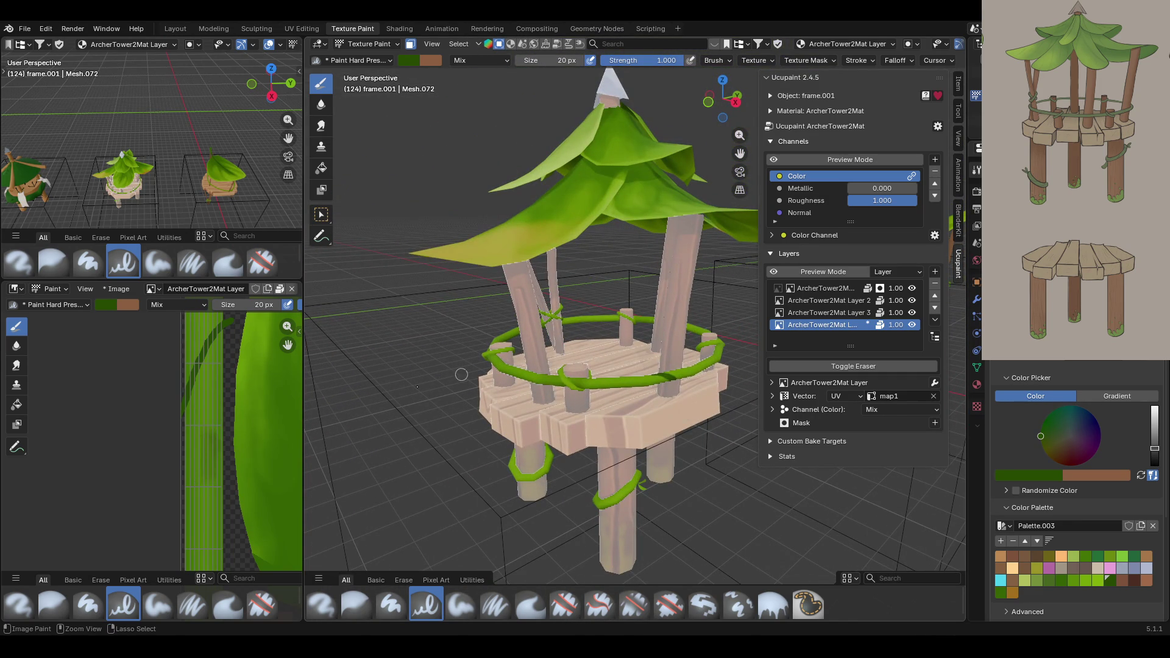
# Paint a dark green stroke down the vine strip and check the deck and pillars.
pyautogui.scroll(-3, 184, 463)
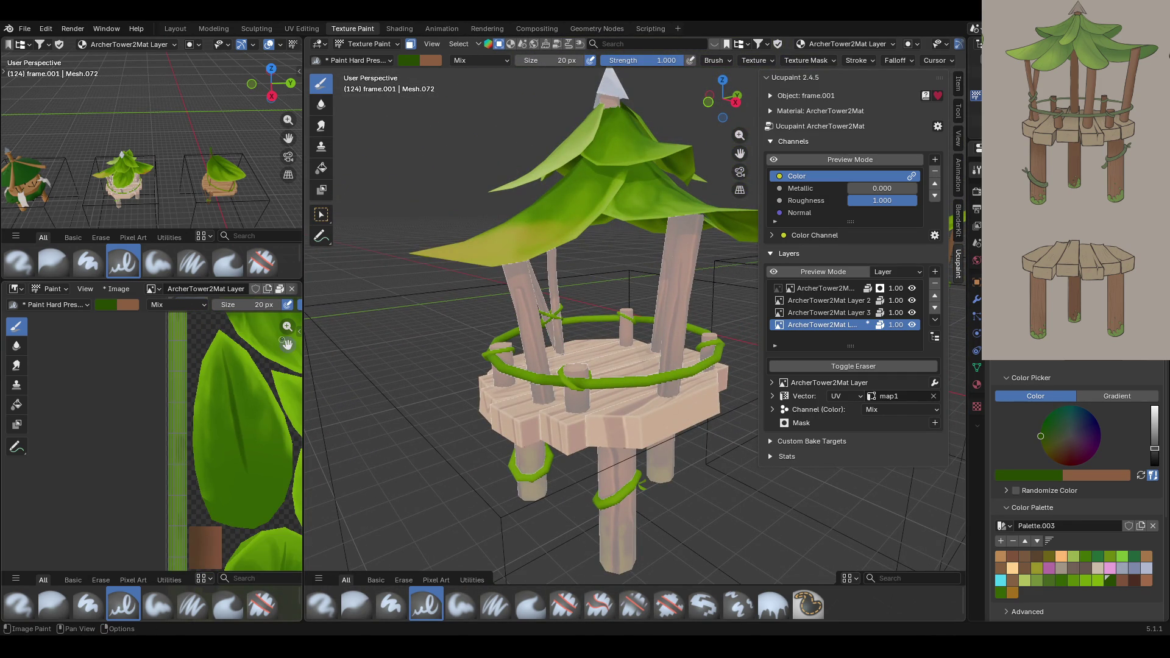
pyautogui.scroll(-5, 146, 413)
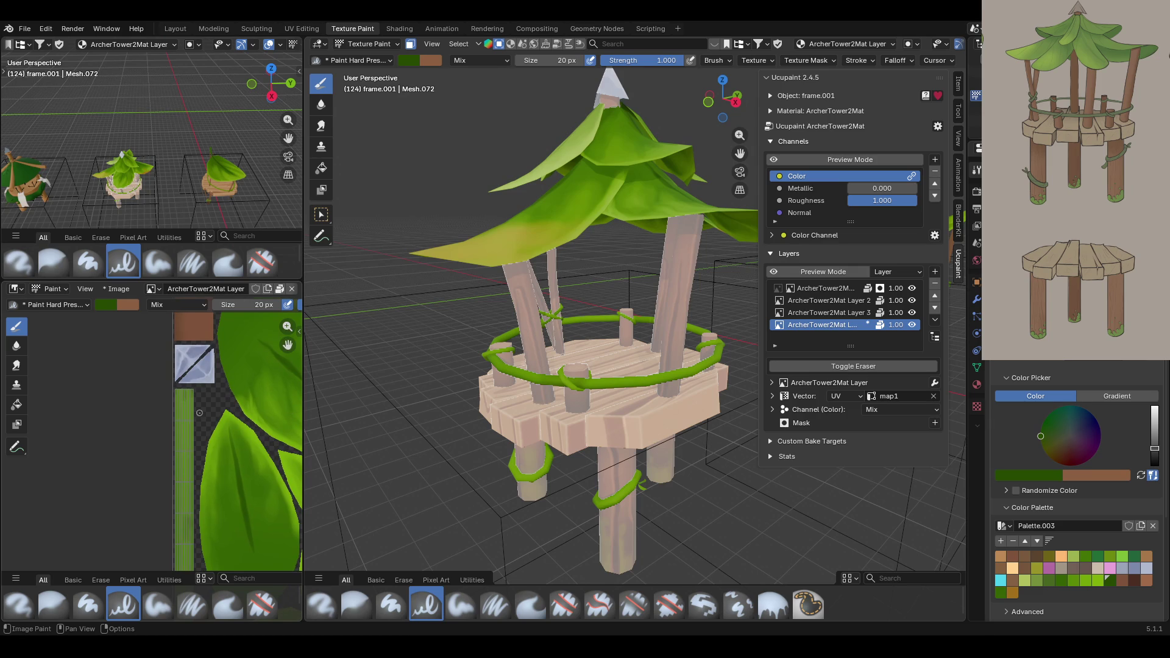
pyautogui.moveTo(195, 397); pyautogui.dragTo(176, 451)
pyautogui.moveTo(579, 305)
pyautogui.mouseDown(button='middle')
pyautogui.moveTo(688, 214)
pyautogui.moveTo(453, 449)
pyautogui.mouseUp(button='middle')
pyautogui.moveTo(739, 153)
pyautogui.mouseDown()
pyautogui.moveTo(725, 189)
pyautogui.moveTo(738, 152)
pyautogui.mouseUp()
pyautogui.moveTo(566, 201); pyautogui.dragTo(582, 225)
# Paint more dark green strokes further down the vine strip.
pyautogui.moveTo(290, 139); pyautogui.dragTo(292, 130)
pyautogui.moveTo(288, 345); pyautogui.dragTo(241, 355)
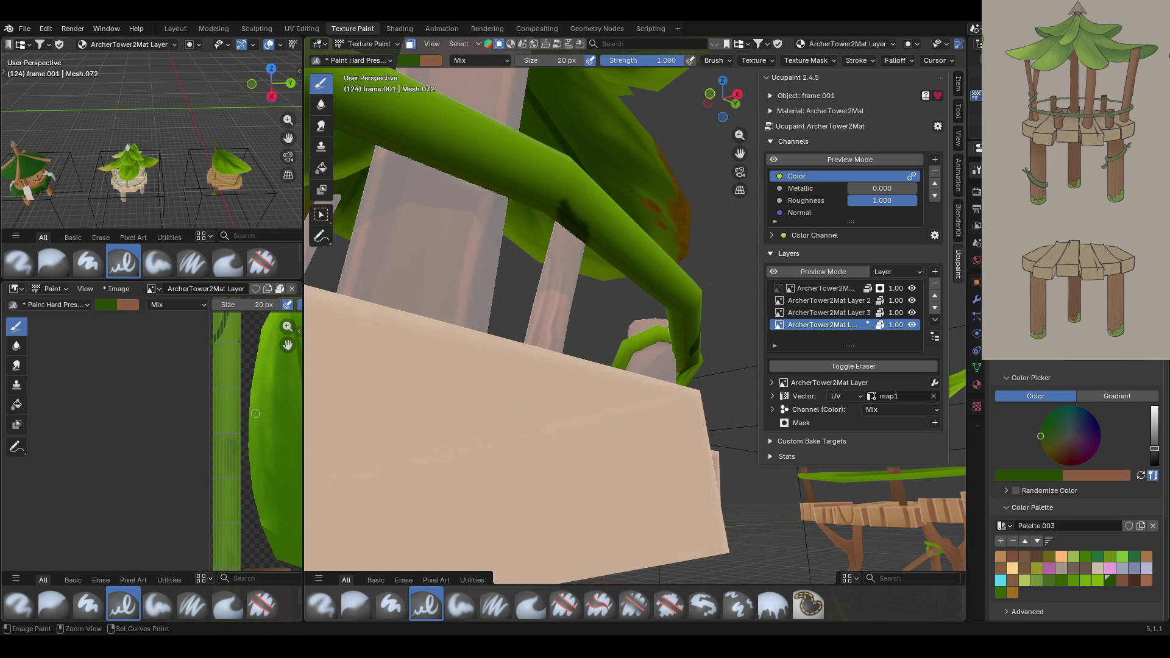
pyautogui.keyDown('shift'); pyautogui.scroll(5, 262, 415); pyautogui.keyUp('shift')
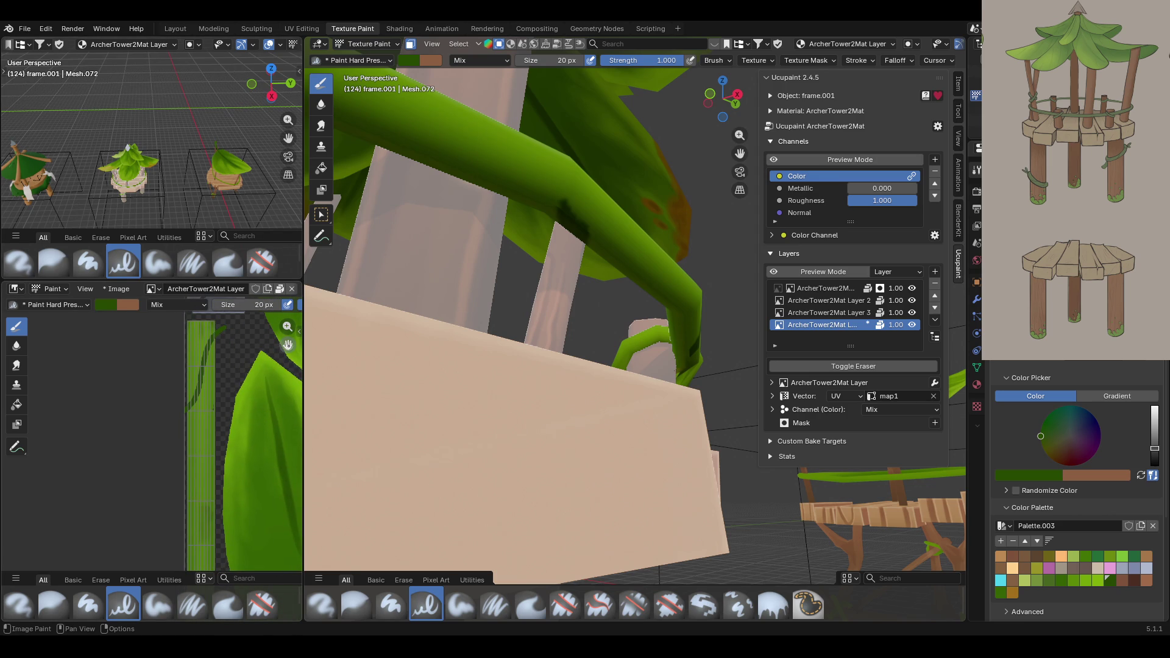
pyautogui.moveTo(218, 404); pyautogui.dragTo(198, 477)
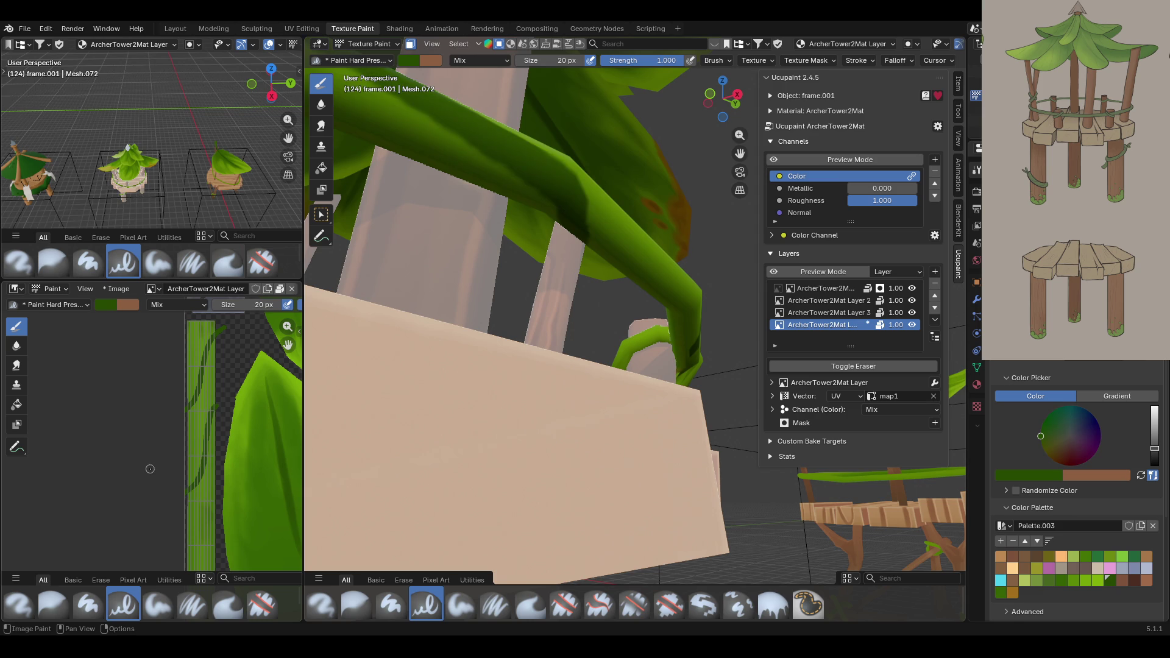
pyautogui.scroll(-8, 622, 288)
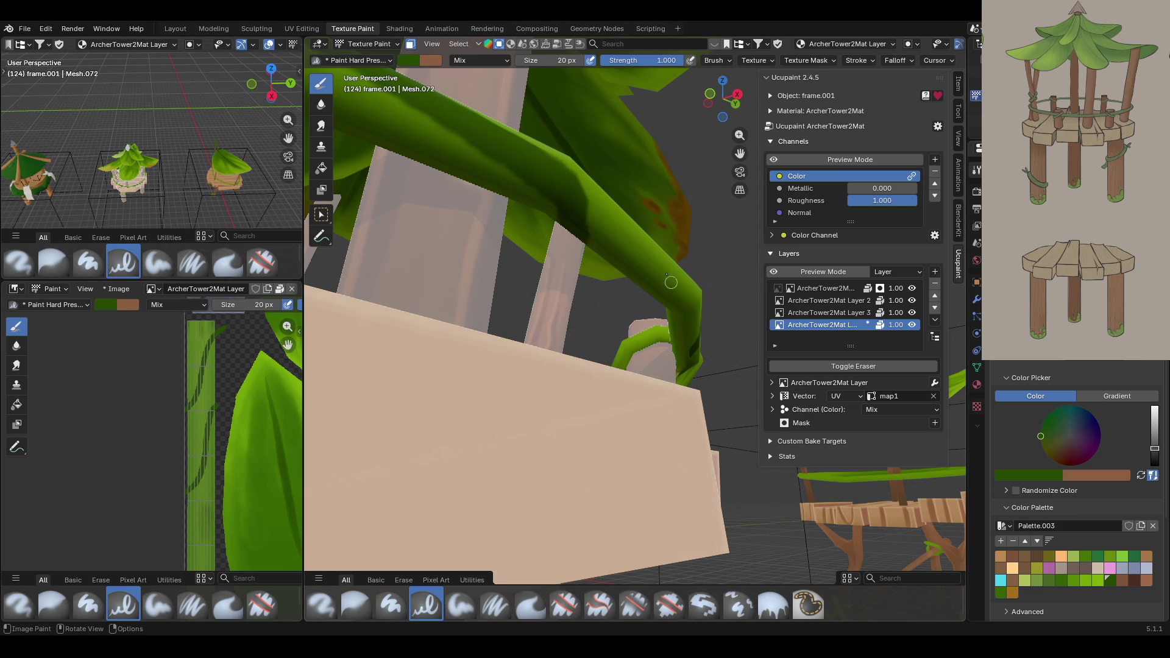
pyautogui.scroll(2, 622, 288)
# Add another dark stroke on the vine texture, checking the platform from below and above.
pyautogui.moveTo(623, 288); pyautogui.dragTo(628, 330, button='middle')
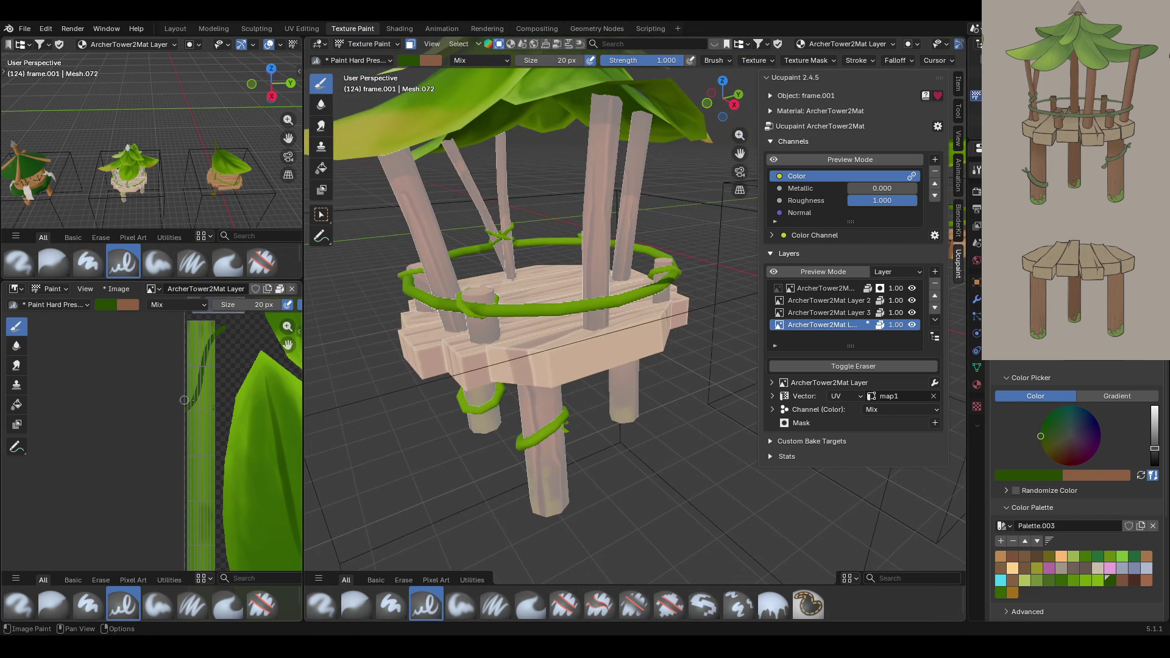
pyautogui.moveTo(216, 406); pyautogui.dragTo(167, 499)
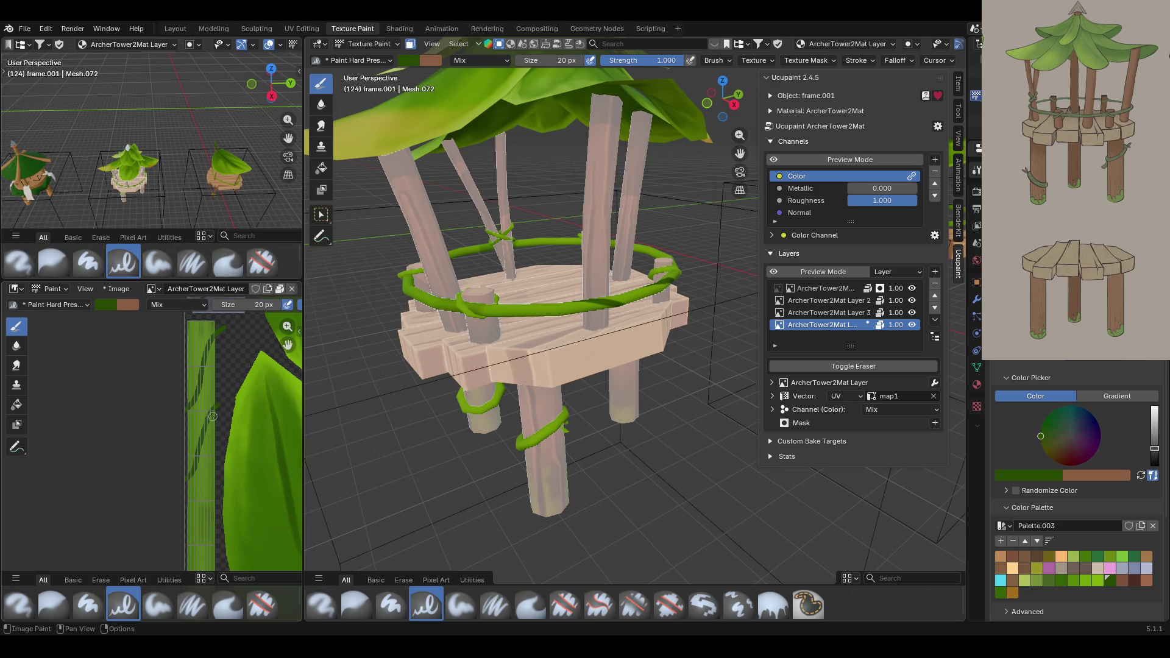
pyautogui.moveTo(530, 396)
pyautogui.mouseDown(button='middle')
pyautogui.moveTo(552, 253)
pyautogui.moveTo(496, 103)
pyautogui.mouseUp(button='middle')
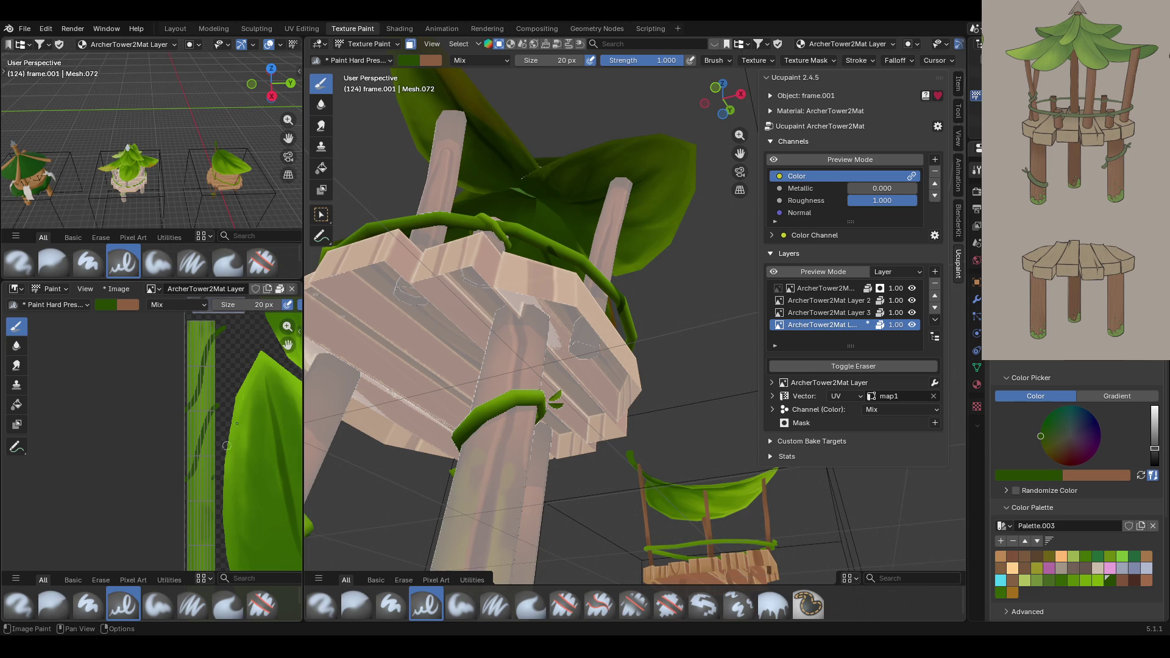
pyautogui.scroll(2, 284, 556)
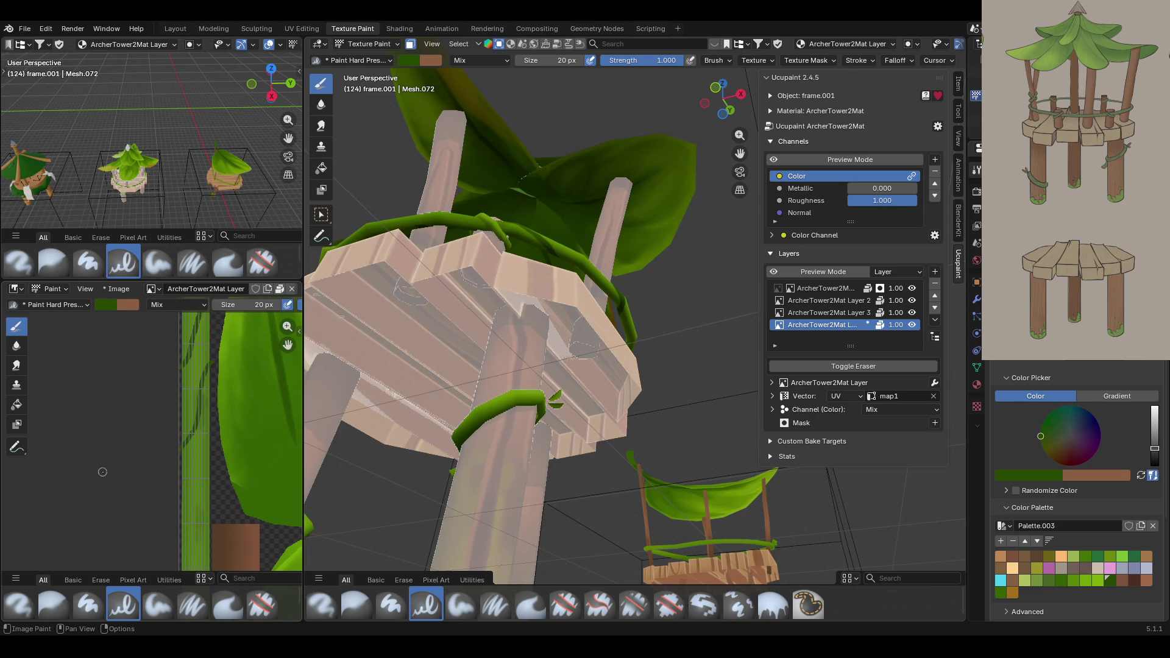
pyautogui.moveTo(489, 237)
pyautogui.mouseDown(button='middle')
pyautogui.moveTo(461, 357)
pyautogui.moveTo(645, 335)
pyautogui.moveTo(509, 346)
pyautogui.mouseUp(button='middle')
pyautogui.moveTo(223, 389)
pyautogui.mouseDown()
pyautogui.moveTo(201, 371)
pyautogui.moveTo(212, 363)
pyautogui.mouseUp()
# Finish the vine stroke and paint a dark stroke under the platform.
pyautogui.moveTo(184, 430); pyautogui.dragTo(159, 454)
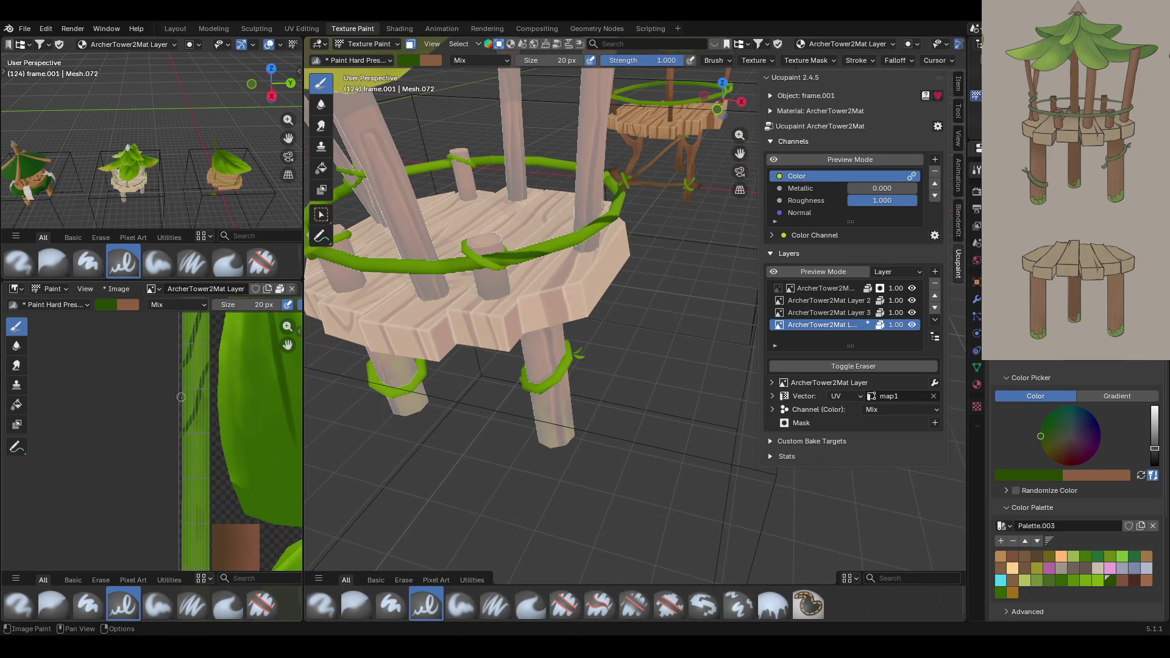
pyautogui.moveTo(590, 263)
pyautogui.mouseDown(button='middle')
pyautogui.moveTo(622, 313)
pyautogui.moveTo(667, 309)
pyautogui.moveTo(634, 322)
pyautogui.moveTo(694, 321)
pyautogui.mouseUp(button='middle')
pyautogui.scroll(10, 691, 320)
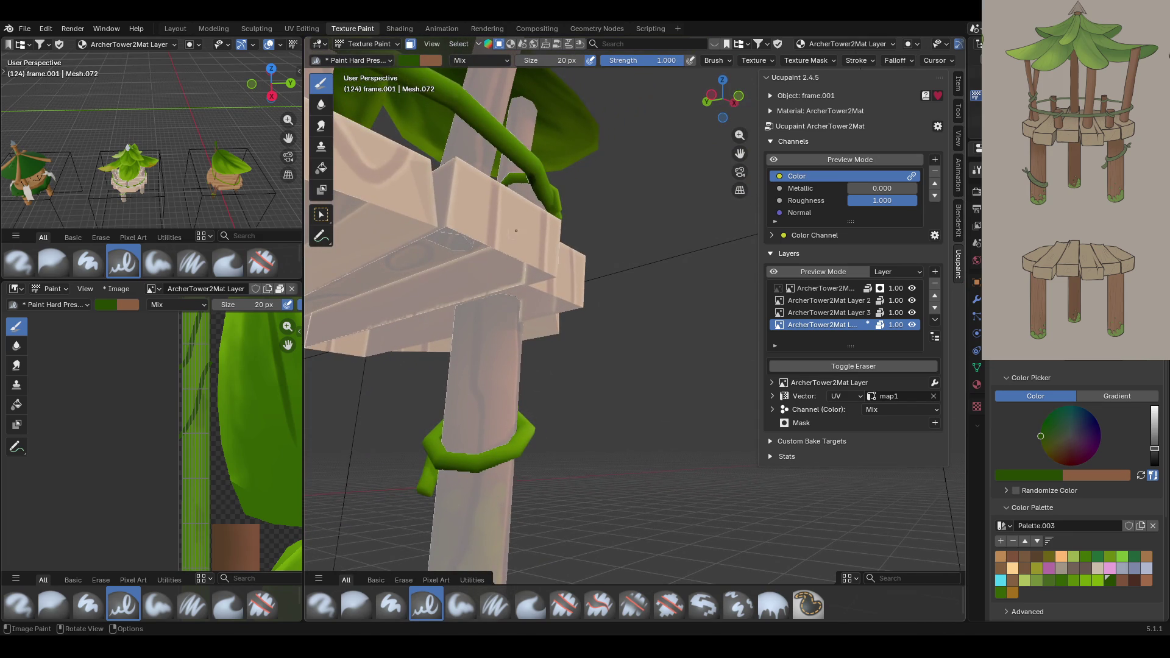
pyautogui.moveTo(533, 173); pyautogui.dragTo(531, 178)
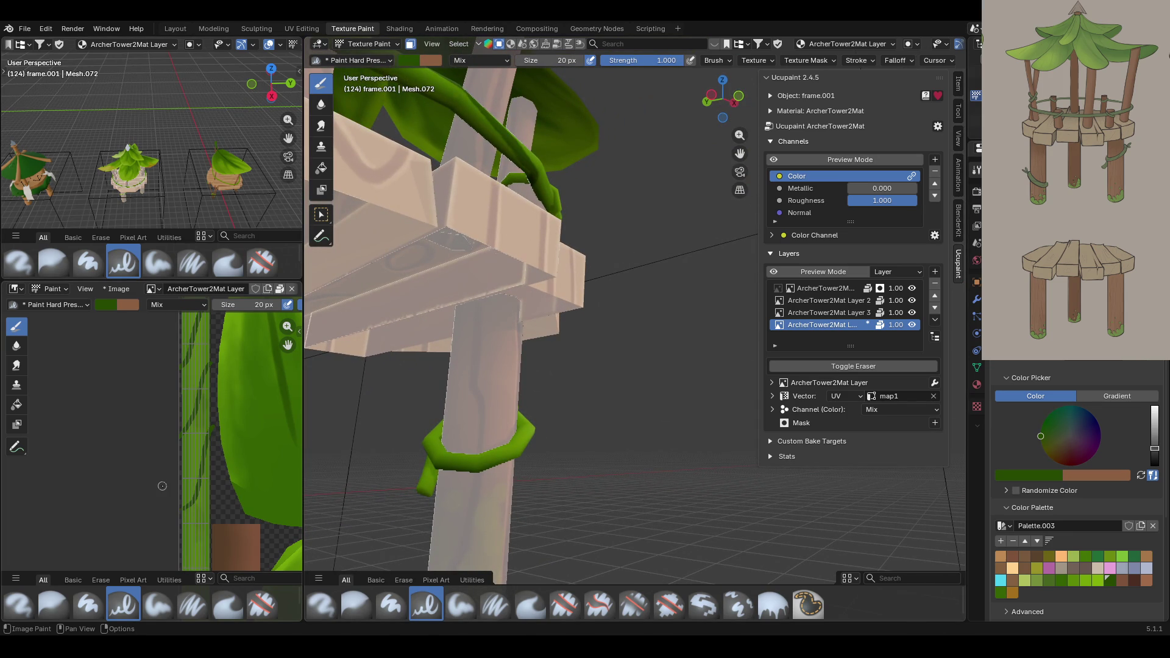
pyautogui.moveTo(401, 297)
pyautogui.mouseDown(button='middle')
pyautogui.moveTo(634, 317)
pyautogui.moveTo(697, 243)
pyautogui.moveTo(703, 112)
pyautogui.moveTo(682, 79)
pyautogui.moveTo(670, 548)
pyautogui.moveTo(624, 414)
pyautogui.mouseUp(button='middle')
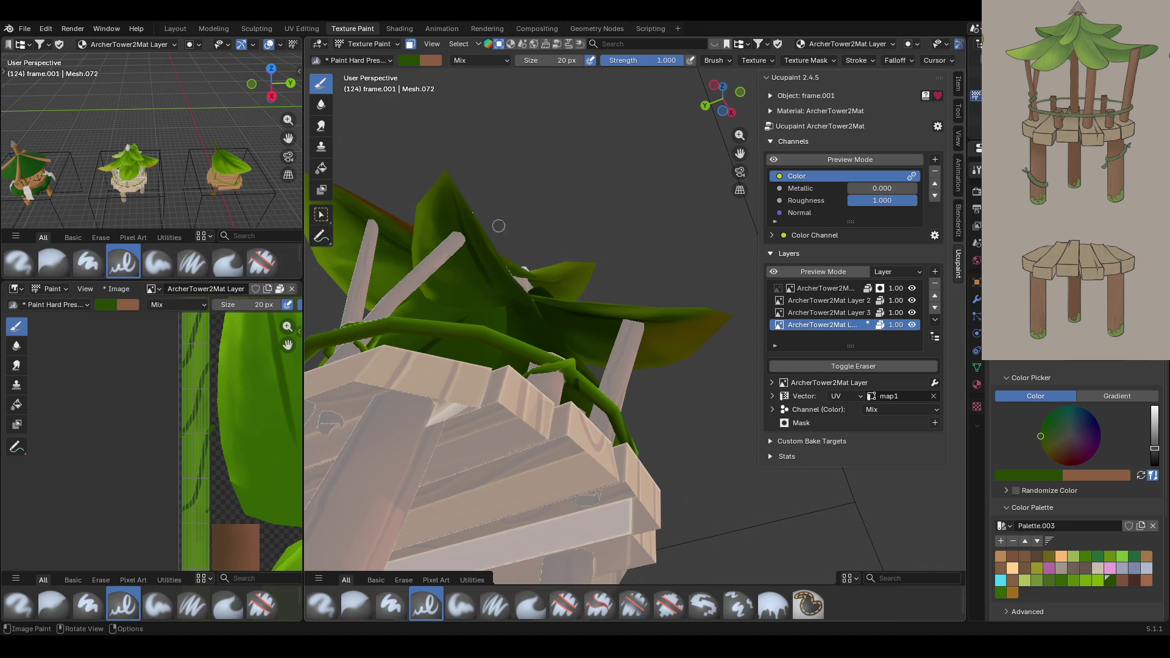
# Add dark shading strokes on another part of the vine strip, redoing one bad stroke.
pyautogui.moveTo(284, 345); pyautogui.dragTo(305, 167)
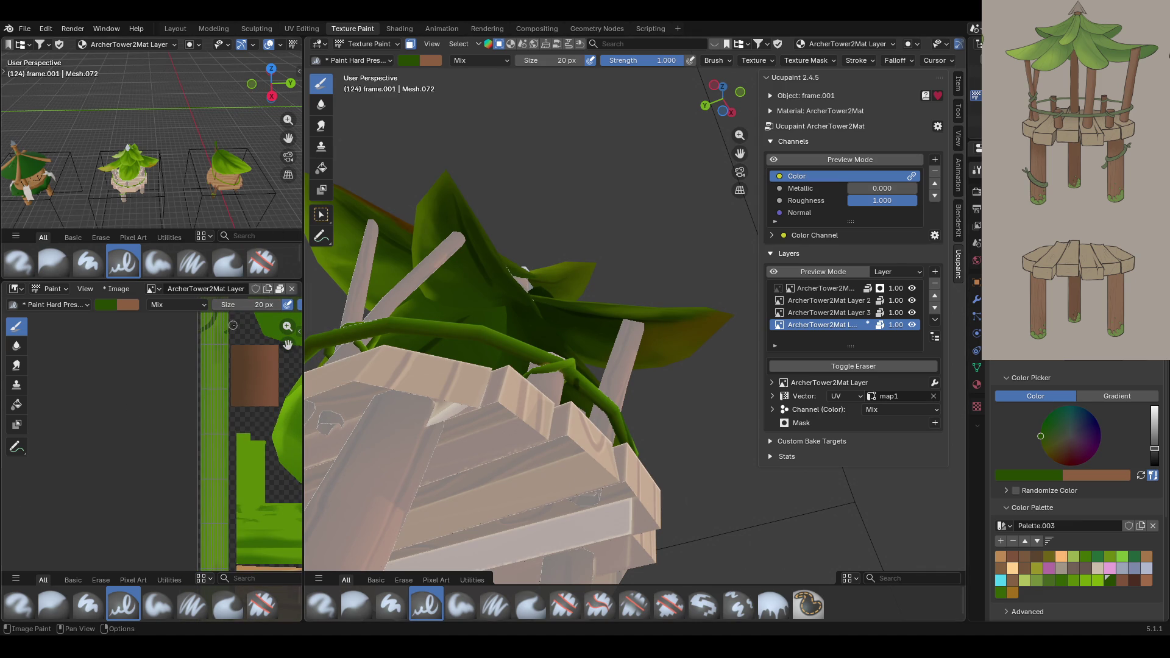
pyautogui.moveTo(366, 341); pyautogui.dragTo(416, 289, button='middle')
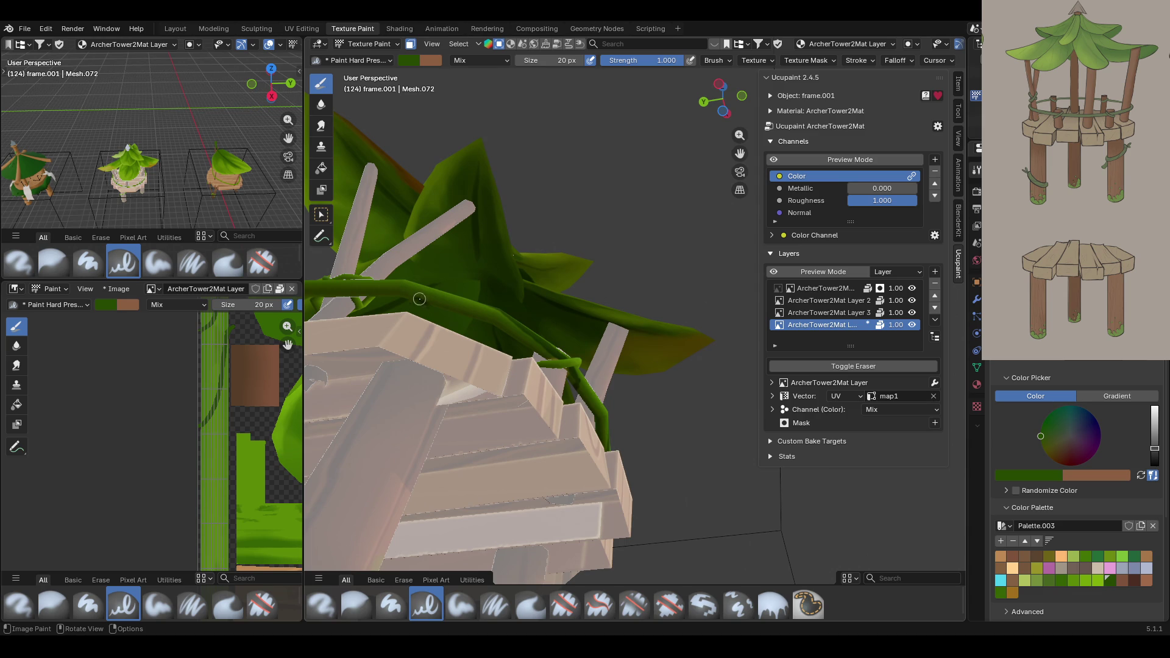
pyautogui.moveTo(233, 424); pyautogui.dragTo(225, 428)
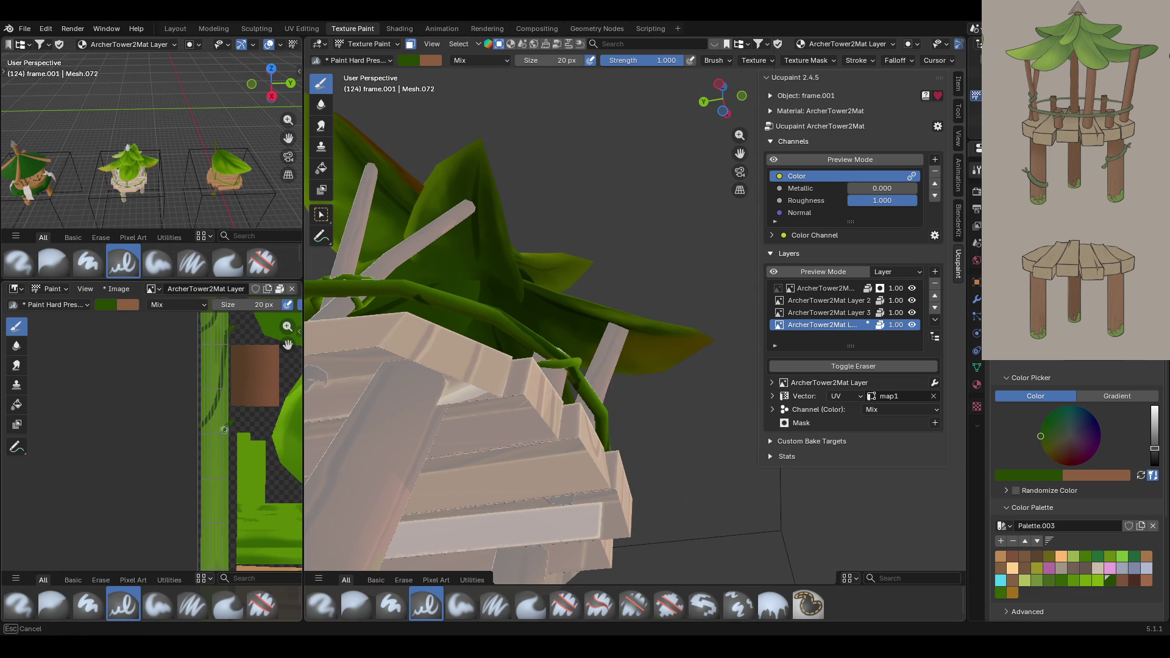
pyautogui.moveTo(200, 522)
pyautogui.mouseDown()
pyautogui.moveTo(221, 451)
pyautogui.moveTo(235, 448)
pyautogui.moveTo(210, 488)
pyautogui.moveTo(193, 471)
pyautogui.mouseUp()
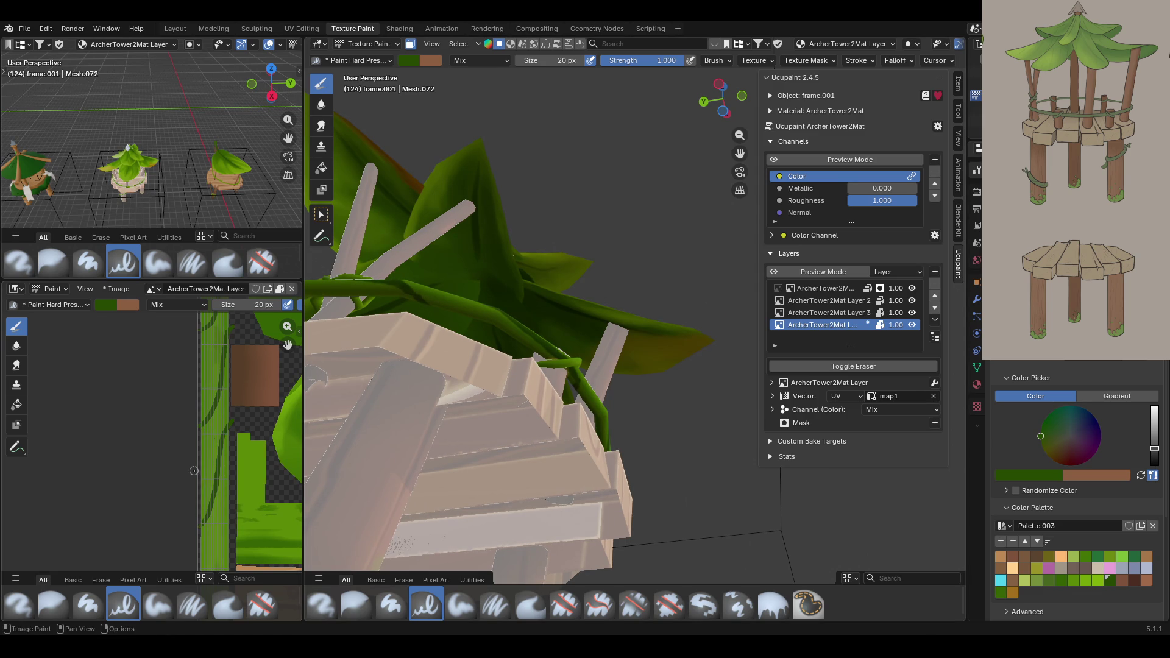
pyautogui.moveTo(216, 524)
pyautogui.mouseDown()
pyautogui.moveTo(227, 421)
pyautogui.moveTo(210, 518)
pyautogui.mouseUp()
pyautogui.hotkey('ctrl', 'z')
pyautogui.moveTo(227, 421); pyautogui.dragTo(214, 514)
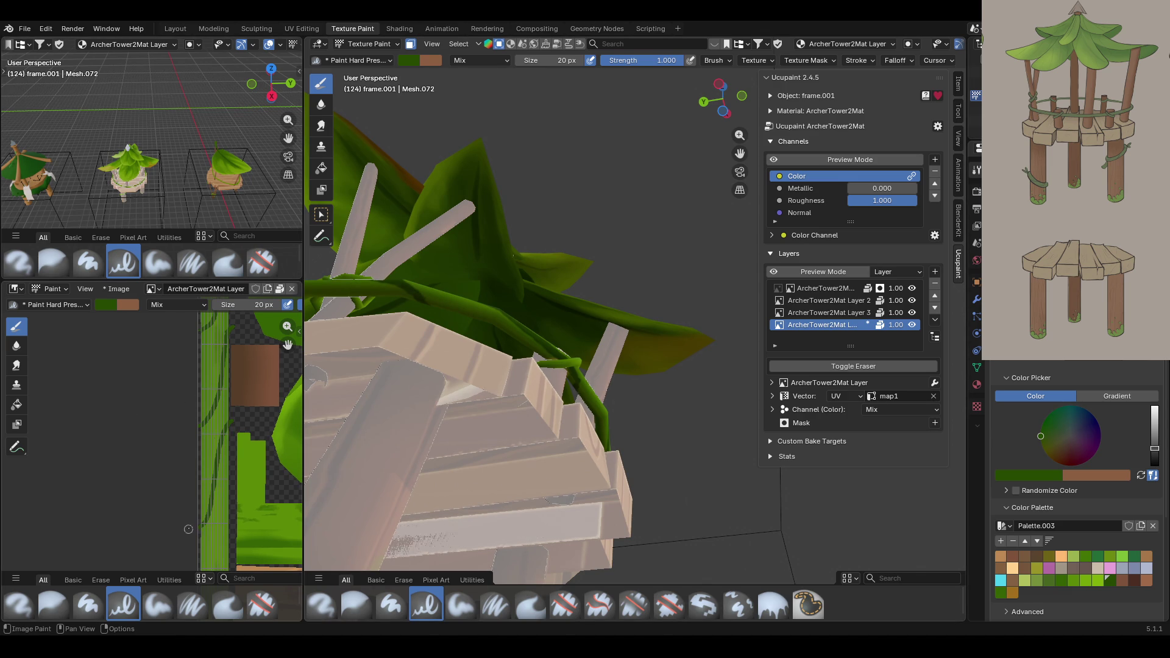
pyautogui.moveTo(740, 152)
pyautogui.mouseDown(button='middle')
pyautogui.moveTo(700, 244)
pyautogui.moveTo(610, 366)
pyautogui.moveTo(652, 423)
pyautogui.moveTo(646, 451)
pyautogui.moveTo(661, 365)
pyautogui.mouseUp(button='middle')
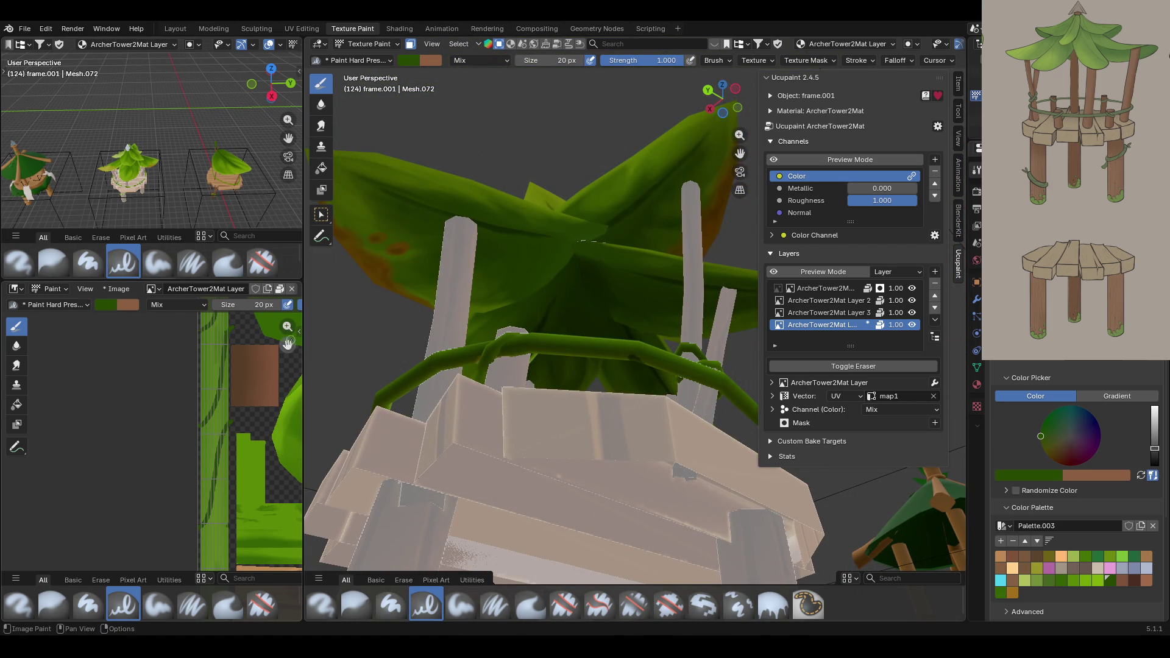
# Bring the wood texture strip into view and orbit beneath the second tower's platform.
pyautogui.moveTo(289, 343); pyautogui.dragTo(304, 238)
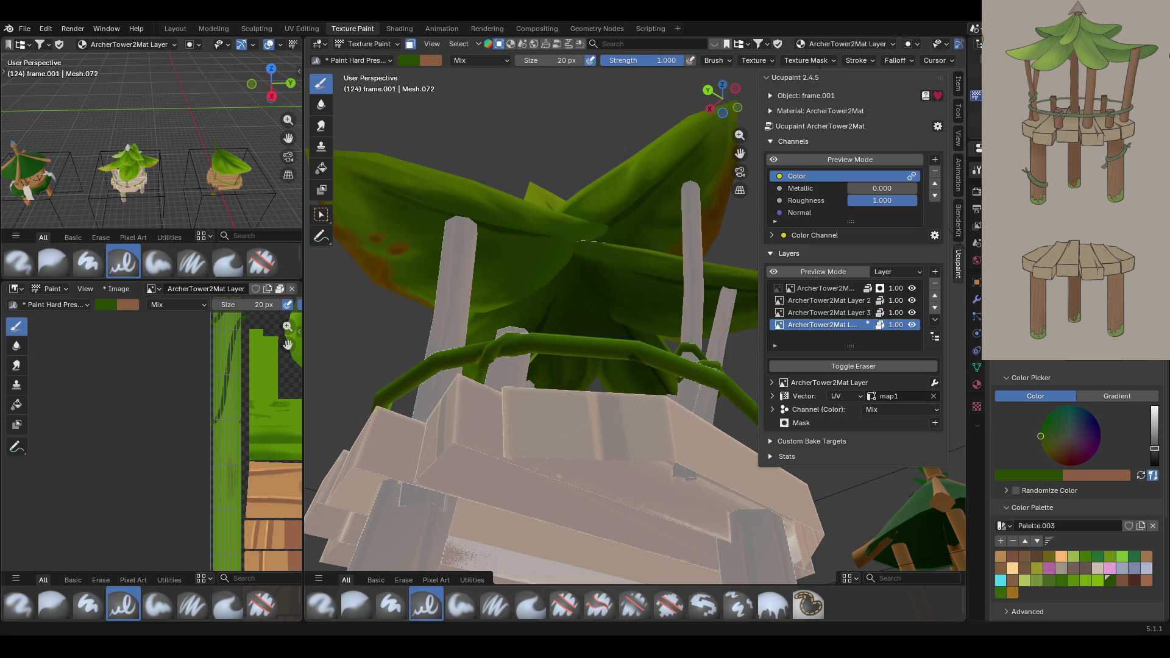
pyautogui.moveTo(551, 396); pyautogui.dragTo(545, 402, button='middle')
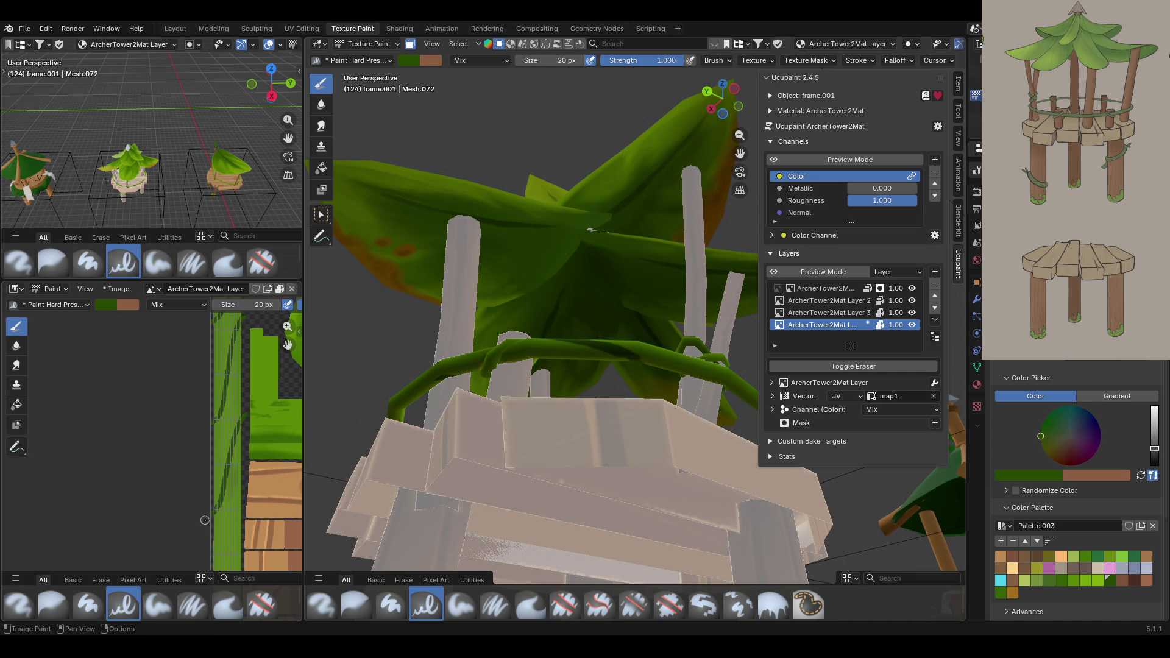
pyautogui.moveTo(439, 320); pyautogui.dragTo(557, 314, button='middle')
pyautogui.moveTo(701, 182); pyautogui.dragTo(748, 163, button='middle')
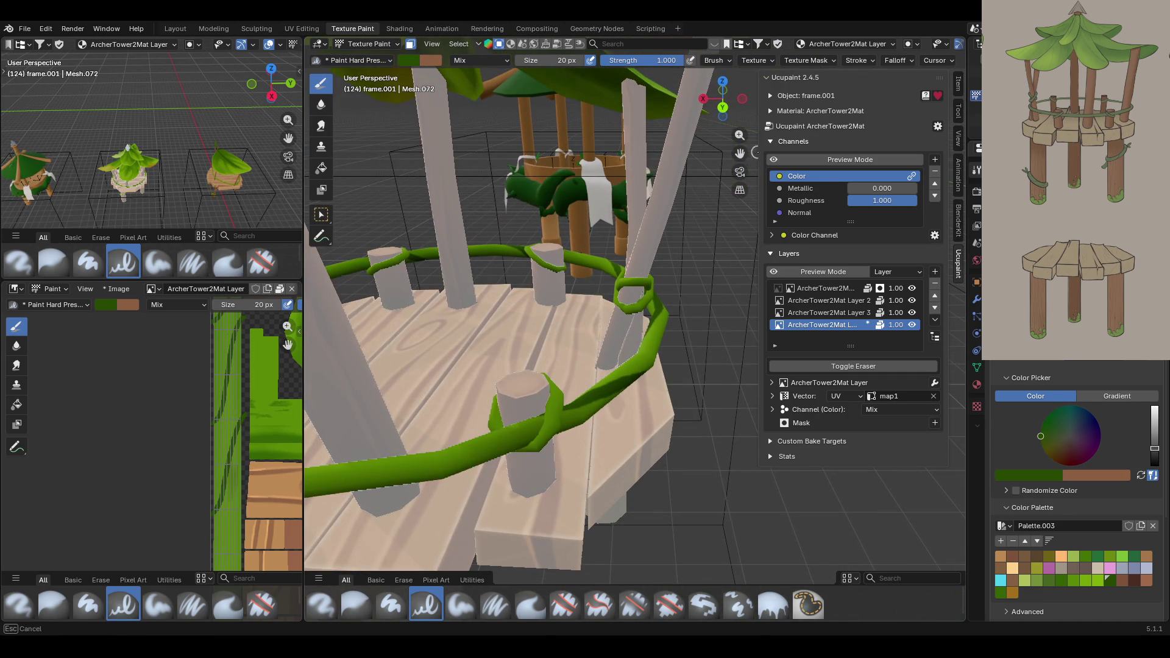
pyautogui.moveTo(740, 153)
pyautogui.mouseDown()
pyautogui.moveTo(739, 85)
pyautogui.moveTo(740, 103)
pyautogui.mouseUp()
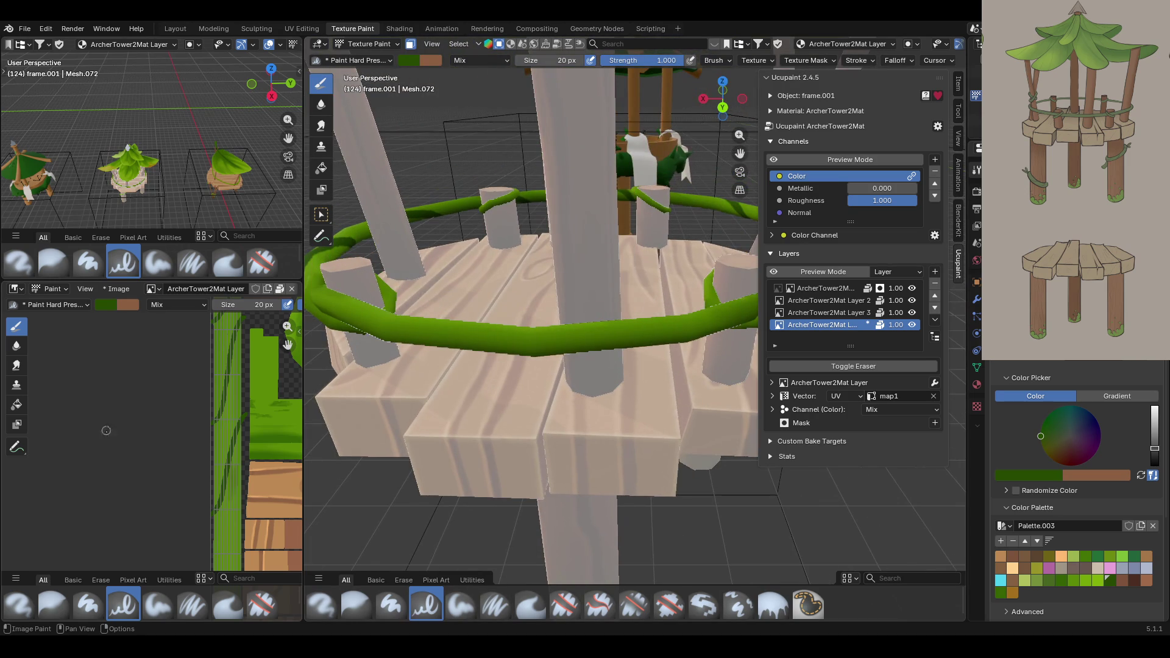
pyautogui.moveTo(288, 345); pyautogui.dragTo(259, 235)
pyautogui.moveTo(536, 548); pyautogui.dragTo(524, 478, button='middle')
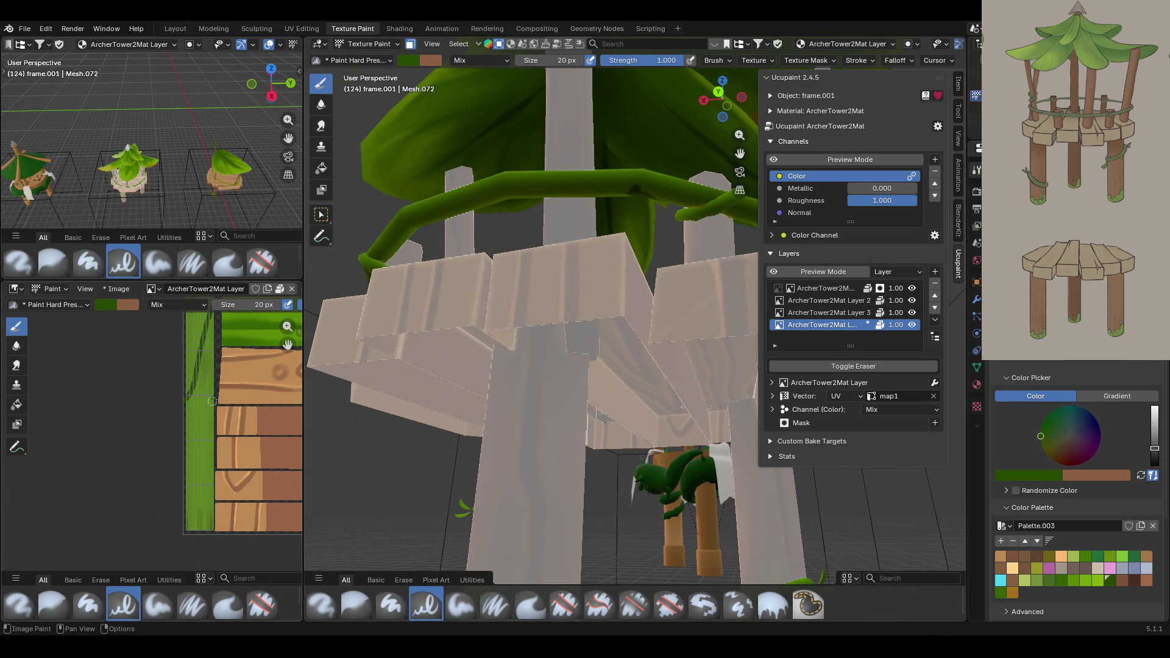
# Paint darker strokes along the vine strip and near the leaves, checking from above and below.
pyautogui.moveTo(215, 395); pyautogui.dragTo(177, 491)
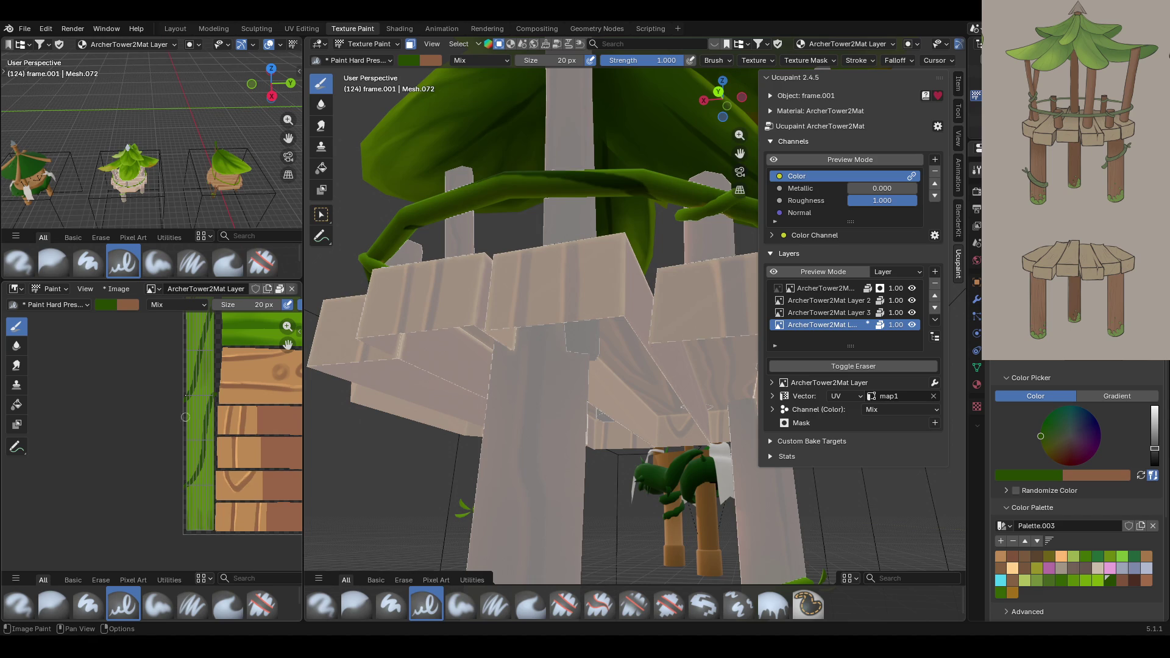
pyautogui.moveTo(389, 239)
pyautogui.mouseDown(button='middle')
pyautogui.moveTo(451, 335)
pyautogui.moveTo(457, 372)
pyautogui.moveTo(448, 359)
pyautogui.mouseUp(button='middle')
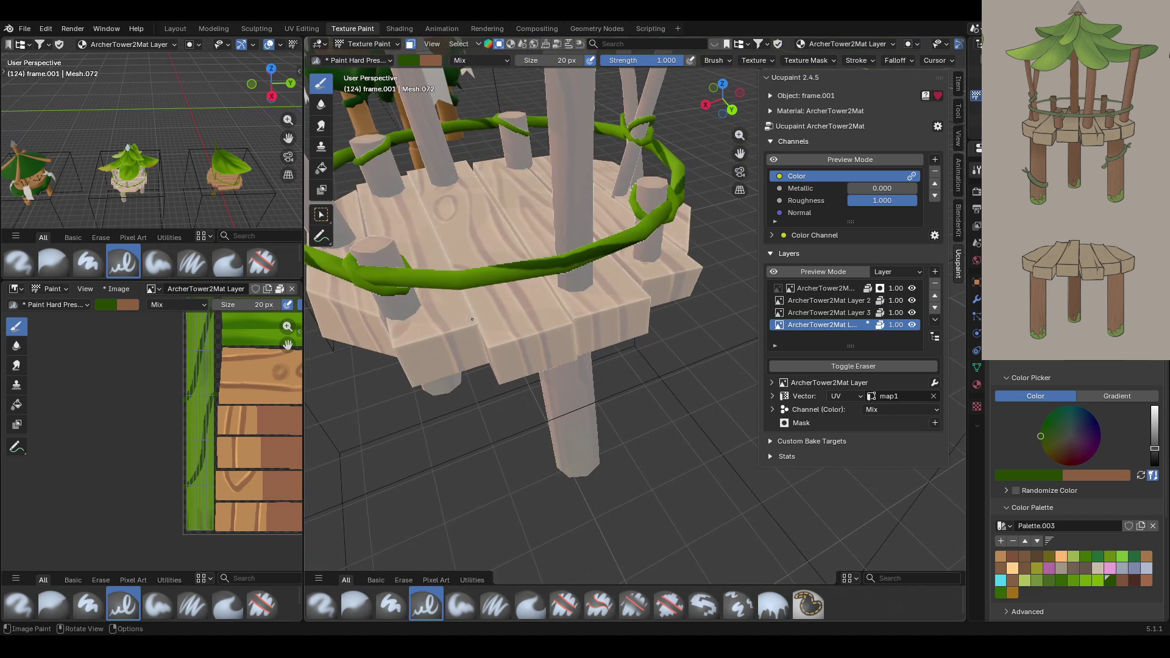
pyautogui.moveTo(215, 395); pyautogui.dragTo(178, 487)
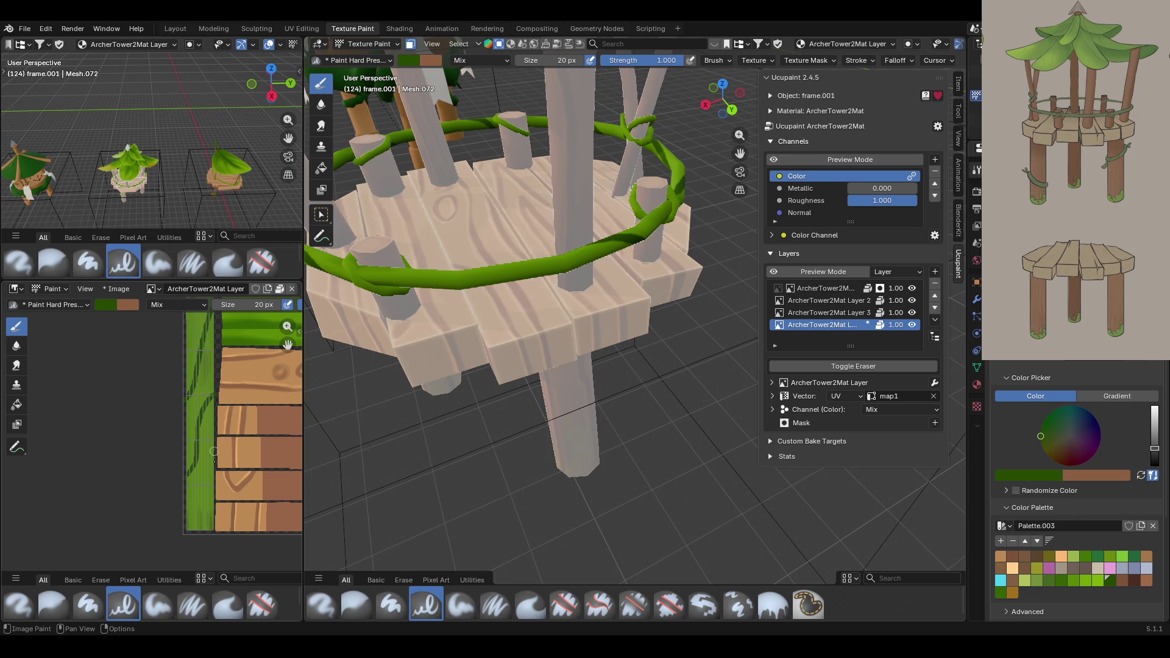
pyautogui.moveTo(390, 244); pyautogui.dragTo(386, 206, button='middle')
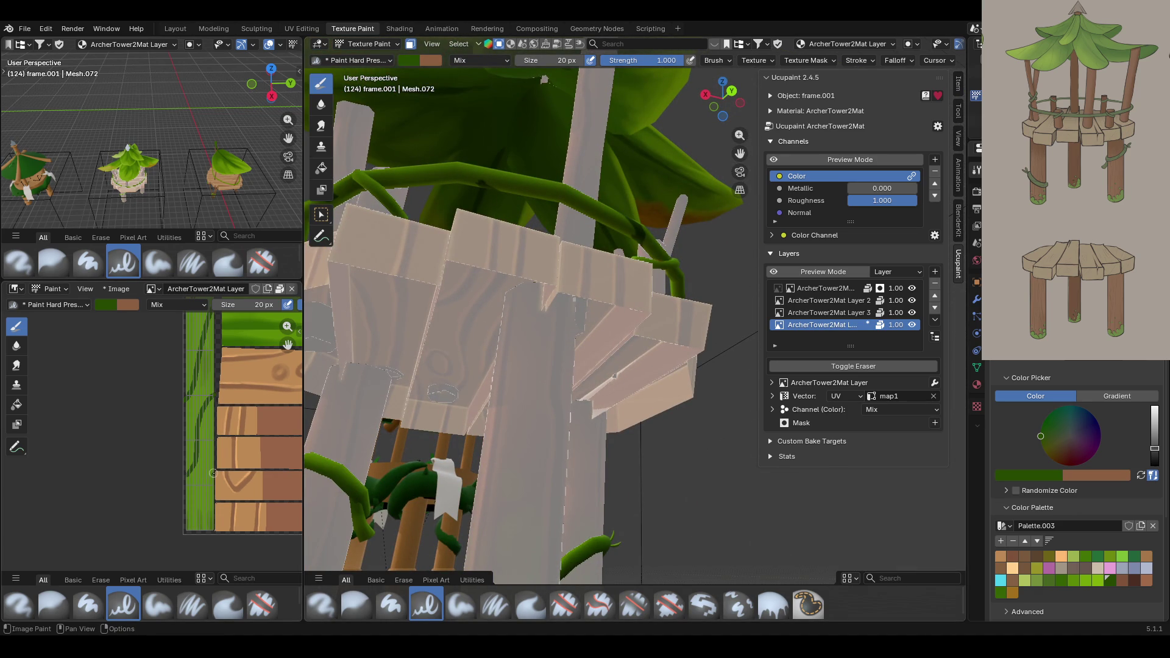
pyautogui.moveTo(740, 135); pyautogui.dragTo(719, 189)
pyautogui.moveTo(549, 153); pyautogui.dragTo(583, 202, button='middle')
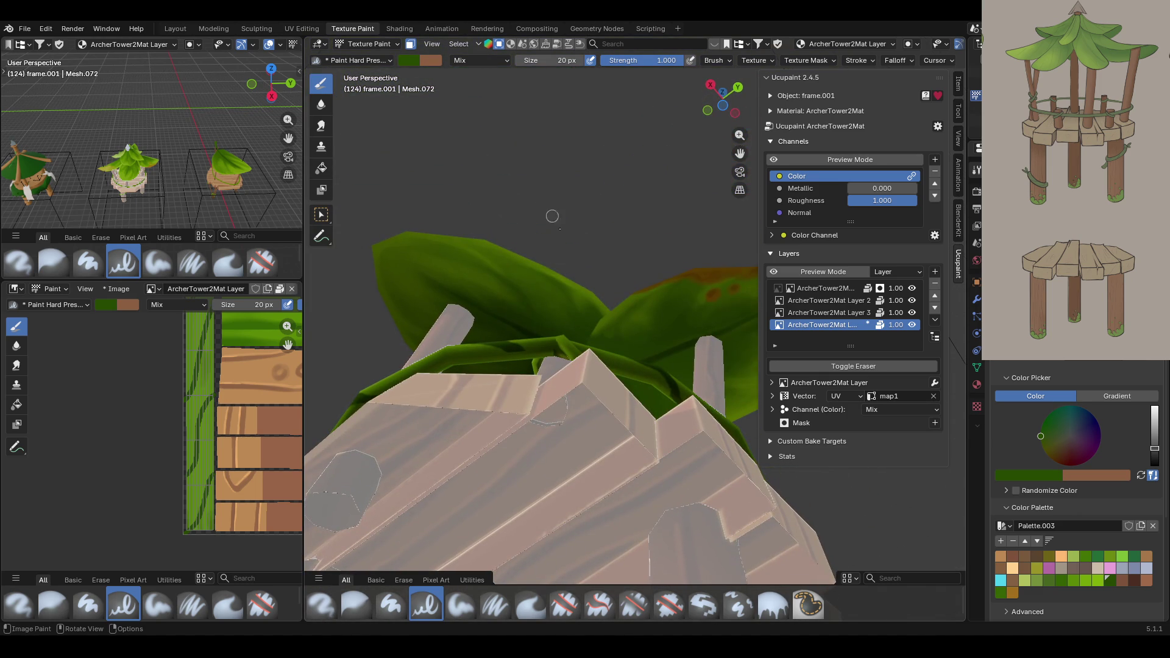
pyautogui.moveTo(527, 344)
pyautogui.mouseDown()
pyautogui.moveTo(506, 345)
pyautogui.moveTo(552, 351)
pyautogui.moveTo(482, 345)
pyautogui.mouseUp()
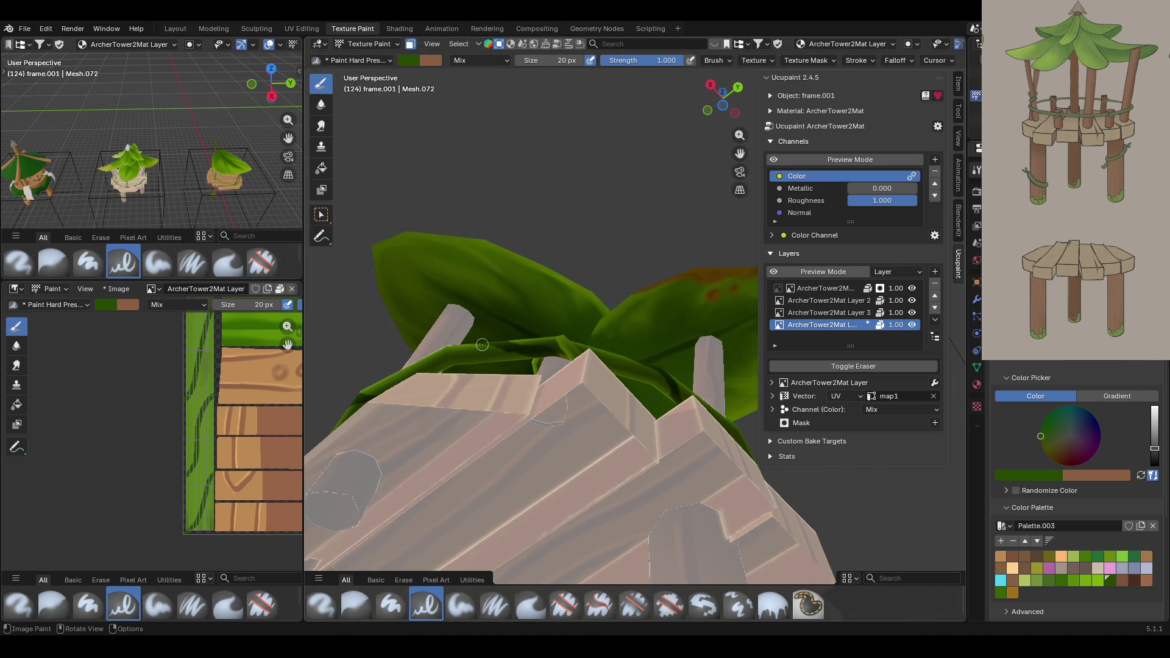
pyautogui.scroll(-8, 475, 265)
pyautogui.moveTo(487, 341)
pyautogui.mouseDown(button='middle')
pyautogui.moveTo(504, 378)
pyautogui.moveTo(646, 262)
pyautogui.mouseUp(button='middle')
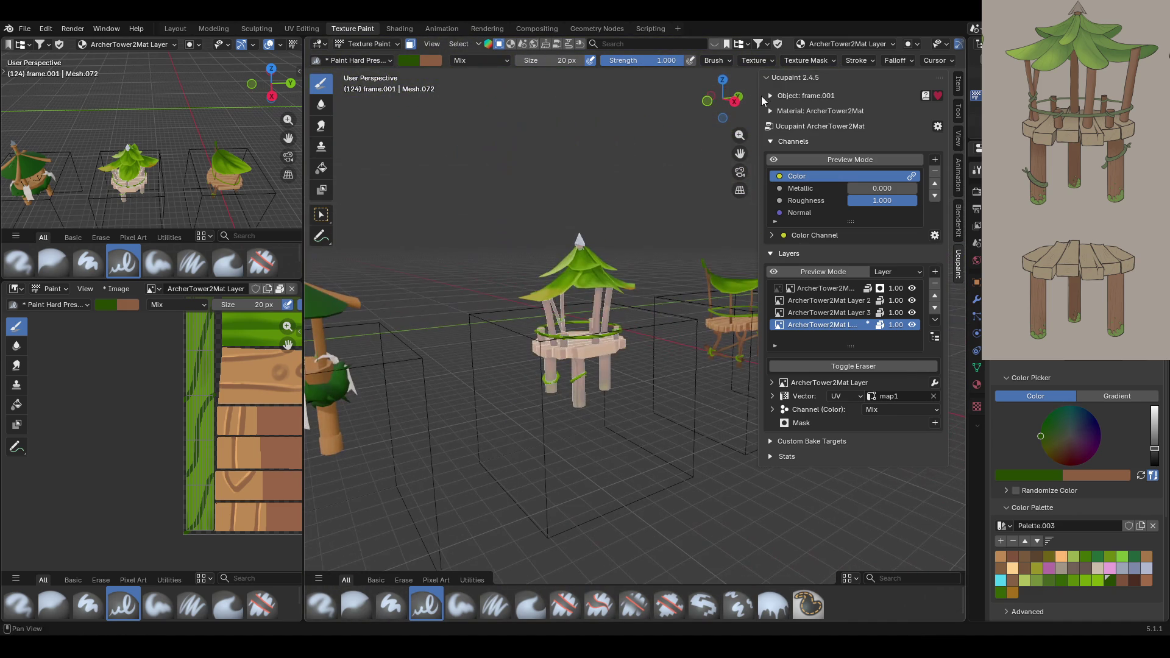
# Save the file as ArcherTower.blend.
pyautogui.moveTo(390, 341)
pyautogui.mouseDown(button='middle')
pyautogui.moveTo(309, 352)
pyautogui.moveTo(323, 349)
pyautogui.mouseUp(button='middle')
pyautogui.hotkey('ctrl', 's')
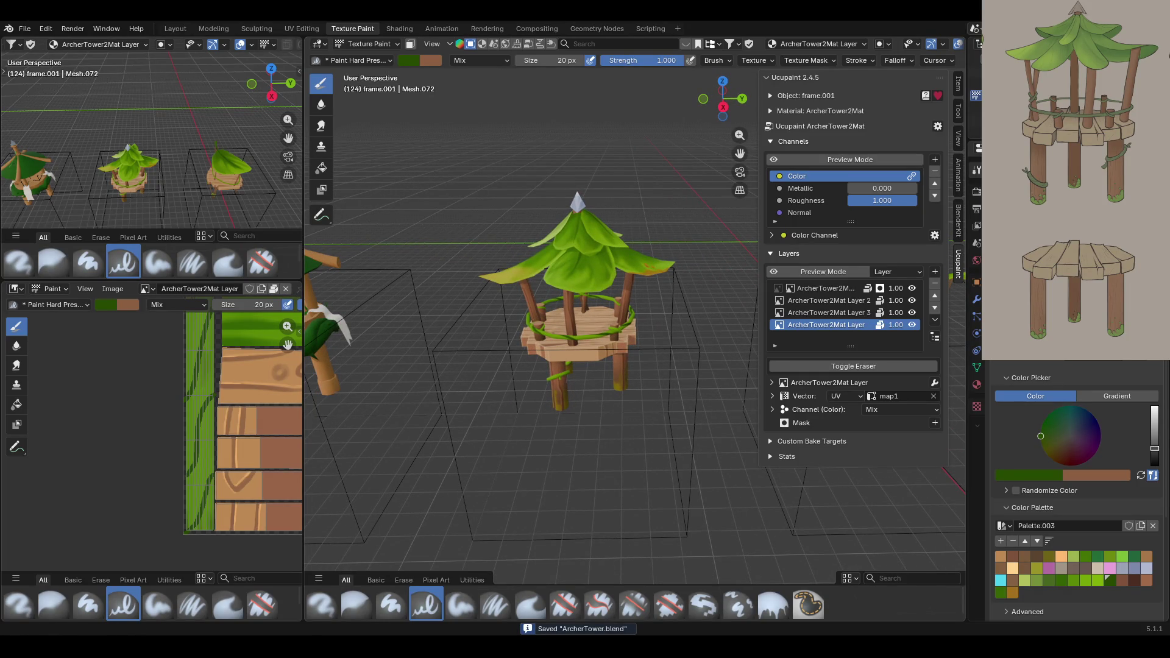
pyautogui.moveTo(700, 366)
pyautogui.mouseDown(button='middle')
pyautogui.moveTo(747, 341)
pyautogui.moveTo(438, 364)
pyautogui.mouseUp(button='middle')
# Turn on the Ucupaint Color channel preview and frame all the towers in view.
pyautogui.click(774, 161)
pyautogui.click(774, 160)
pyautogui.click(773, 161)
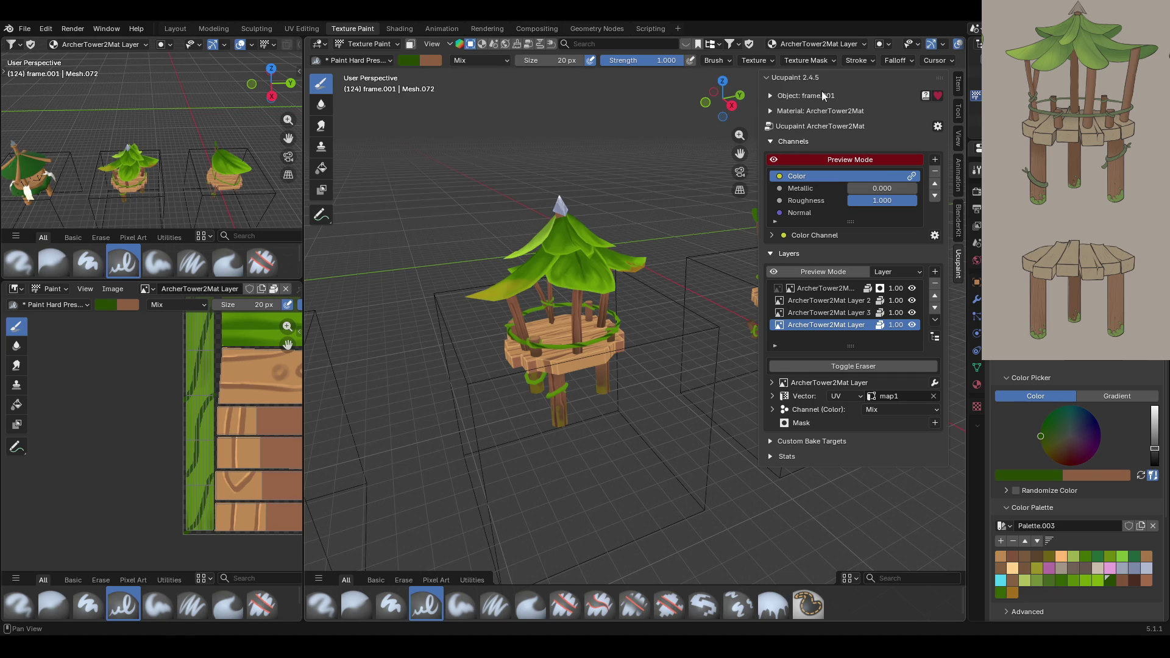
pyautogui.press('KP_Divide')
pyautogui.moveTo(585, 346)
pyautogui.mouseDown(button='middle')
pyautogui.moveTo(673, 319)
pyautogui.moveTo(683, 359)
pyautogui.moveTo(658, 378)
pyautogui.moveTo(616, 372)
pyautogui.moveTo(582, 340)
pyautogui.moveTo(603, 329)
pyautogui.mouseUp(button='middle')
pyautogui.moveTo(731, 152); pyautogui.dragTo(670, 248, button='middle')
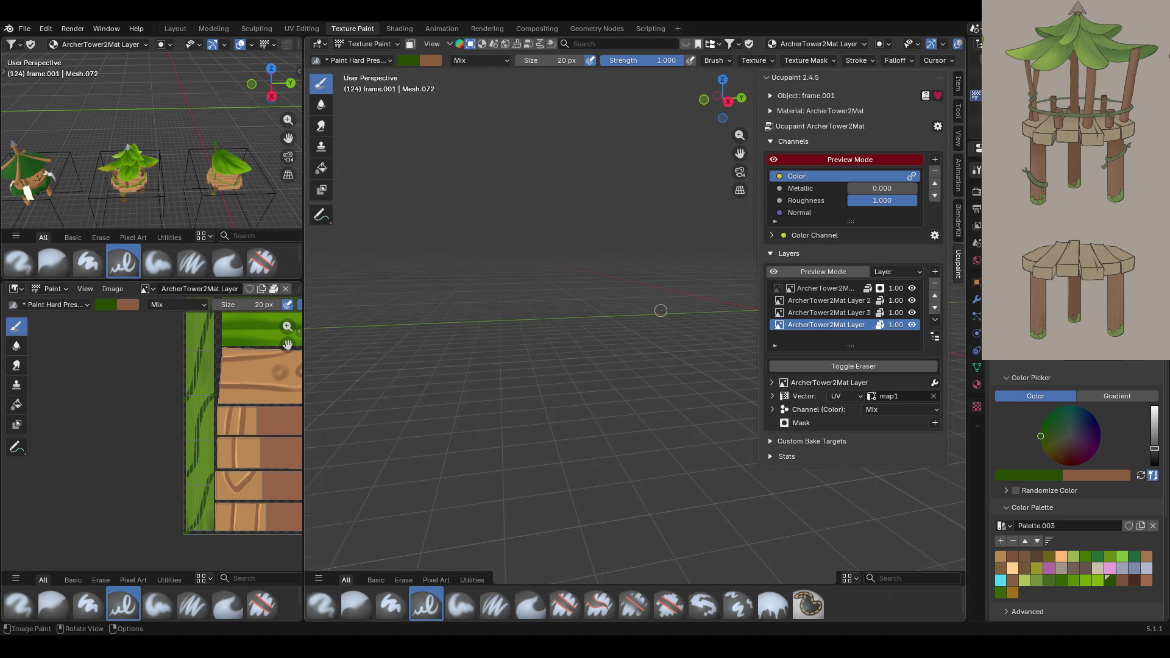
pyautogui.scroll(5, 670, 248)
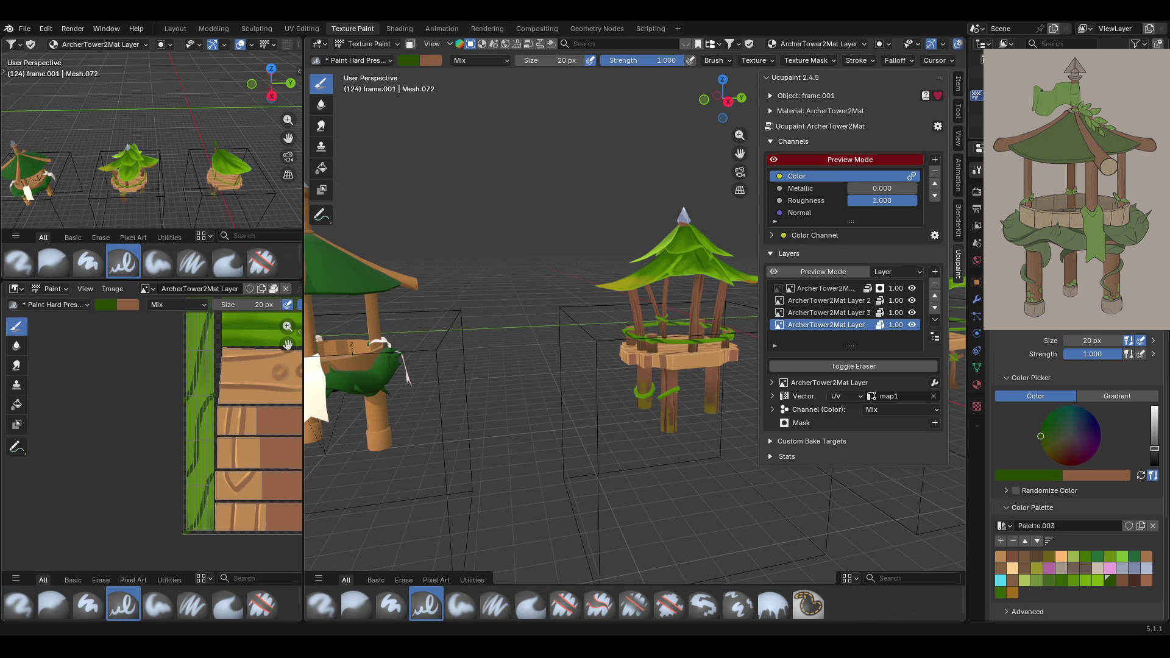
# Look over the right tower's platform, then switch from Texture Paint to Object Mode.
pyautogui.moveTo(548, 366); pyautogui.dragTo(714, 362, button='middle')
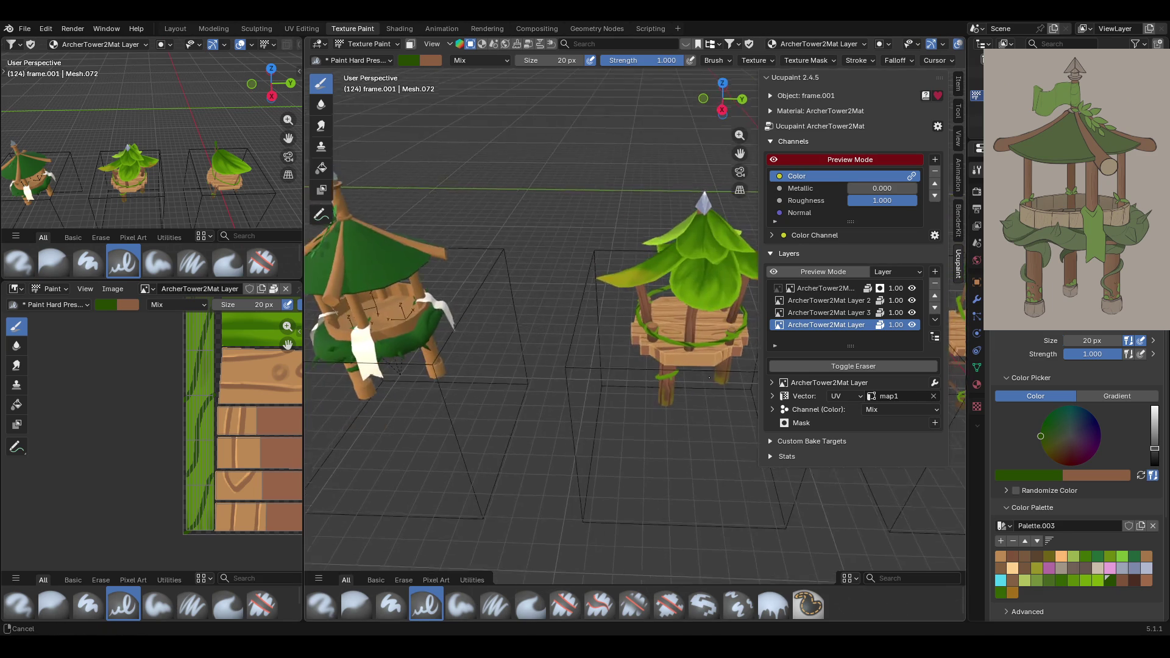
pyautogui.scroll(5, 715, 362)
pyautogui.moveTo(739, 153); pyautogui.dragTo(561, 363)
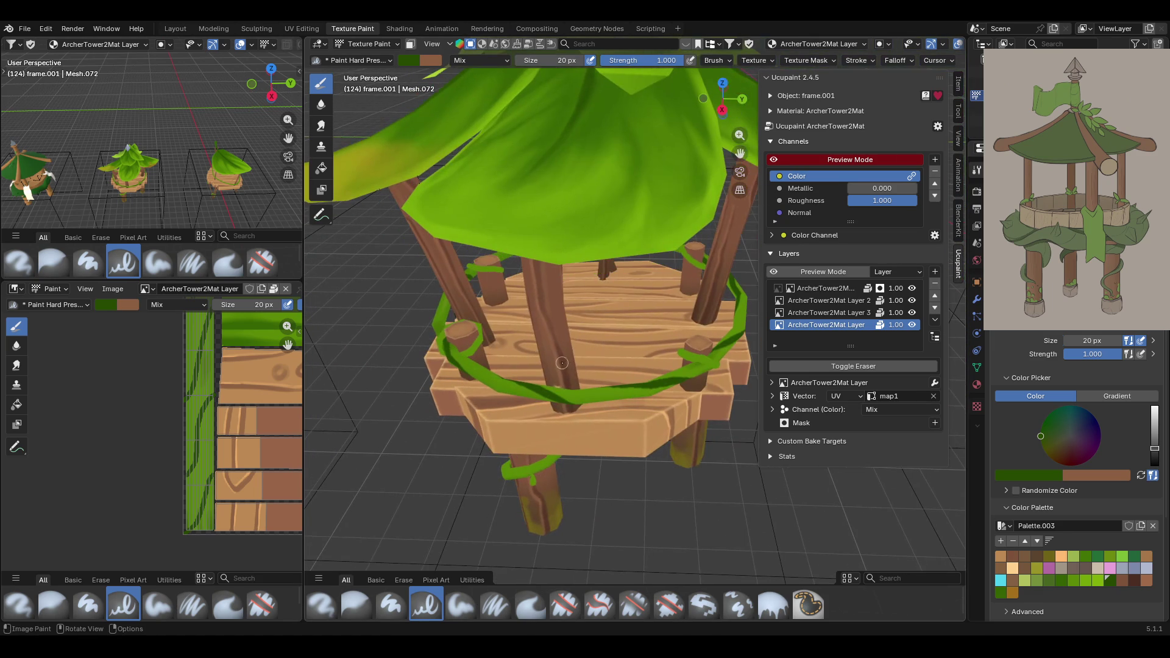
pyautogui.moveTo(581, 432)
pyautogui.mouseDown(button='middle')
pyautogui.moveTo(673, 445)
pyautogui.moveTo(645, 377)
pyautogui.moveTo(465, 240)
pyautogui.moveTo(548, 335)
pyautogui.mouseUp(button='middle')
pyautogui.scroll(-5, 642, 366)
pyautogui.scroll(5, 642, 366)
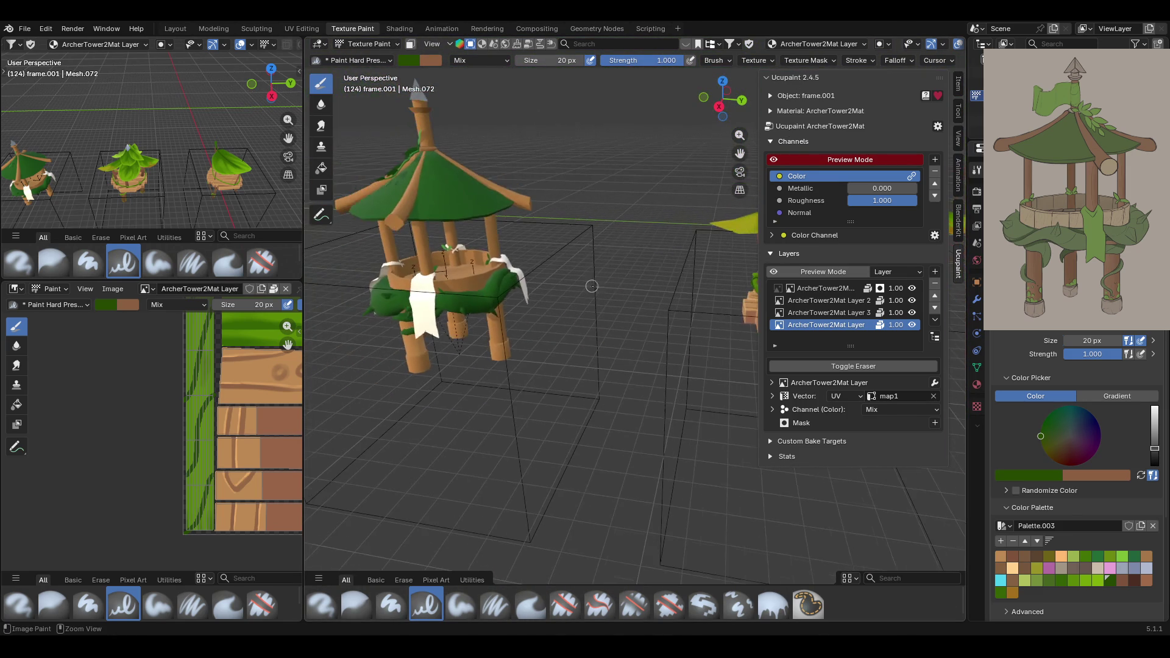
pyautogui.moveTo(740, 153)
pyautogui.mouseDown()
pyautogui.moveTo(975, 208)
pyautogui.moveTo(739, 183)
pyautogui.mouseUp()
pyautogui.click(366, 44)
pyautogui.click(360, 58)
# Select the third tower's roof leaves, which use ArcherTower3Mat.
pyautogui.moveTo(505, 242)
pyautogui.mouseDown(button='middle')
pyautogui.moveTo(623, 181)
pyautogui.moveTo(691, 189)
pyautogui.moveTo(686, 229)
pyautogui.moveTo(553, 246)
pyautogui.moveTo(487, 185)
pyautogui.moveTo(762, 158)
pyautogui.moveTo(629, 258)
pyautogui.moveTo(706, 253)
pyautogui.moveTo(702, 162)
pyautogui.mouseUp(button='middle')
pyautogui.moveTo(740, 153)
pyautogui.mouseDown()
pyautogui.moveTo(768, 158)
pyautogui.moveTo(473, 299)
pyautogui.mouseUp()
pyautogui.click(535, 327)
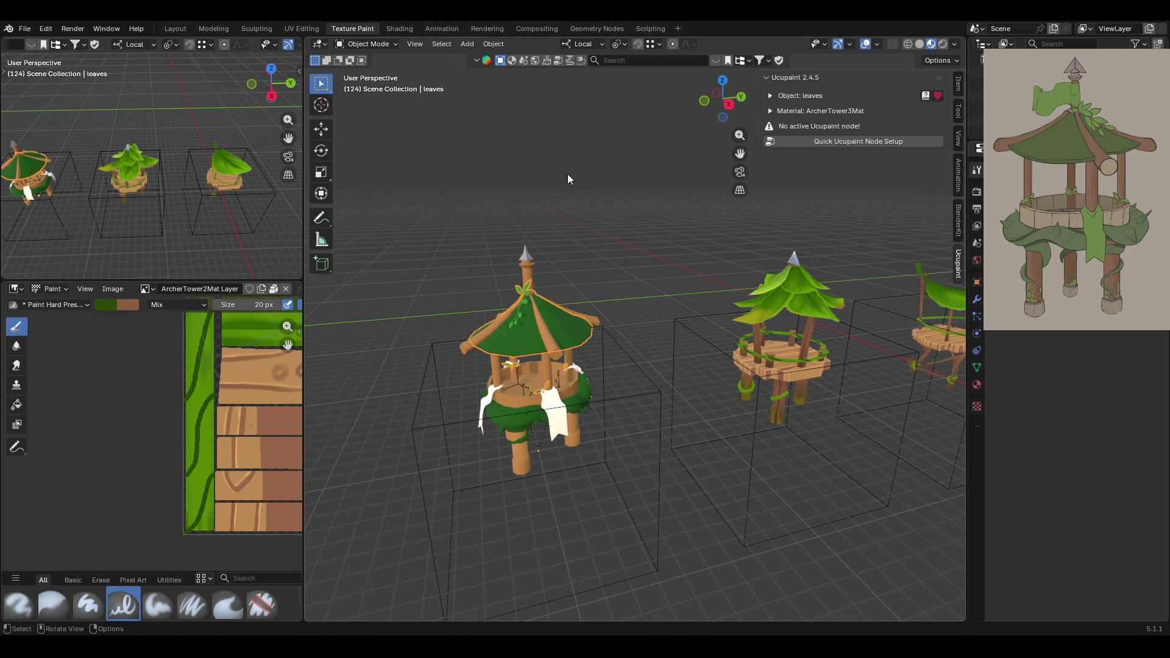
# Select the third tower's frame, enter Texture Paint with face masking, and run Quick Ucupaint Node Setup.
pyautogui.click(530, 278)
pyautogui.moveTo(532, 272)
pyautogui.mouseDown(button='middle')
pyautogui.moveTo(556, 248)
pyautogui.moveTo(518, 263)
pyautogui.mouseUp(button='middle')
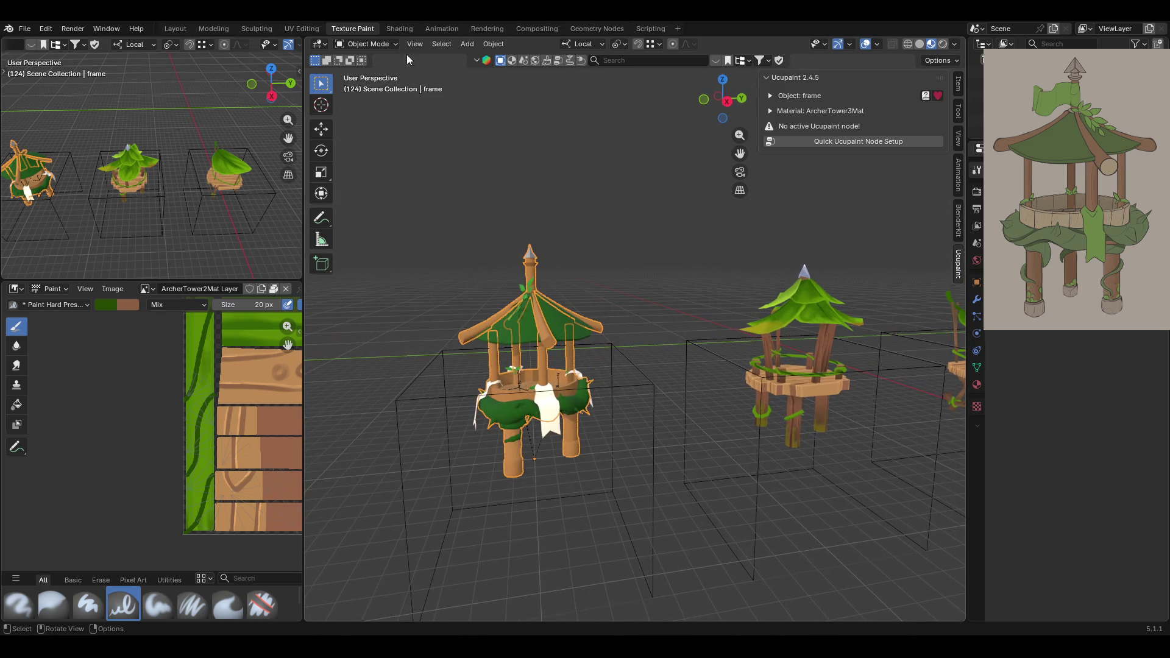
pyautogui.click(365, 43)
pyautogui.click(378, 130)
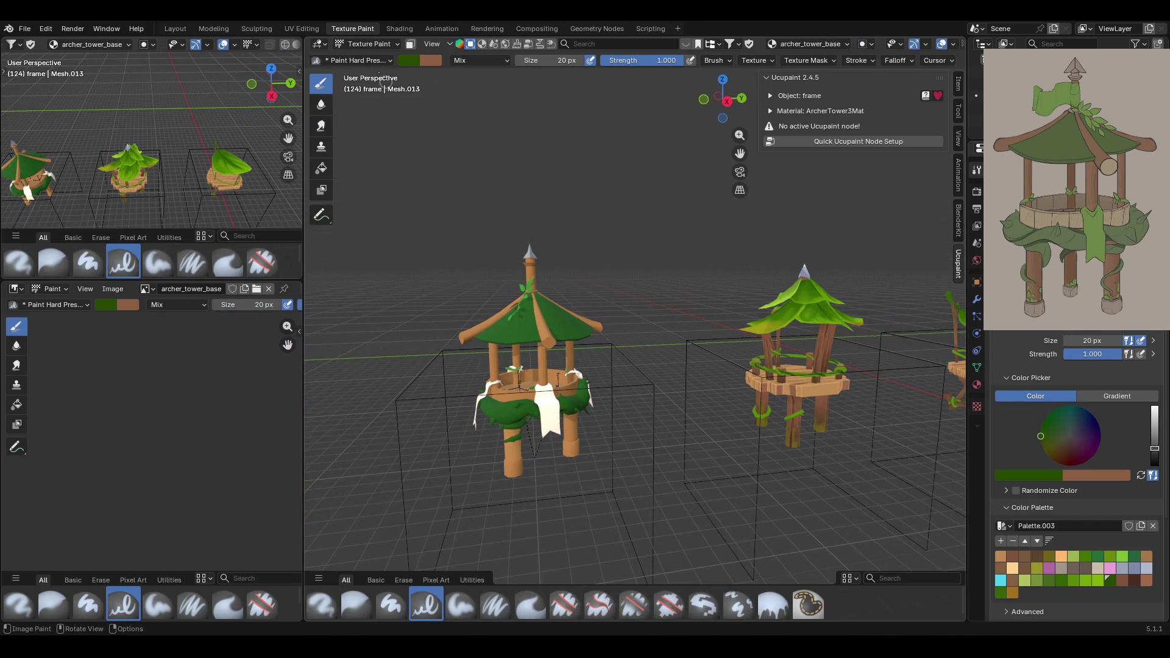
pyautogui.click(411, 44)
pyautogui.moveTo(792, 219); pyautogui.dragTo(868, 160, button='middle')
pyautogui.click(873, 144)
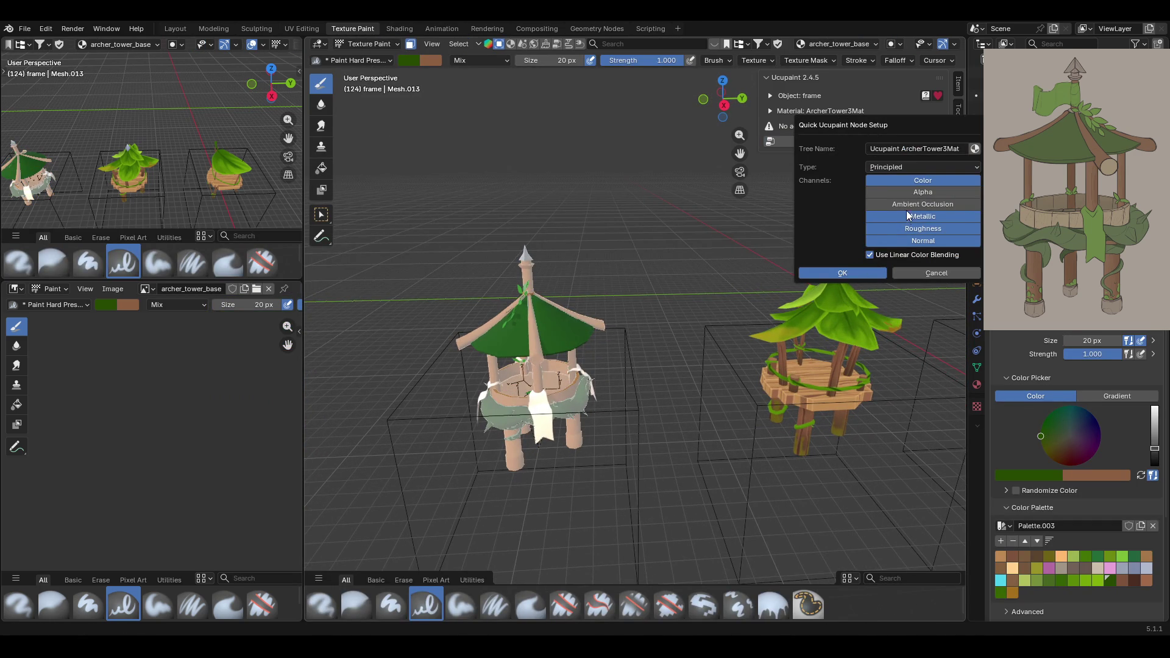
pyautogui.click(851, 272)
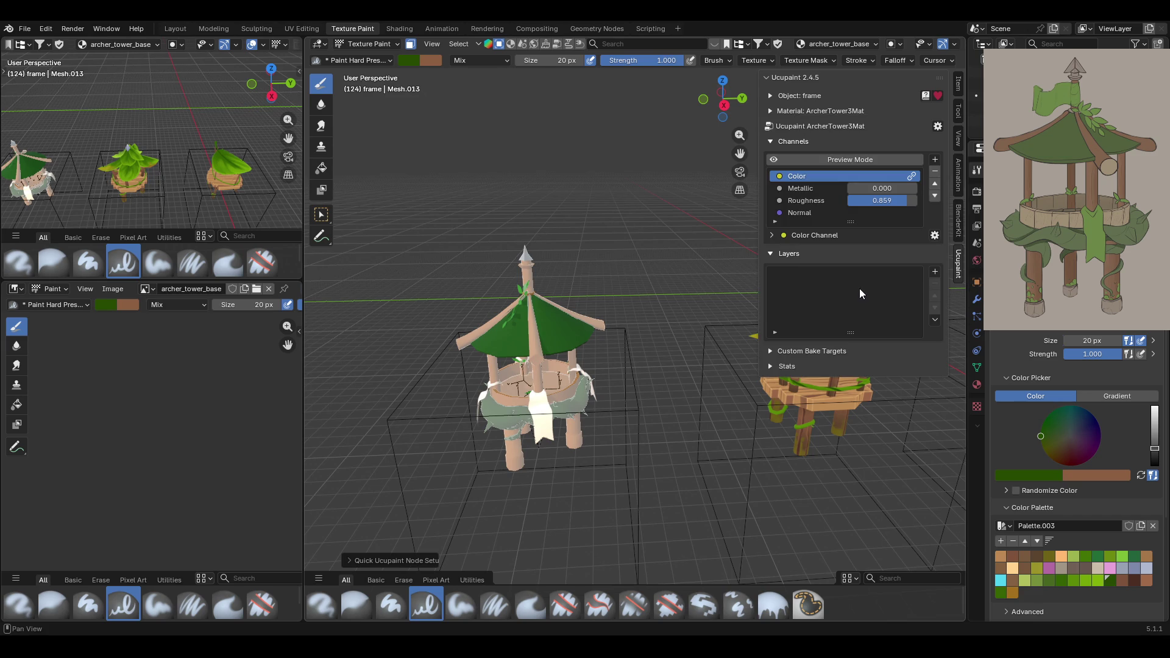
# Add a new blank image layer, ArcherTower3Mat Layer.
pyautogui.moveTo(288, 345)
pyautogui.mouseDown()
pyautogui.moveTo(262, 329)
pyautogui.moveTo(258, 357)
pyautogui.mouseUp()
pyautogui.scroll(3, 213, 390)
pyautogui.moveTo(213, 390); pyautogui.dragTo(136, 390, button='middle')
pyautogui.scroll(2, 158, 396)
pyautogui.click(934, 271)
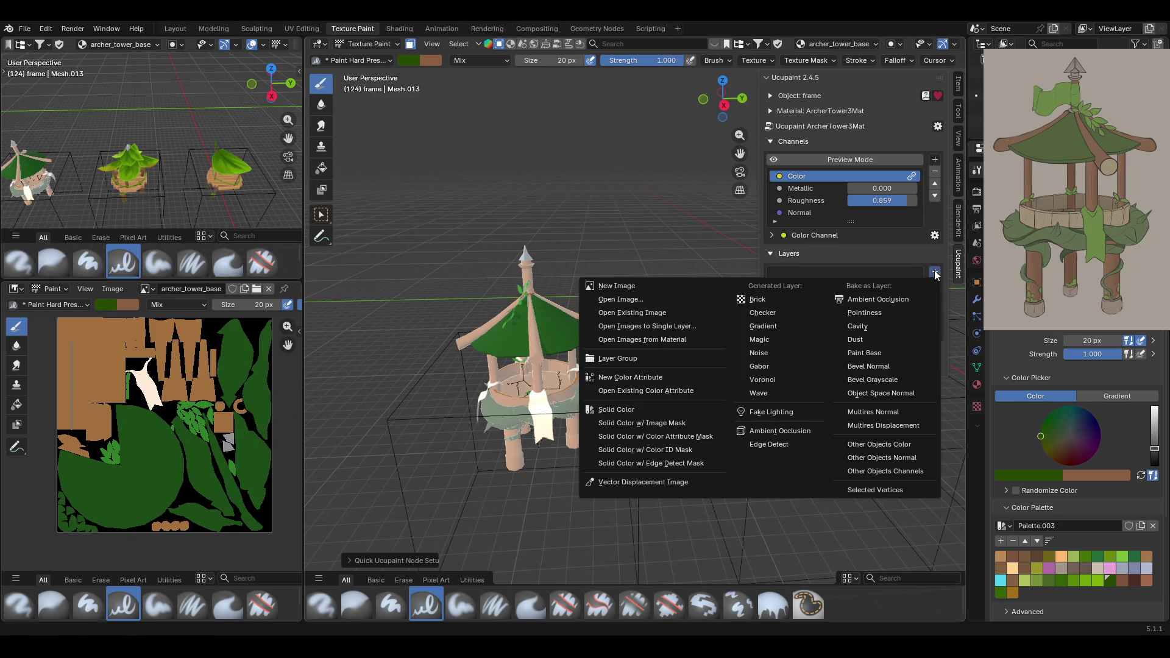
pyautogui.click(656, 285)
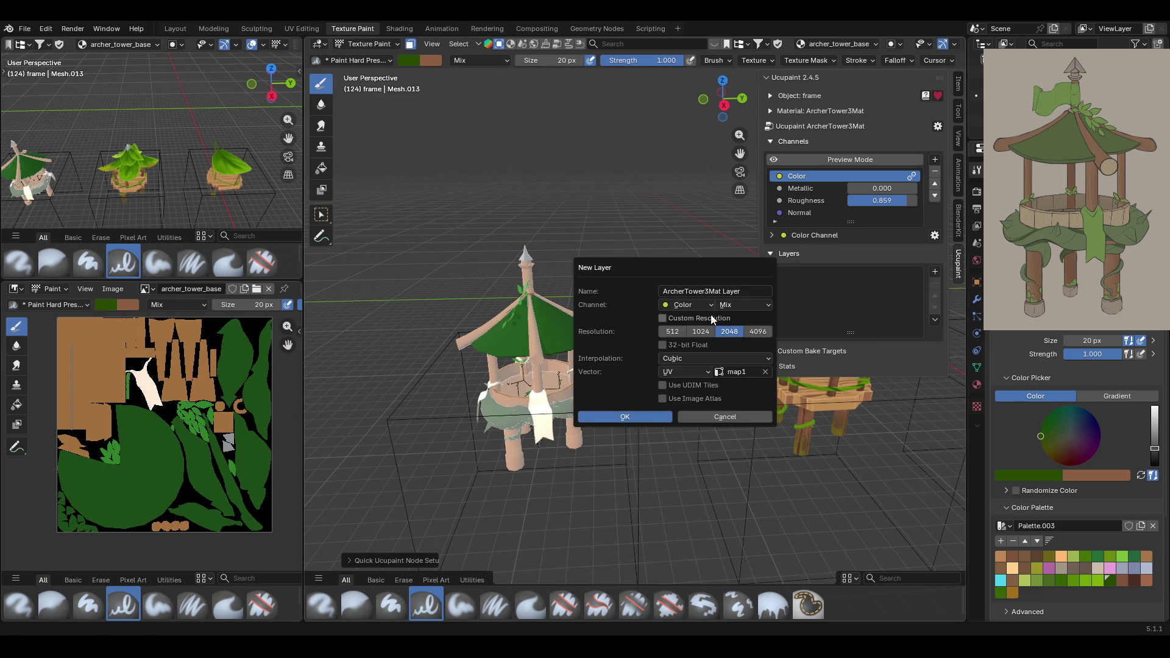
pyautogui.click(627, 418)
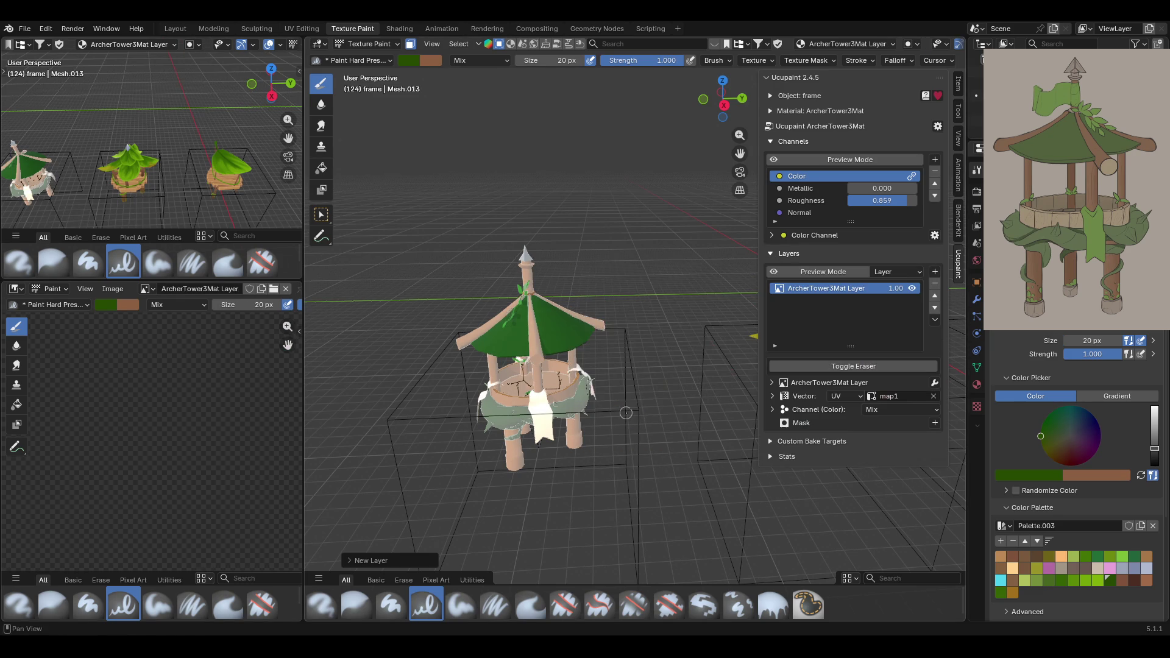
pyautogui.moveTo(601, 399)
pyautogui.mouseDown(button='middle')
pyautogui.moveTo(646, 393)
pyautogui.moveTo(701, 363)
pyautogui.mouseUp(button='middle')
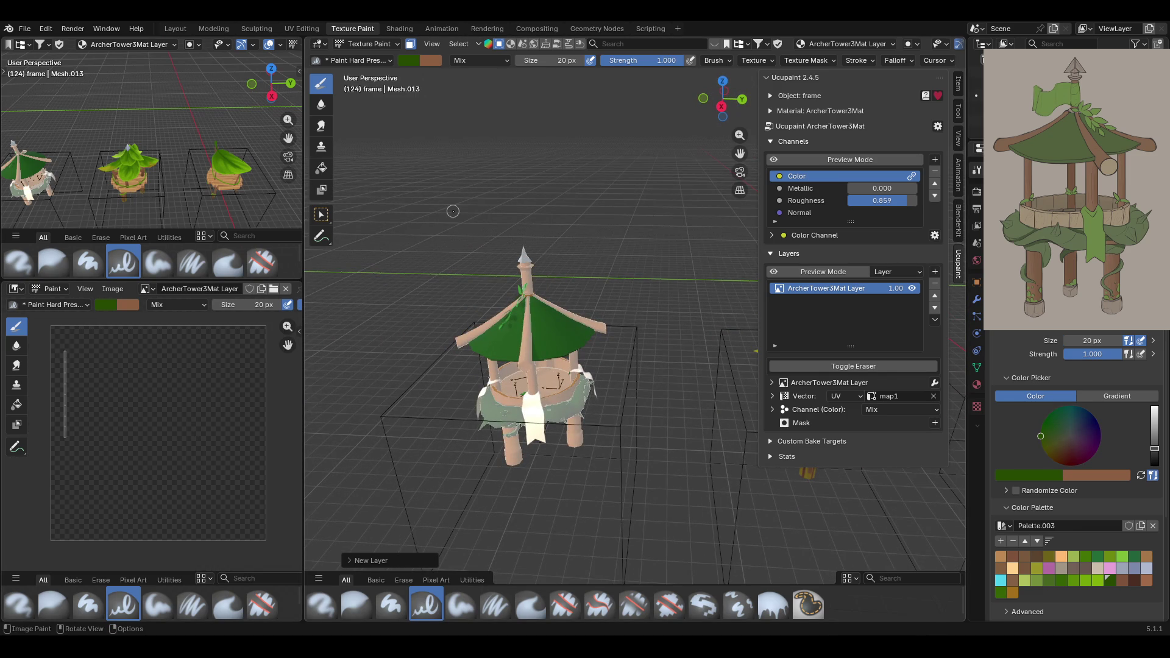
# Select the well ring's inner wall and outer band faces with Select Box.
pyautogui.click(321, 214)
pyautogui.moveTo(589, 392); pyautogui.dragTo(634, 375, button='middle')
pyautogui.moveTo(521, 386)
pyautogui.mouseDown(button='middle')
pyautogui.moveTo(567, 374)
pyautogui.moveTo(611, 311)
pyautogui.mouseUp(button='middle')
pyautogui.scroll(6, 627, 280)
pyautogui.scroll(-3, 645, 213)
pyautogui.scroll(4, 630, 340)
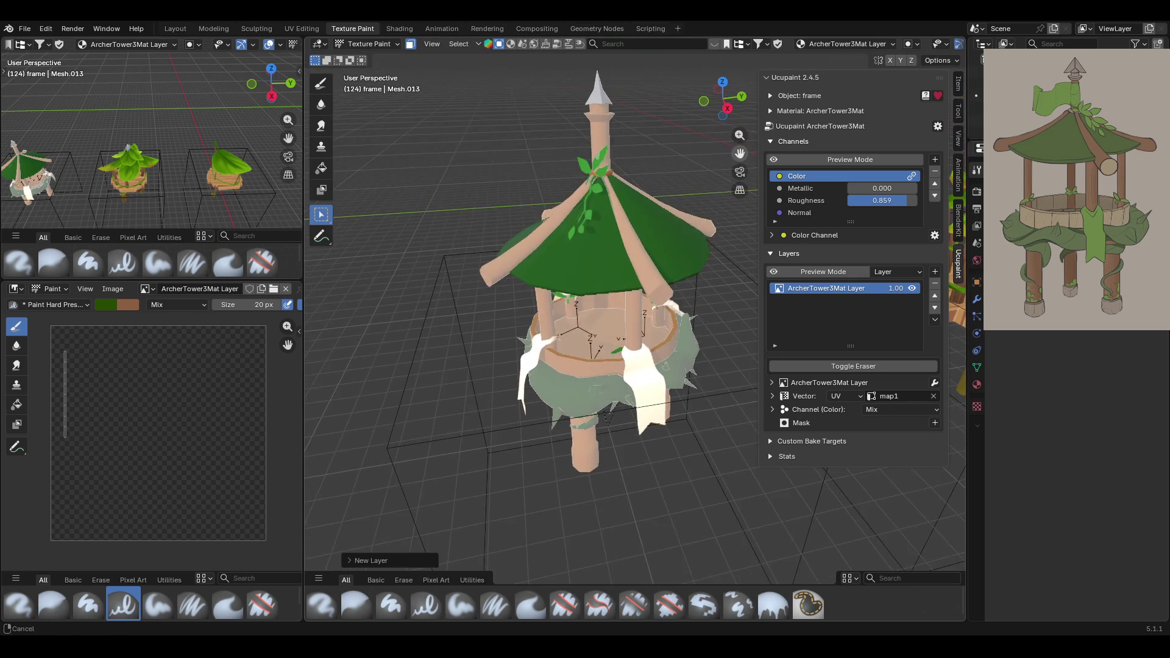
pyautogui.keyDown('shift'); pyautogui.click(576, 312); pyautogui.keyUp('shift')
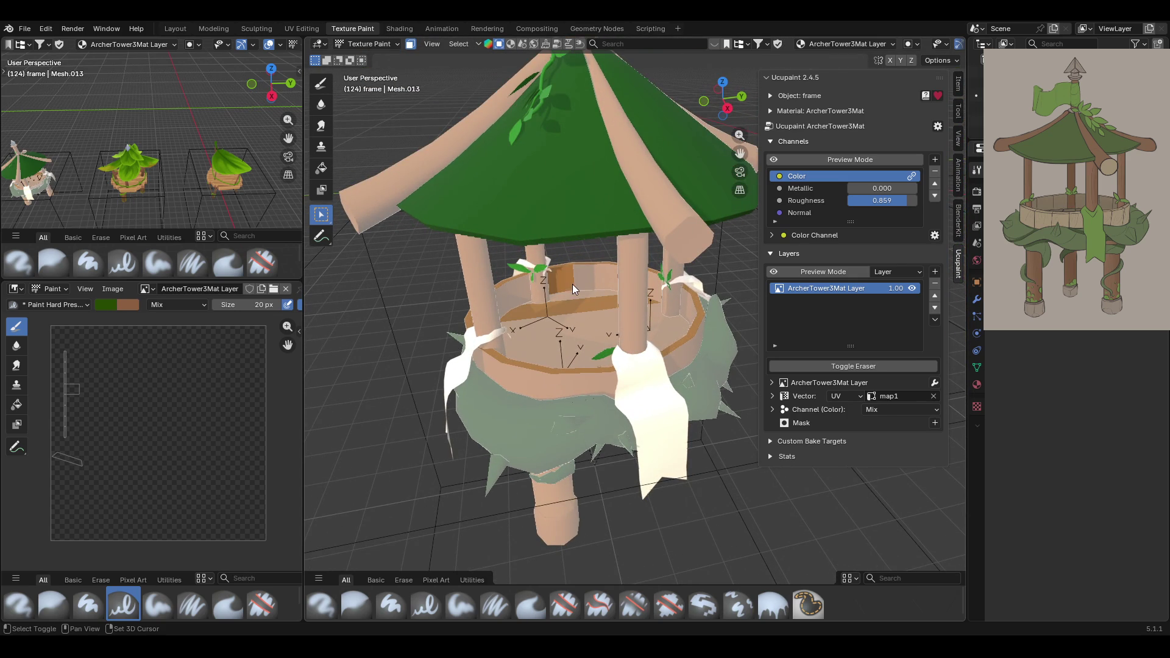
pyautogui.keyDown('shift'); pyautogui.click(571, 383); pyautogui.keyUp('shift')
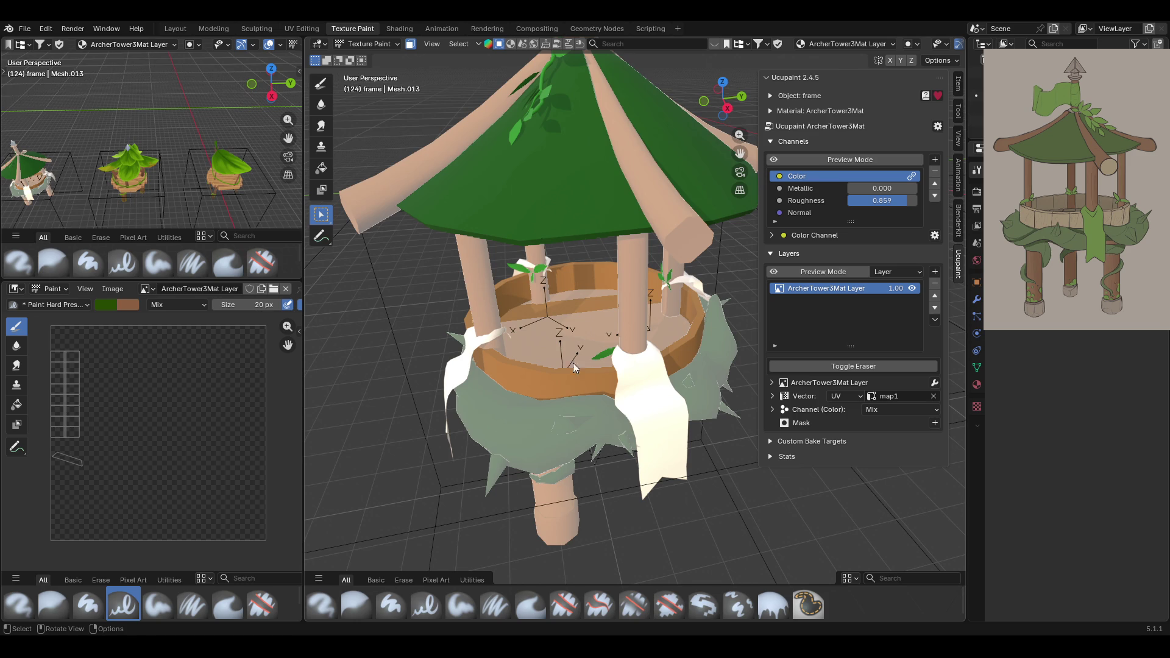
pyautogui.keyDown('shift'); pyautogui.click(570, 329); pyautogui.keyUp('shift')
pyautogui.keyDown('shift'); pyautogui.click(586, 351); pyautogui.keyUp('shift')
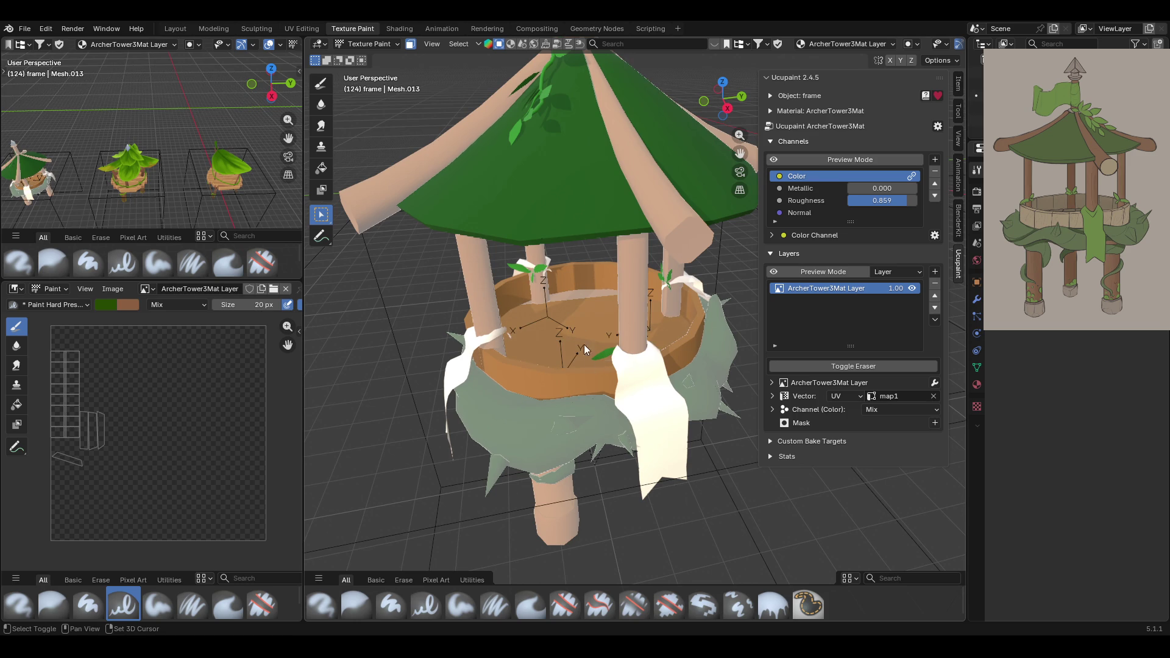
# Zoom out and activate the Fill brush at 20 px, strength 1.000.
pyautogui.moveTo(577, 295)
pyautogui.mouseDown(button='middle')
pyautogui.moveTo(646, 340)
pyautogui.moveTo(757, 317)
pyautogui.moveTo(522, 314)
pyautogui.moveTo(512, 239)
pyautogui.moveTo(486, 250)
pyautogui.moveTo(489, 276)
pyautogui.moveTo(440, 317)
pyautogui.moveTo(514, 379)
pyautogui.moveTo(524, 341)
pyautogui.mouseUp(button='middle')
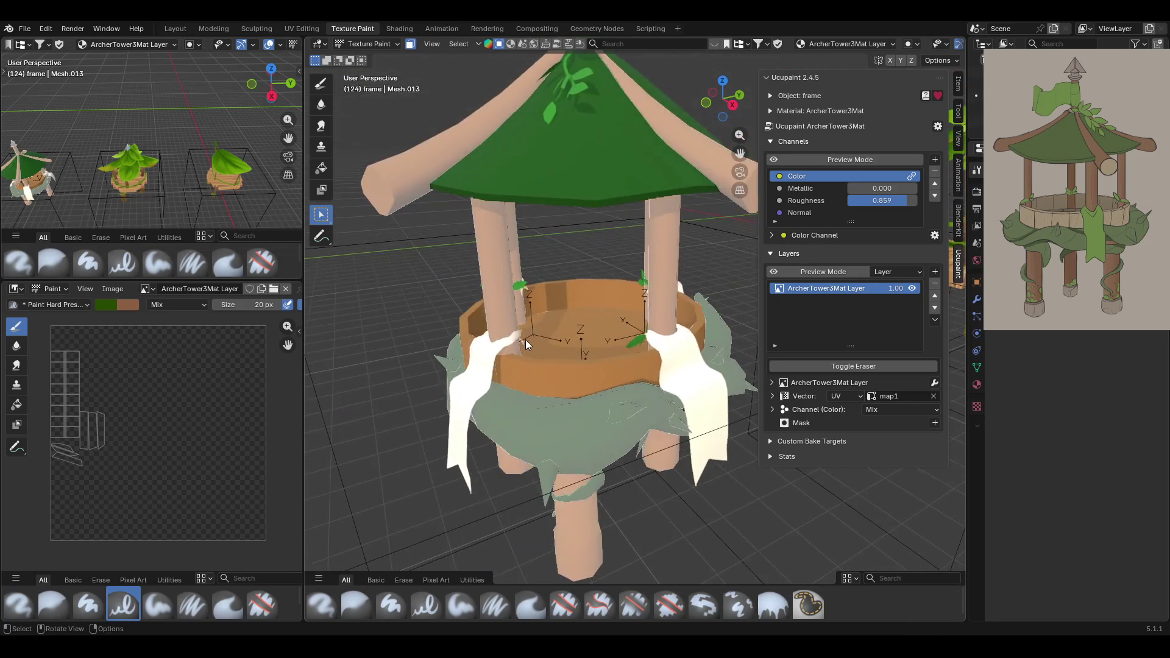
pyautogui.scroll(-4, 524, 341)
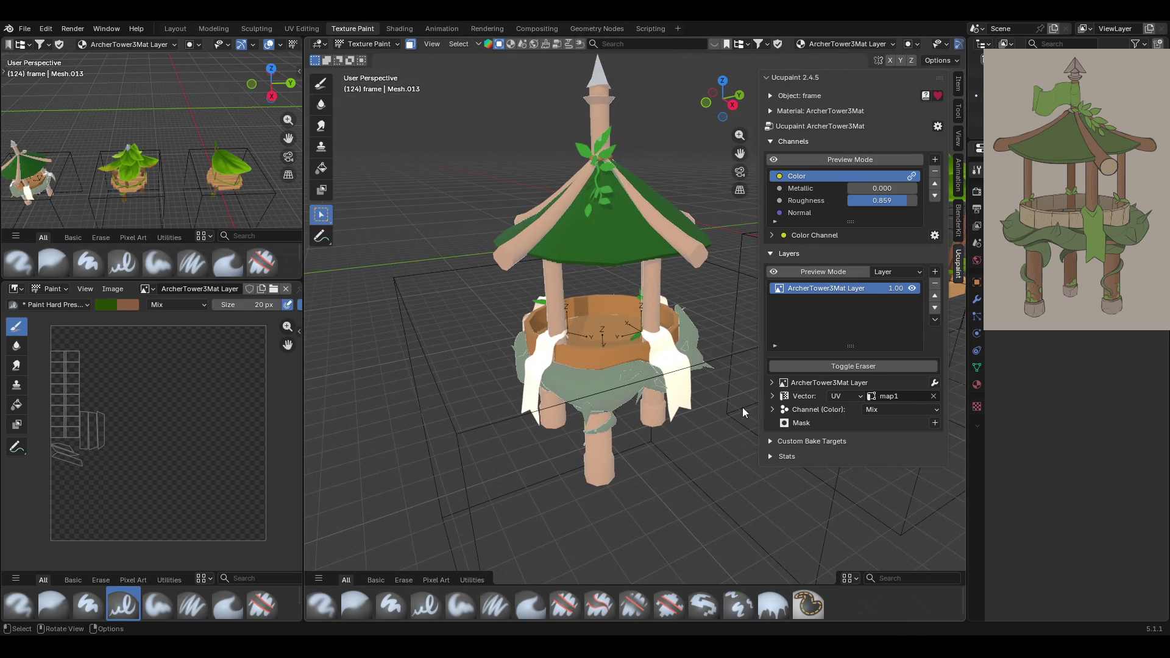
pyautogui.click(322, 168)
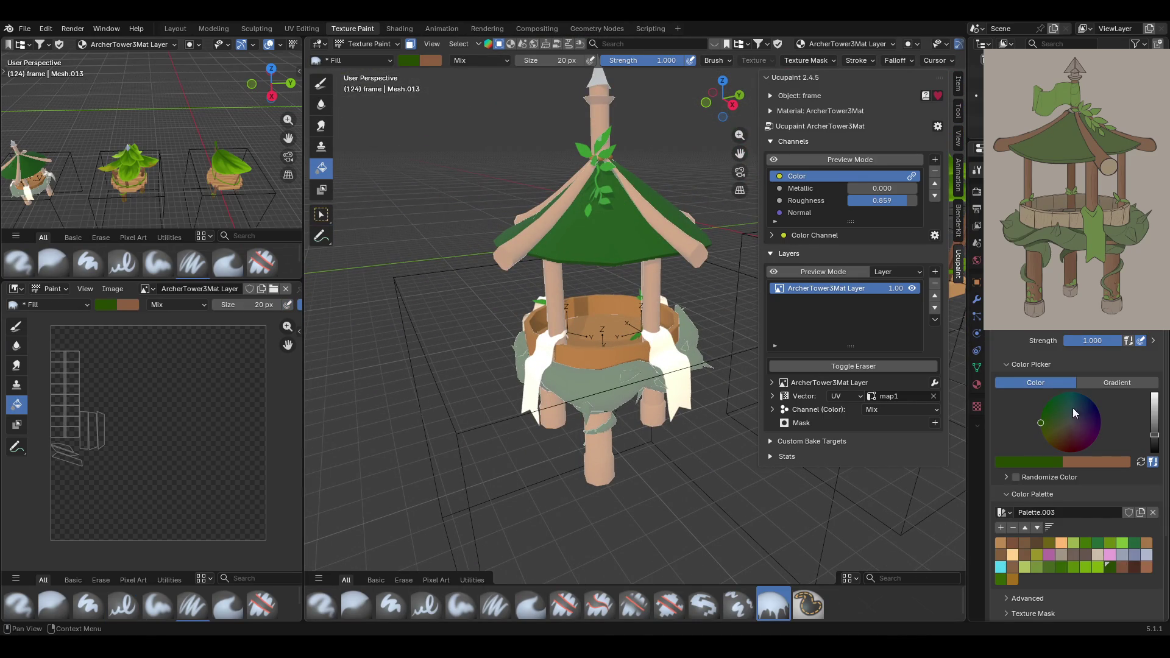
# Fill the wooden ring with a tan palette swatch, then eyedrop a darker brown.
pyautogui.click(997, 543)
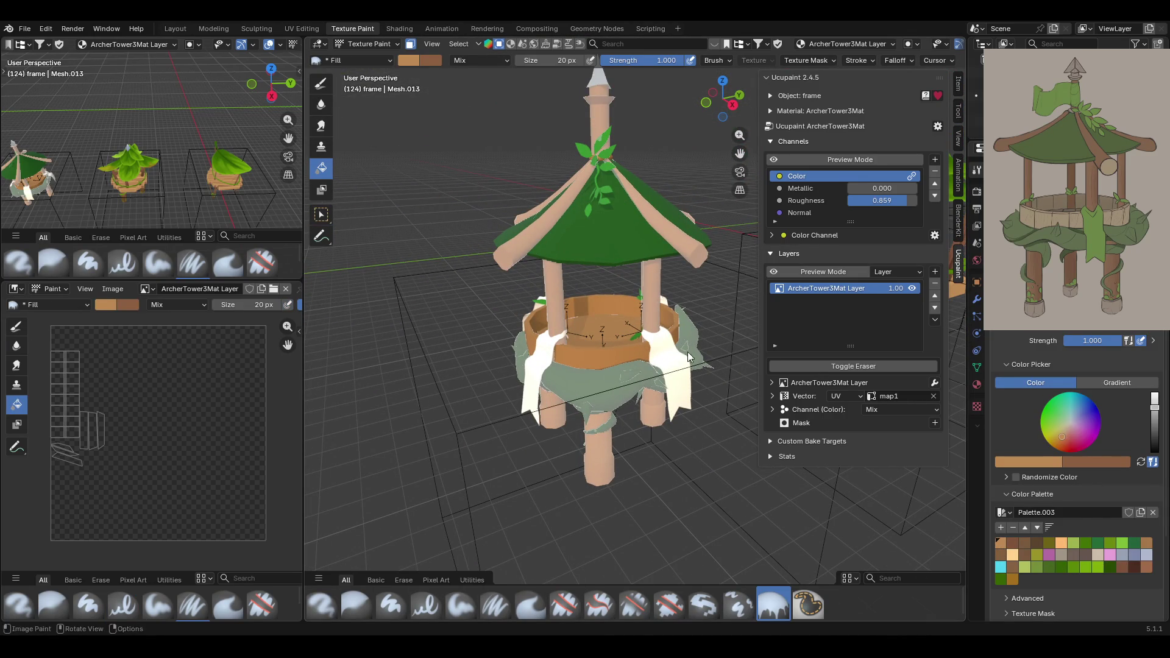
pyautogui.click(624, 335)
pyautogui.moveTo(735, 169)
pyautogui.mouseDown(button='middle')
pyautogui.moveTo(628, 213)
pyautogui.moveTo(683, 207)
pyautogui.mouseUp(button='middle')
pyautogui.click(1031, 462)
pyautogui.click(1052, 446)
pyautogui.click(603, 325)
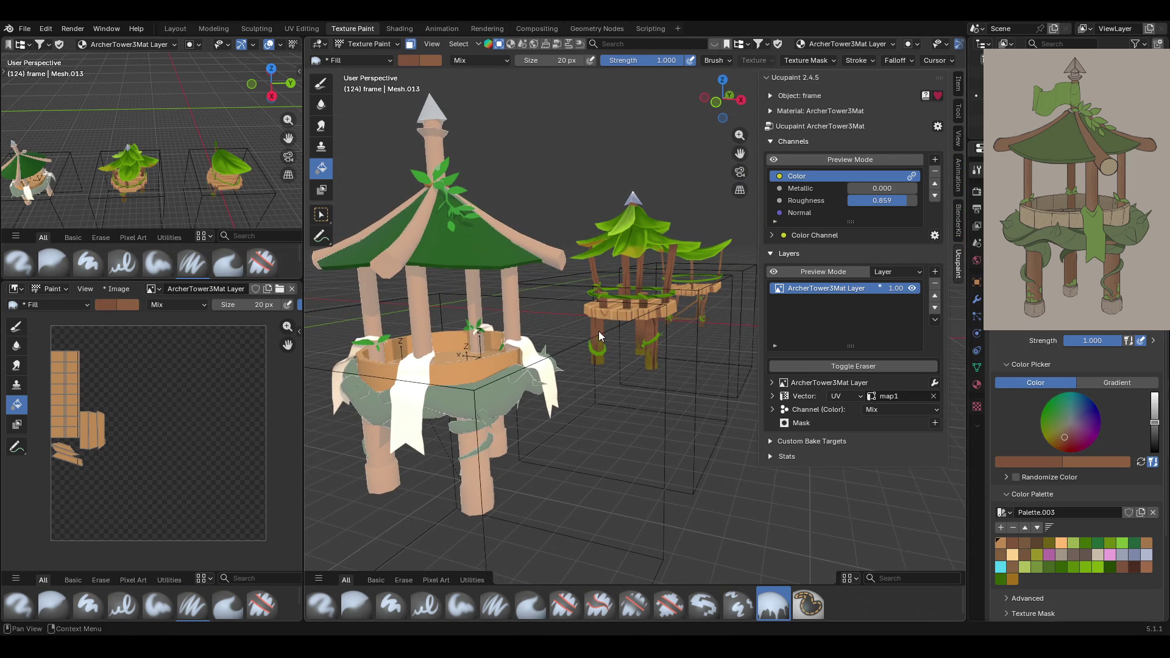
pyautogui.moveTo(598, 331); pyautogui.dragTo(628, 342, button='middle')
pyautogui.moveTo(740, 160); pyautogui.dragTo(735, 189)
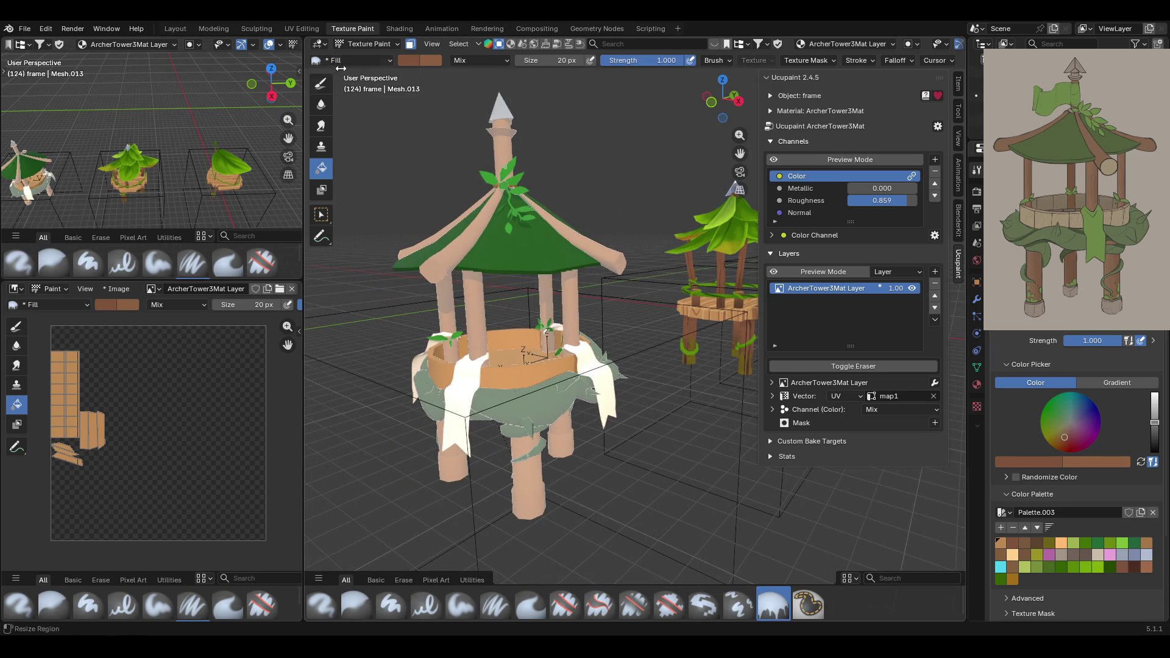
# Select the gazebo pillars and fill the legs and posts dark brown.
pyautogui.click(321, 214)
pyautogui.press('shift')
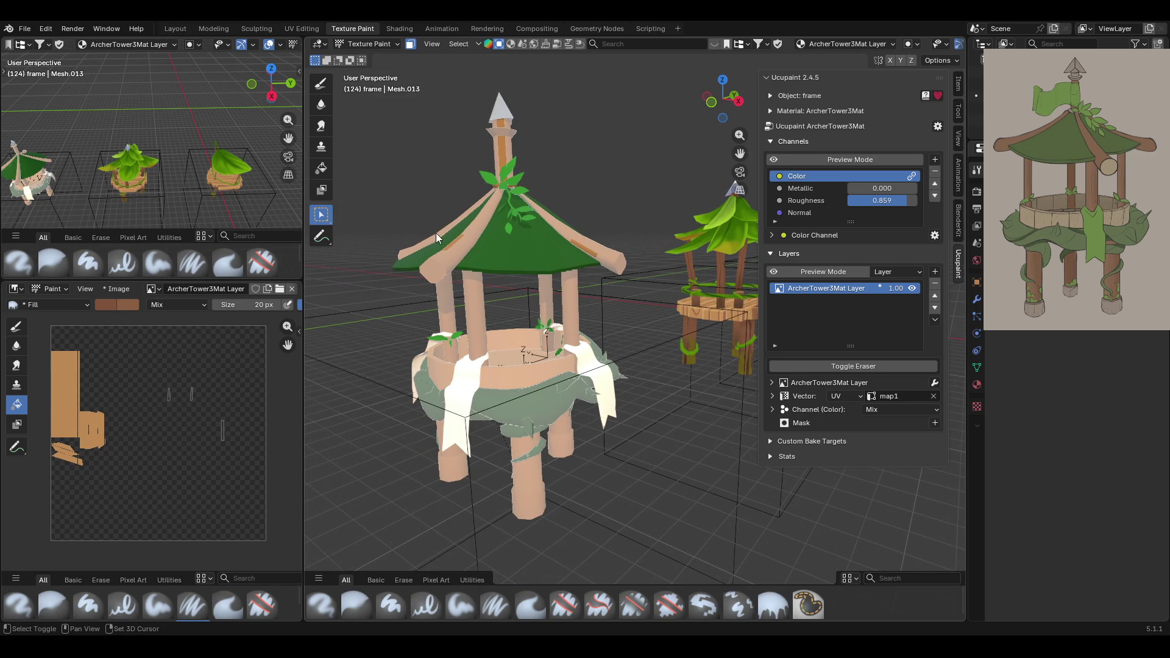
pyautogui.keyDown('shift'); pyautogui.click(449, 305); pyautogui.keyUp('shift')
pyautogui.keyDown('shift'); pyautogui.click(475, 314); pyautogui.keyUp('shift')
pyautogui.keyDown('shift'); pyautogui.click(548, 311); pyautogui.keyUp('shift')
pyautogui.moveTo(561, 305)
pyautogui.mouseDown(button='middle')
pyautogui.moveTo(605, 283)
pyautogui.moveTo(452, 307)
pyautogui.mouseUp(button='middle')
pyautogui.moveTo(591, 247)
pyautogui.mouseDown(button='middle')
pyautogui.moveTo(456, 298)
pyautogui.moveTo(601, 264)
pyautogui.moveTo(706, 221)
pyautogui.moveTo(496, 247)
pyautogui.moveTo(598, 285)
pyautogui.moveTo(511, 431)
pyautogui.mouseUp(button='middle')
pyautogui.keyDown('shift'); pyautogui.click(510, 430); pyautogui.keyUp('shift')
pyautogui.keyDown('shift'); pyautogui.click(447, 453); pyautogui.keyUp('shift')
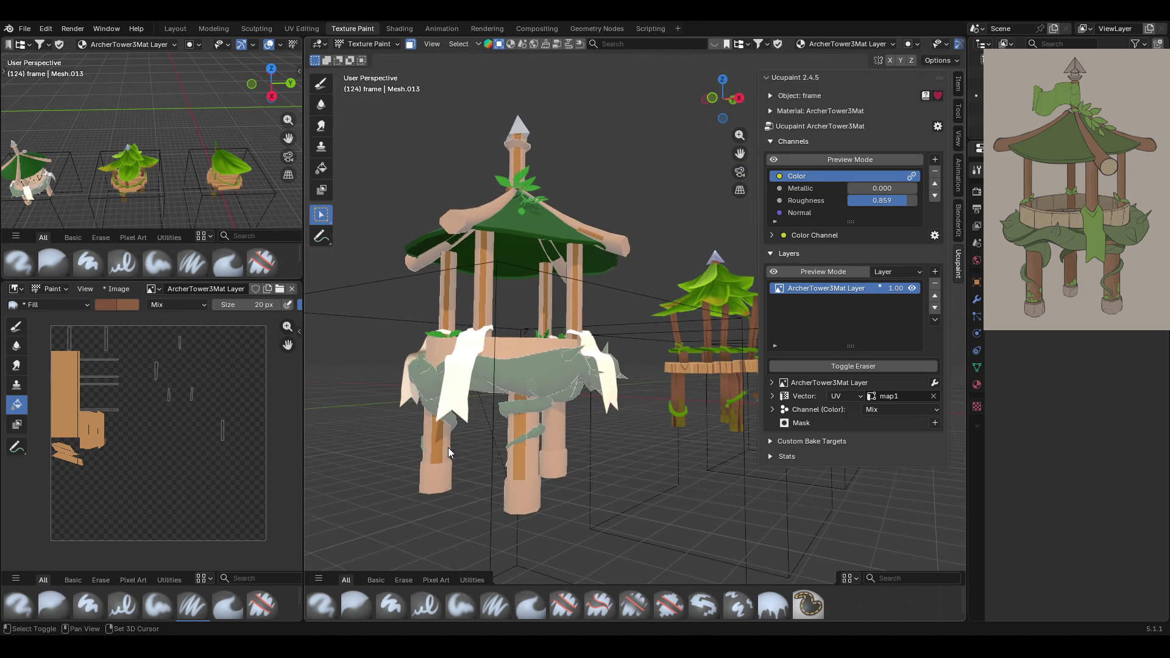
pyautogui.click(557, 433)
# Fill the posts, beams and roof beam end darker brown.
pyautogui.moveTo(461, 112)
pyautogui.mouseDown(button='middle')
pyautogui.moveTo(633, 194)
pyautogui.moveTo(604, 186)
pyautogui.mouseUp(button='middle')
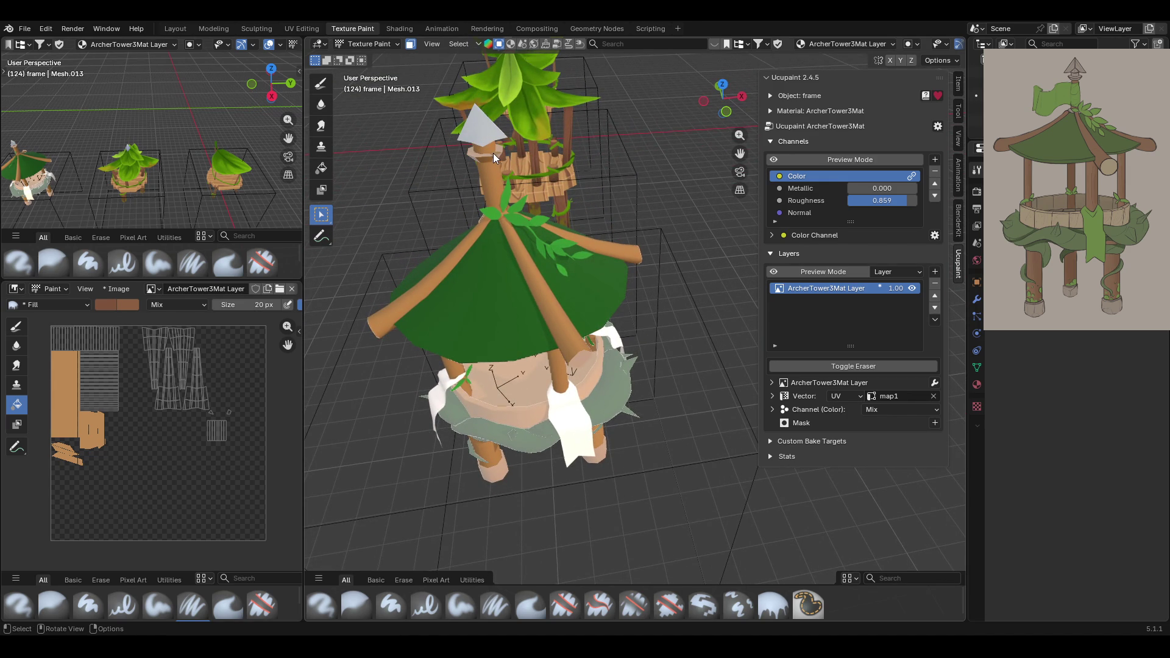
pyautogui.moveTo(493, 150)
pyautogui.mouseDown(button='middle')
pyautogui.moveTo(557, 309)
pyautogui.moveTo(254, 125)
pyautogui.mouseUp(button='middle')
pyautogui.click(321, 168)
pyautogui.click(517, 151)
pyautogui.moveTo(660, 242)
pyautogui.mouseDown(button='middle')
pyautogui.moveTo(401, 254)
pyautogui.moveTo(707, 251)
pyautogui.mouseUp(button='middle')
pyautogui.click(322, 215)
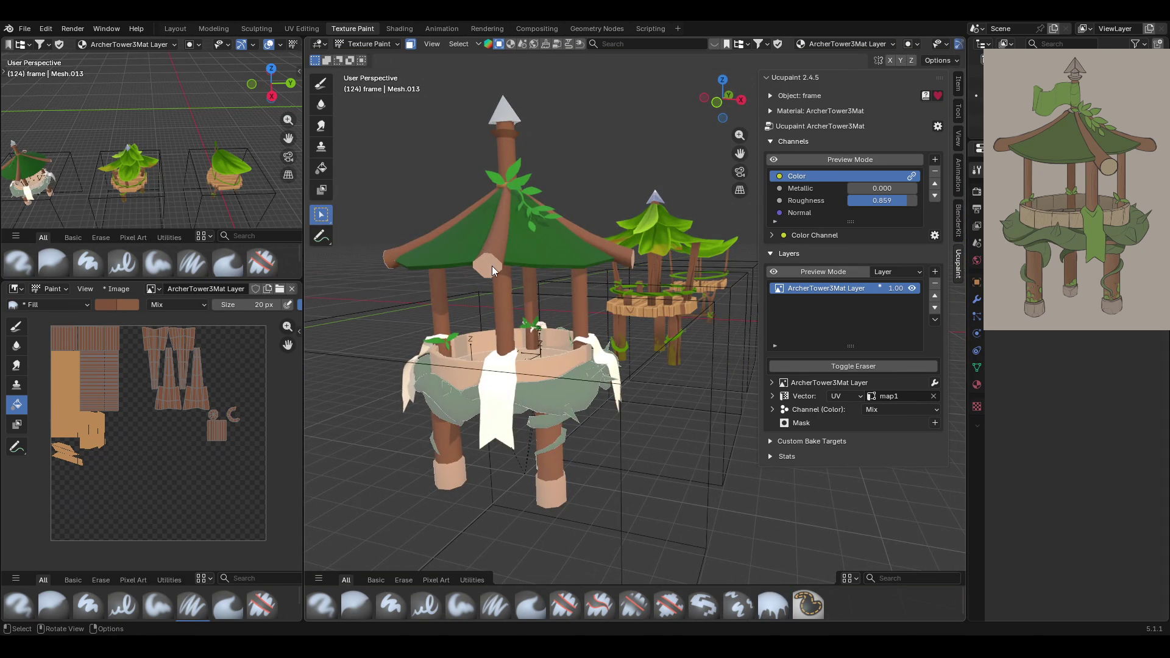
pyautogui.press('KP_Divide')
pyautogui.moveTo(569, 276)
pyautogui.mouseDown(button='middle')
pyautogui.moveTo(588, 258)
pyautogui.moveTo(466, 272)
pyautogui.moveTo(545, 251)
pyautogui.mouseUp(button='middle')
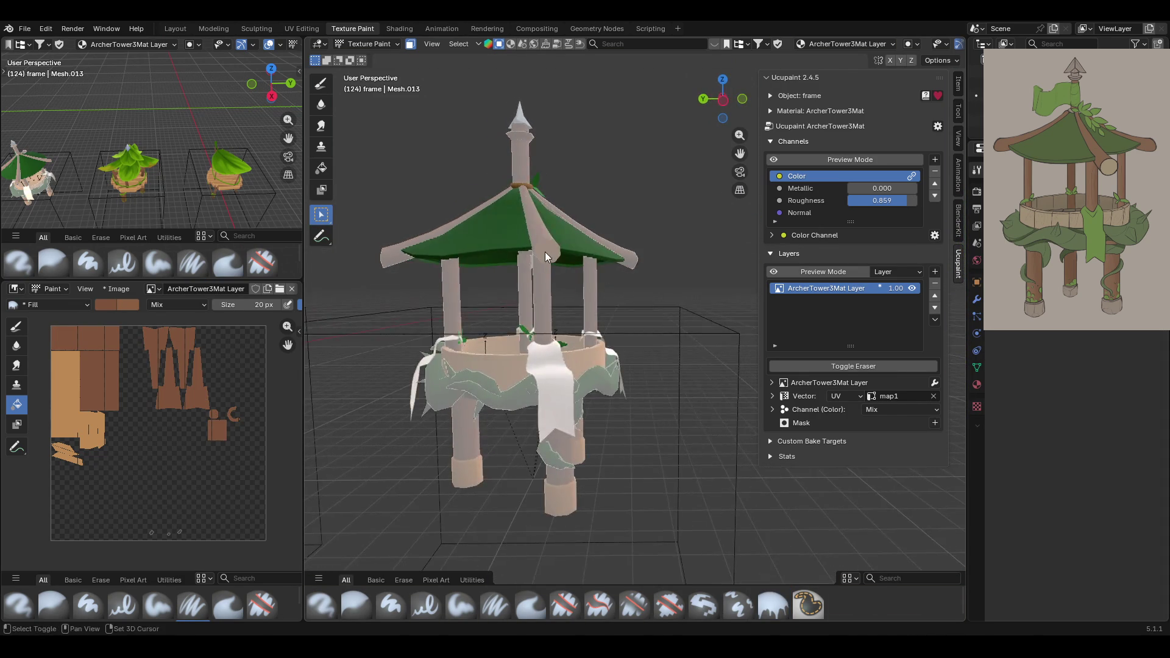
pyautogui.press('KP_Divide')
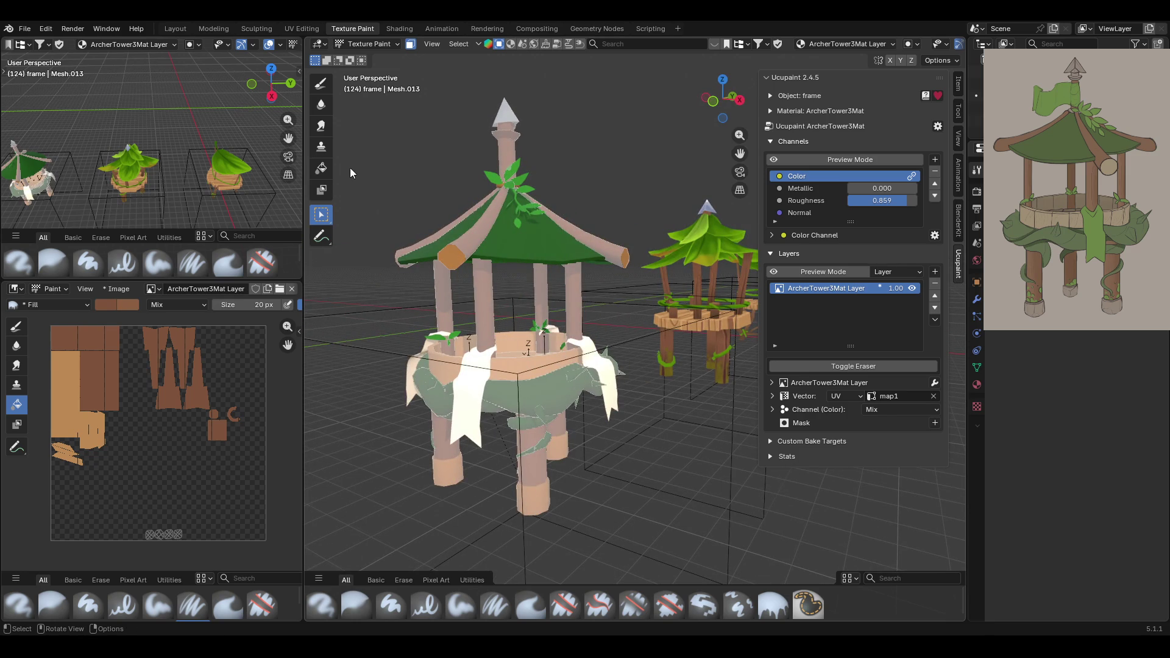
pyautogui.click(321, 168)
pyautogui.click(454, 256)
# Toggle the face-selection mask off and back on, then select a face on the green cloth.
pyautogui.moveTo(391, 230); pyautogui.dragTo(408, 196, button='middle')
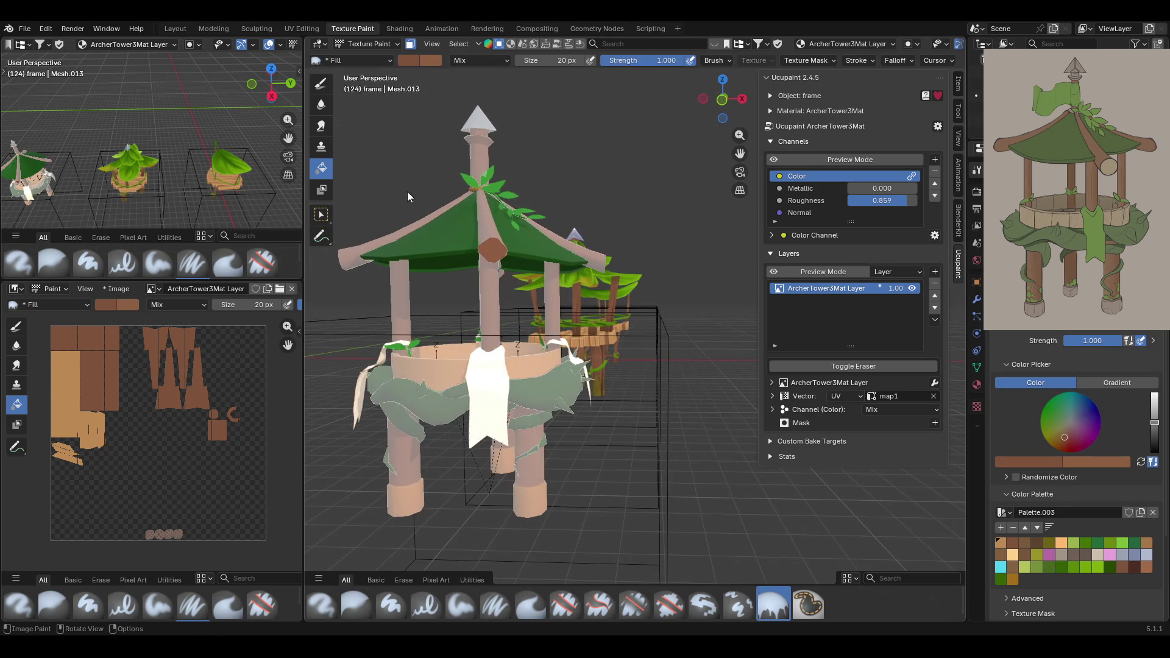
pyautogui.click(321, 214)
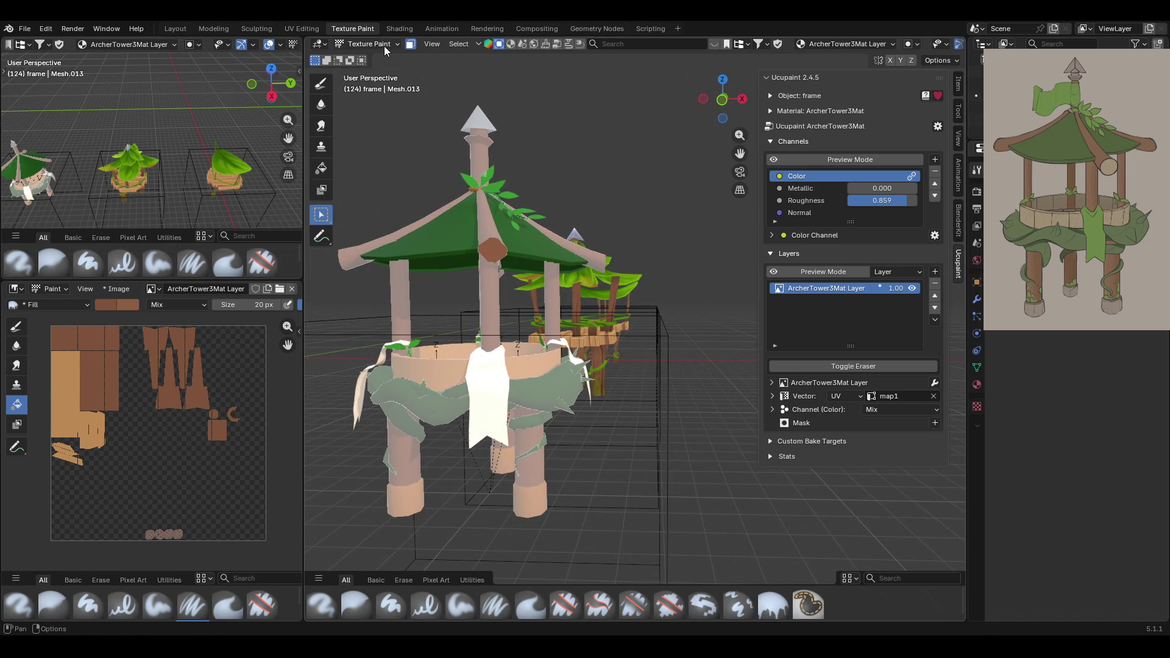
pyautogui.click(410, 43)
pyautogui.moveTo(536, 159)
pyautogui.mouseDown(button='middle')
pyautogui.moveTo(637, 244)
pyautogui.moveTo(539, 239)
pyautogui.moveTo(587, 225)
pyautogui.mouseUp(button='middle')
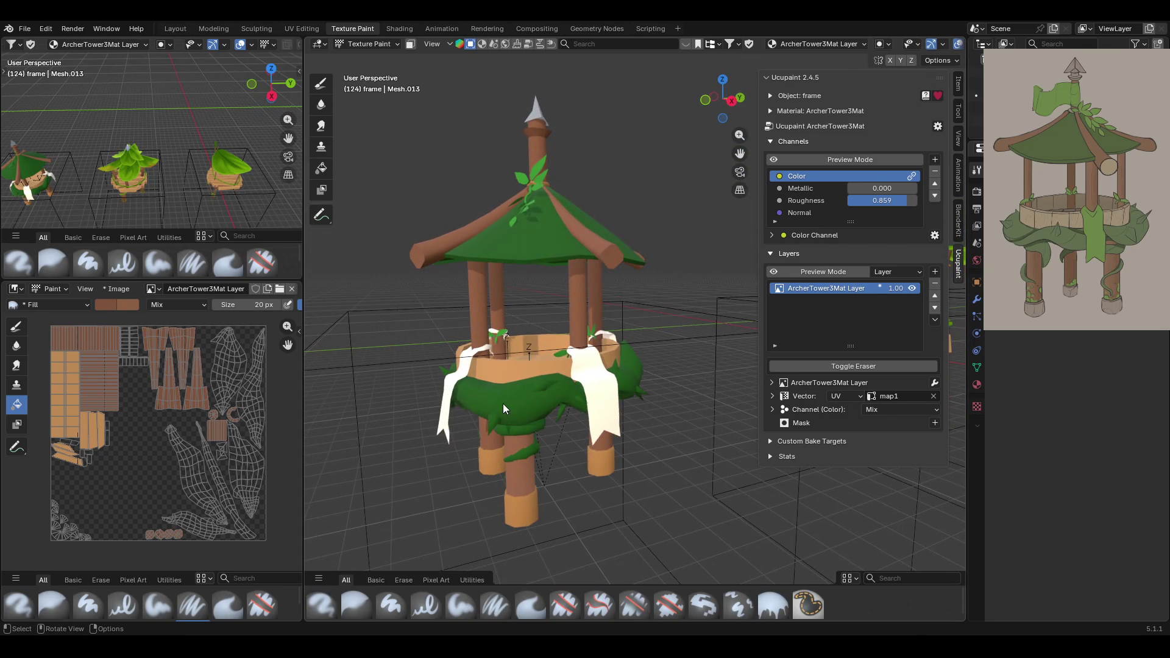
pyautogui.click(410, 44)
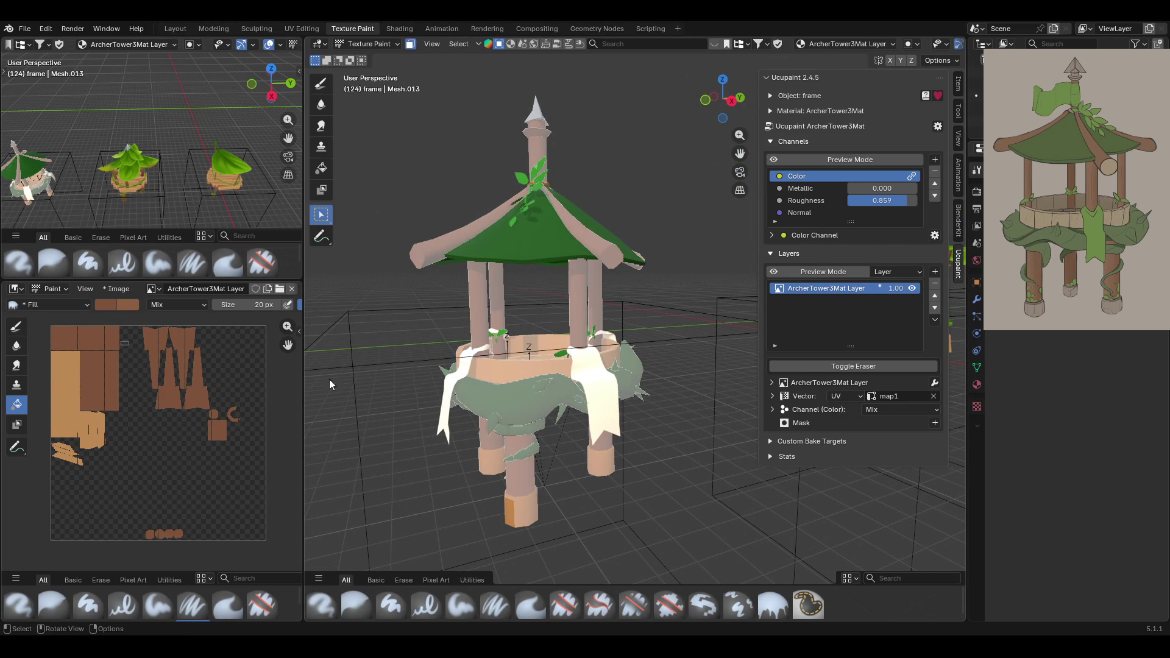
pyautogui.moveTo(467, 386)
pyautogui.mouseDown(button='middle')
pyautogui.moveTo(534, 402)
pyautogui.moveTo(525, 411)
pyautogui.moveTo(520, 397)
pyautogui.mouseUp(button='middle')
pyautogui.click(519, 397)
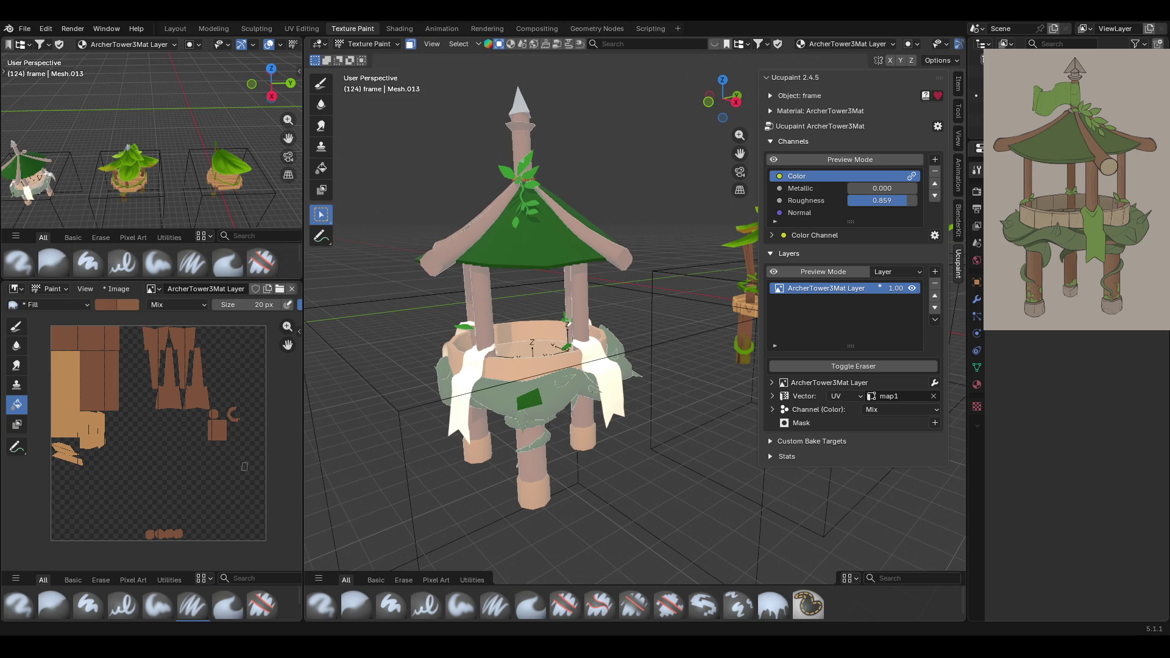
# Fill the caps at the bottom of the tower's legs with a light beige palette colour.
pyautogui.moveTo(612, 391)
pyautogui.mouseDown(button='middle')
pyautogui.moveTo(594, 403)
pyautogui.moveTo(561, 386)
pyautogui.moveTo(599, 344)
pyautogui.moveTo(631, 348)
pyautogui.moveTo(549, 361)
pyautogui.moveTo(634, 518)
pyautogui.moveTo(635, 491)
pyautogui.moveTo(574, 481)
pyautogui.moveTo(579, 542)
pyautogui.moveTo(480, 529)
pyautogui.moveTo(649, 521)
pyautogui.mouseUp(button='middle')
pyautogui.moveTo(574, 433)
pyautogui.mouseDown(button='middle')
pyautogui.moveTo(706, 420)
pyautogui.moveTo(787, 370)
pyautogui.mouseUp(button='middle')
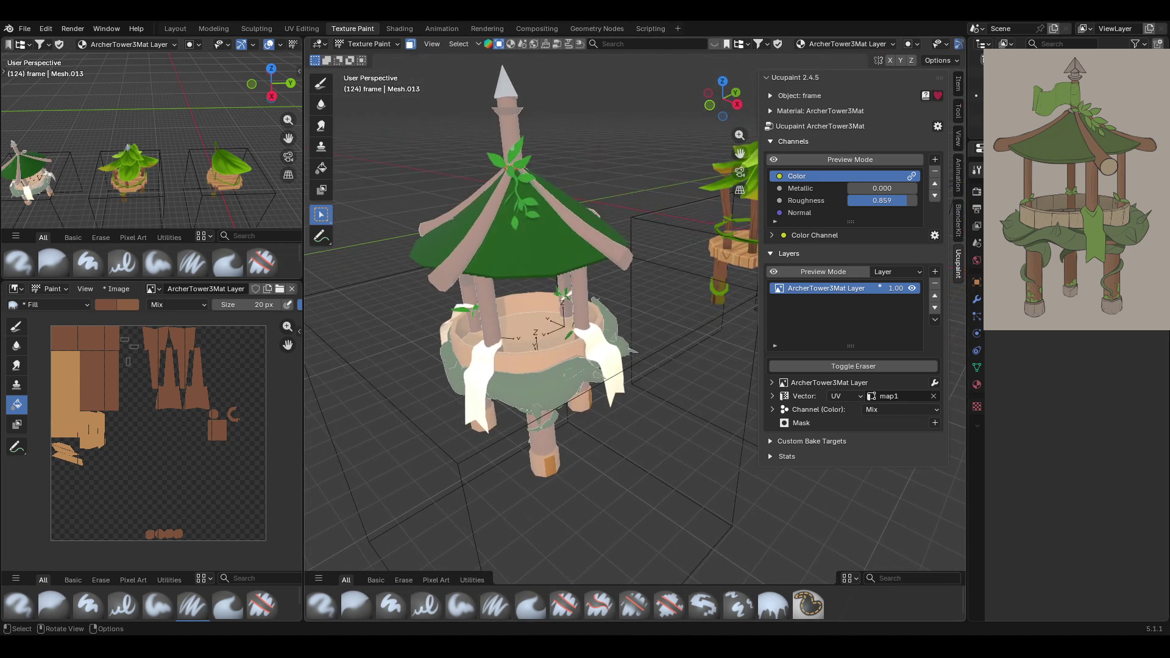
pyautogui.moveTo(634, 390); pyautogui.dragTo(610, 331, button='middle')
pyautogui.click(321, 168)
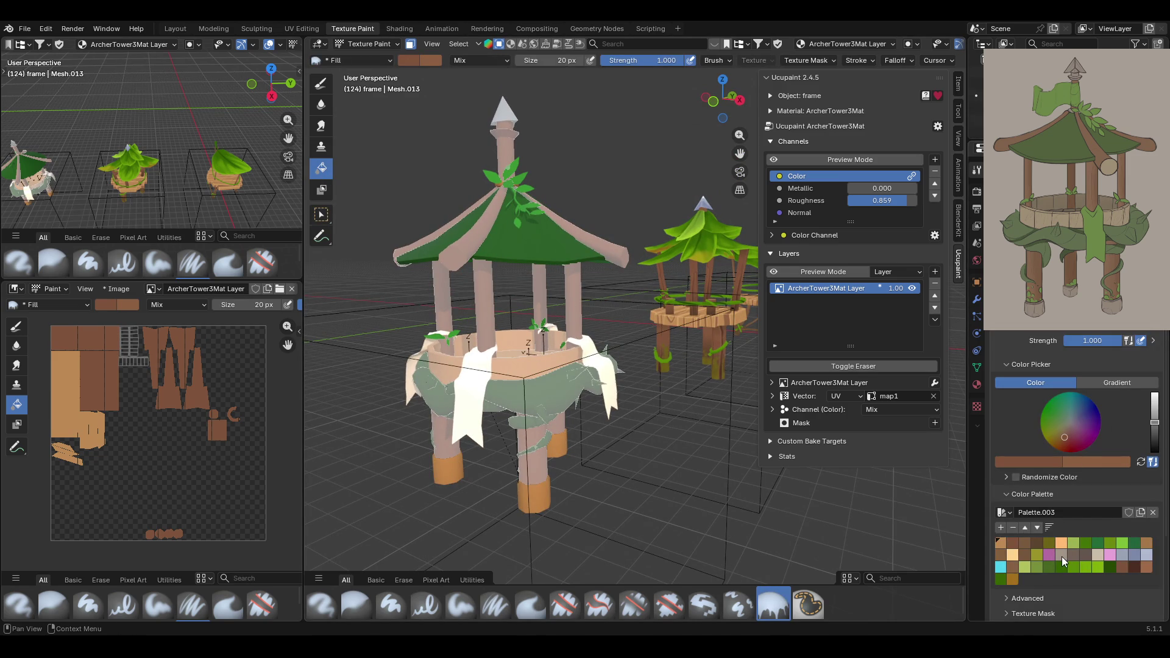
pyautogui.click(1061, 556)
pyautogui.click(554, 499)
# Turn off face-select masking and orbit to review the beige leg caps on the textured tower.
pyautogui.moveTo(601, 499); pyautogui.dragTo(688, 487, button='middle')
pyautogui.click(321, 214)
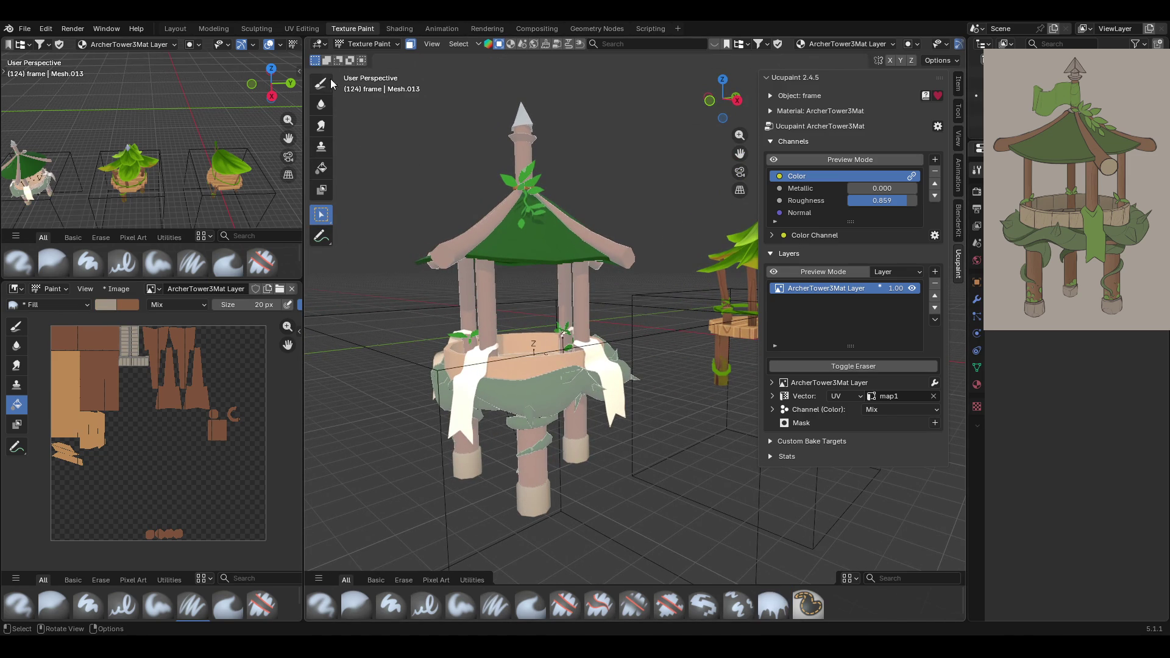
pyautogui.click(411, 44)
pyautogui.moveTo(440, 244)
pyautogui.mouseDown(button='middle')
pyautogui.moveTo(528, 233)
pyautogui.moveTo(532, 256)
pyautogui.moveTo(580, 233)
pyautogui.moveTo(434, 254)
pyautogui.mouseUp(button='middle')
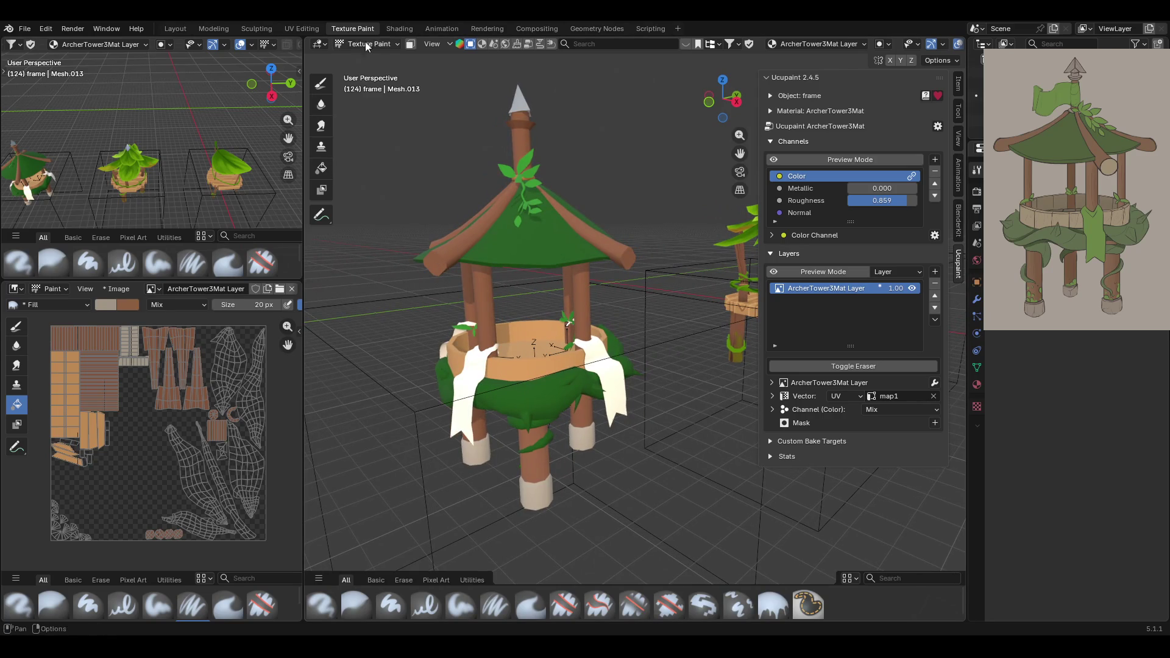
# Enable face-select masking and select the whole vine band with Ctrl+L.
pyautogui.click(410, 44)
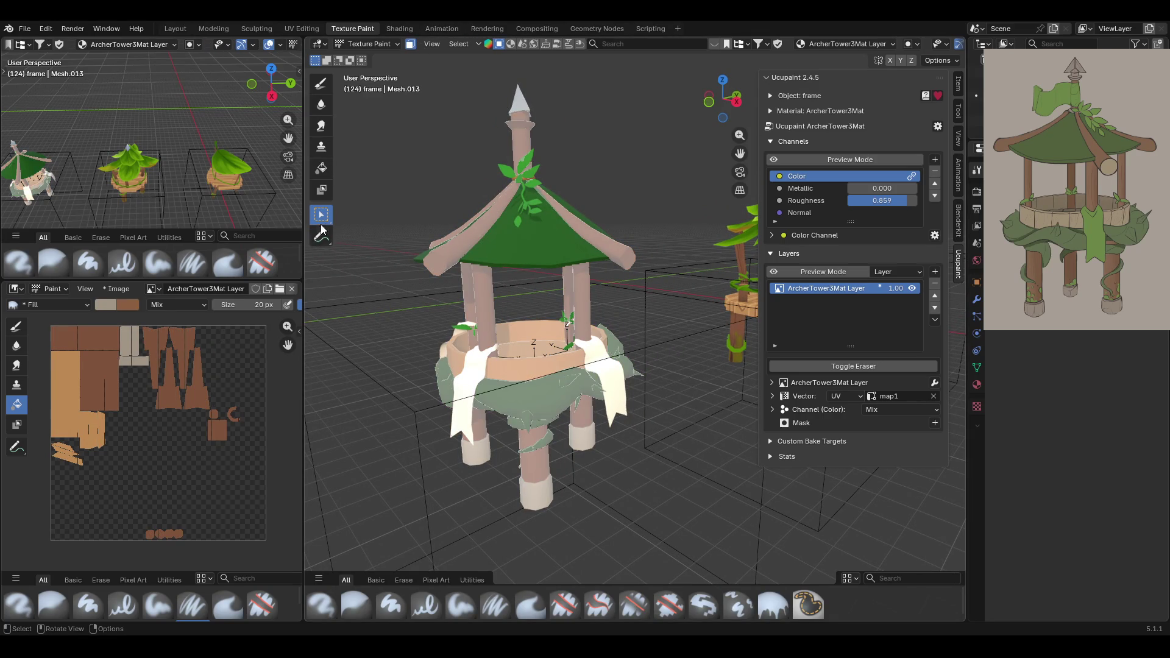
pyautogui.click(509, 405)
pyautogui.moveTo(507, 402)
pyautogui.mouseDown(button='middle')
pyautogui.moveTo(587, 363)
pyautogui.moveTo(413, 403)
pyautogui.mouseUp(button='middle')
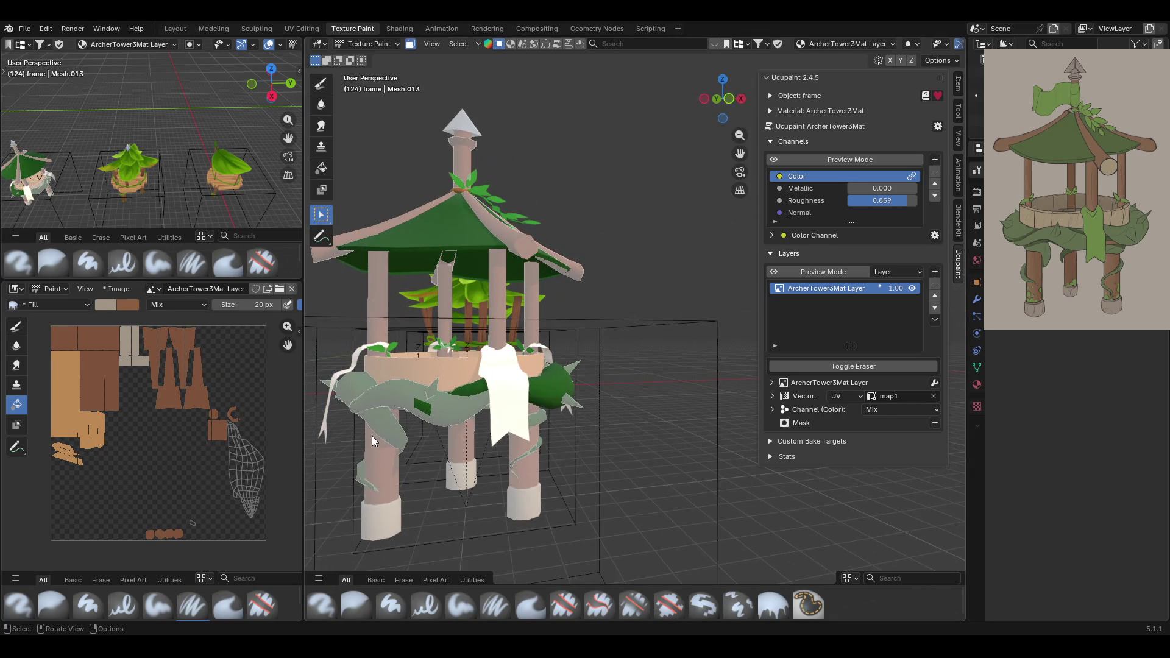
pyautogui.moveTo(628, 452); pyautogui.dragTo(373, 462, button='middle')
pyautogui.moveTo(580, 428)
pyautogui.mouseDown(button='middle')
pyautogui.moveTo(517, 427)
pyautogui.moveTo(598, 444)
pyautogui.mouseUp(button='middle')
pyautogui.hotkey('ctrl', 'l')
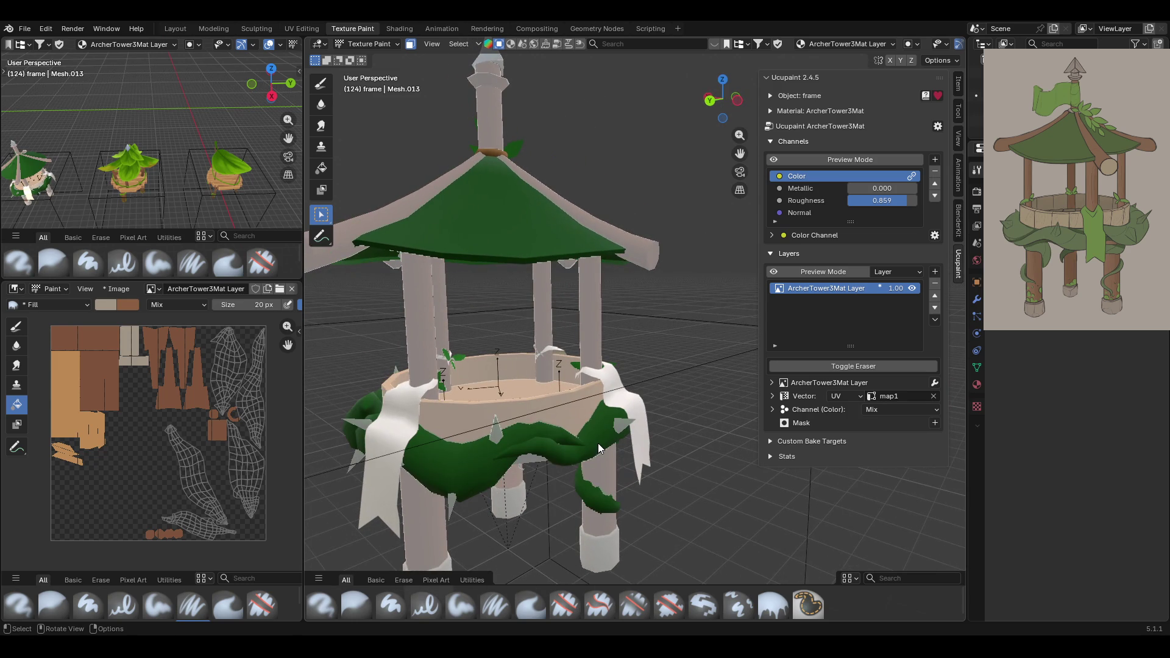
# Inspect the selected vine band from several angles, including underneath, and choose the Fill brush.
pyautogui.moveTo(541, 473)
pyautogui.mouseDown(button='middle')
pyautogui.moveTo(510, 407)
pyautogui.moveTo(521, 401)
pyautogui.moveTo(652, 428)
pyautogui.moveTo(678, 389)
pyautogui.moveTo(671, 438)
pyautogui.moveTo(640, 444)
pyautogui.mouseUp(button='middle')
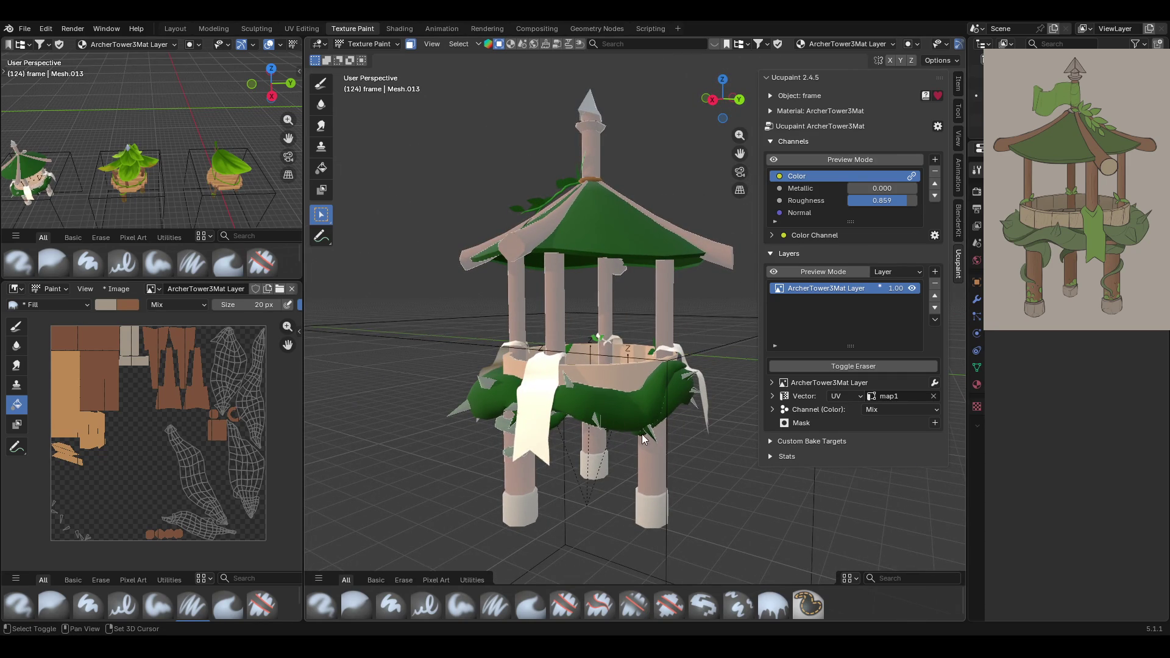
pyautogui.moveTo(515, 410)
pyautogui.mouseDown(button='middle')
pyautogui.moveTo(571, 426)
pyautogui.moveTo(642, 423)
pyautogui.moveTo(520, 415)
pyautogui.mouseUp(button='middle')
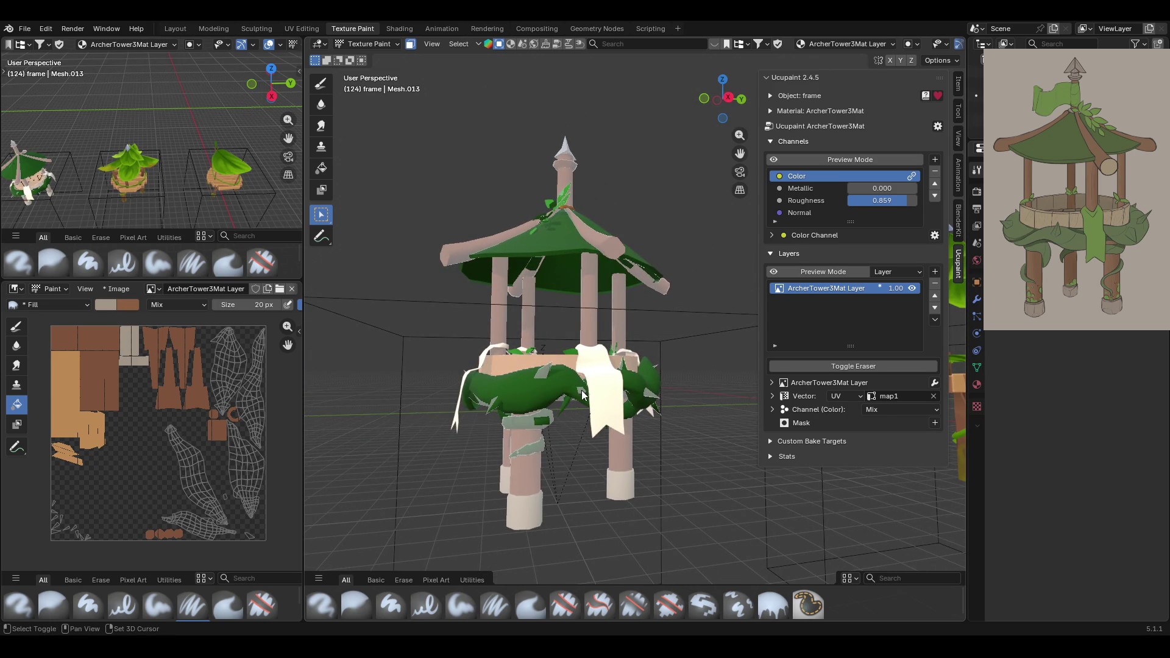
pyautogui.moveTo(562, 424)
pyautogui.mouseDown(button='middle')
pyautogui.moveTo(633, 421)
pyautogui.moveTo(742, 390)
pyautogui.moveTo(601, 443)
pyautogui.mouseUp(button='middle')
pyautogui.moveTo(400, 408)
pyautogui.mouseDown(button='middle')
pyautogui.moveTo(452, 357)
pyautogui.moveTo(491, 357)
pyautogui.moveTo(543, 368)
pyautogui.moveTo(502, 415)
pyautogui.moveTo(535, 417)
pyautogui.mouseUp(button='middle')
pyautogui.scroll(-8, 535, 416)
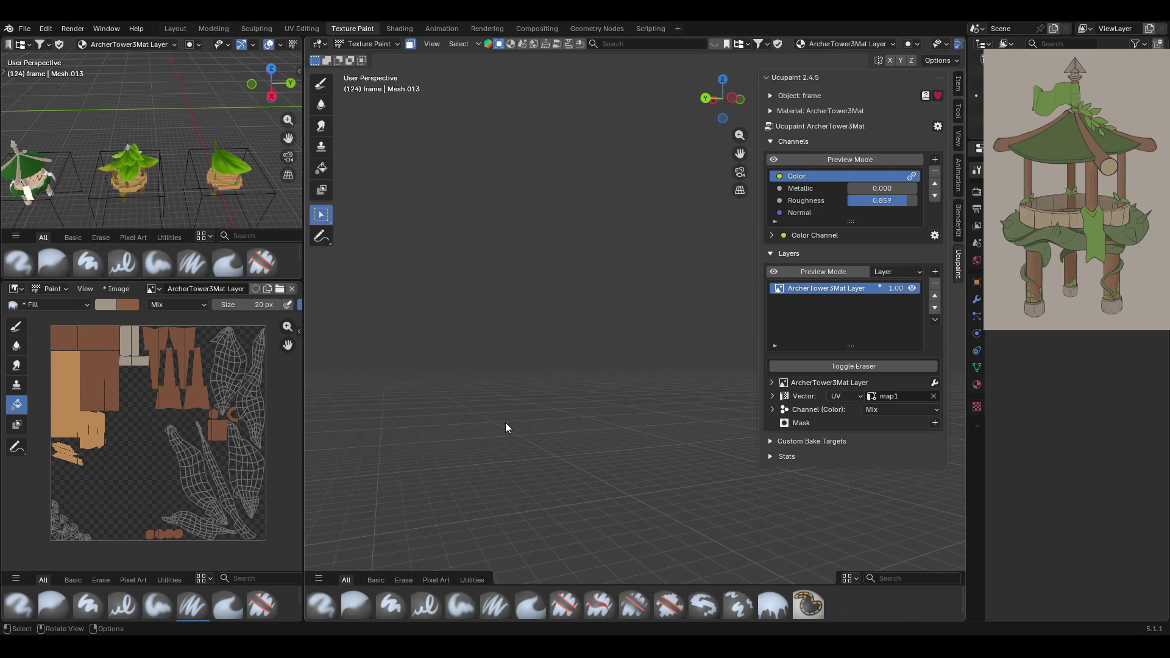
pyautogui.scroll(8, 500, 410)
pyautogui.moveTo(505, 402)
pyautogui.mouseDown(button='middle')
pyautogui.moveTo(572, 397)
pyautogui.moveTo(429, 399)
pyautogui.moveTo(410, 430)
pyautogui.moveTo(385, 383)
pyautogui.moveTo(622, 522)
pyautogui.mouseUp(button='middle')
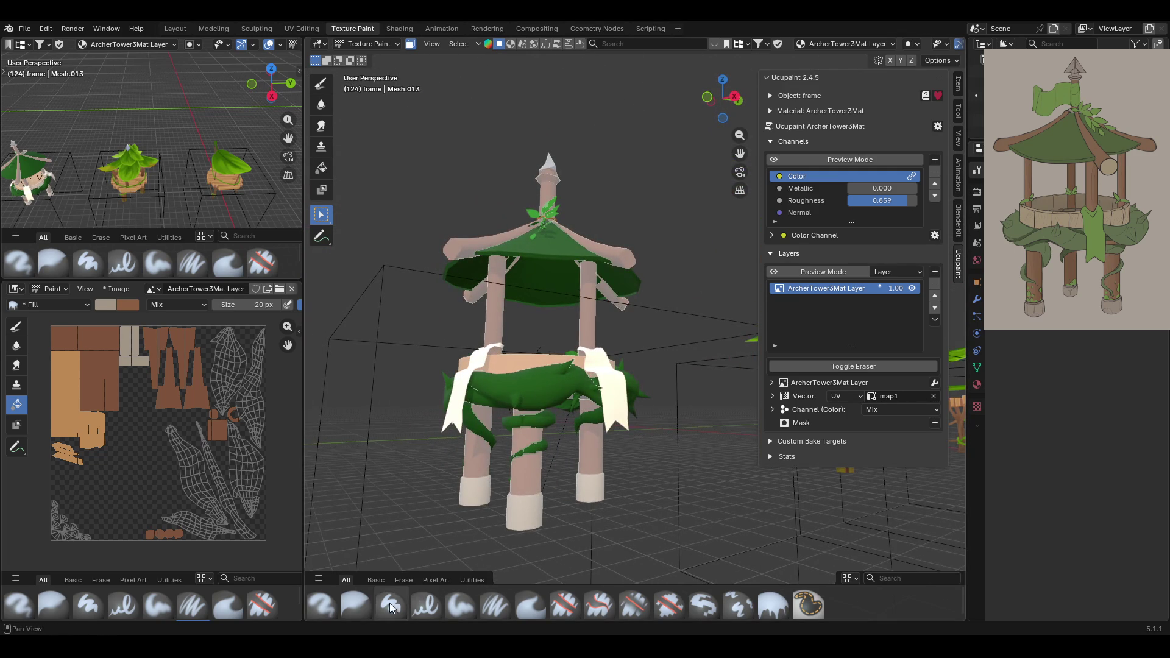
pyautogui.click(772, 605)
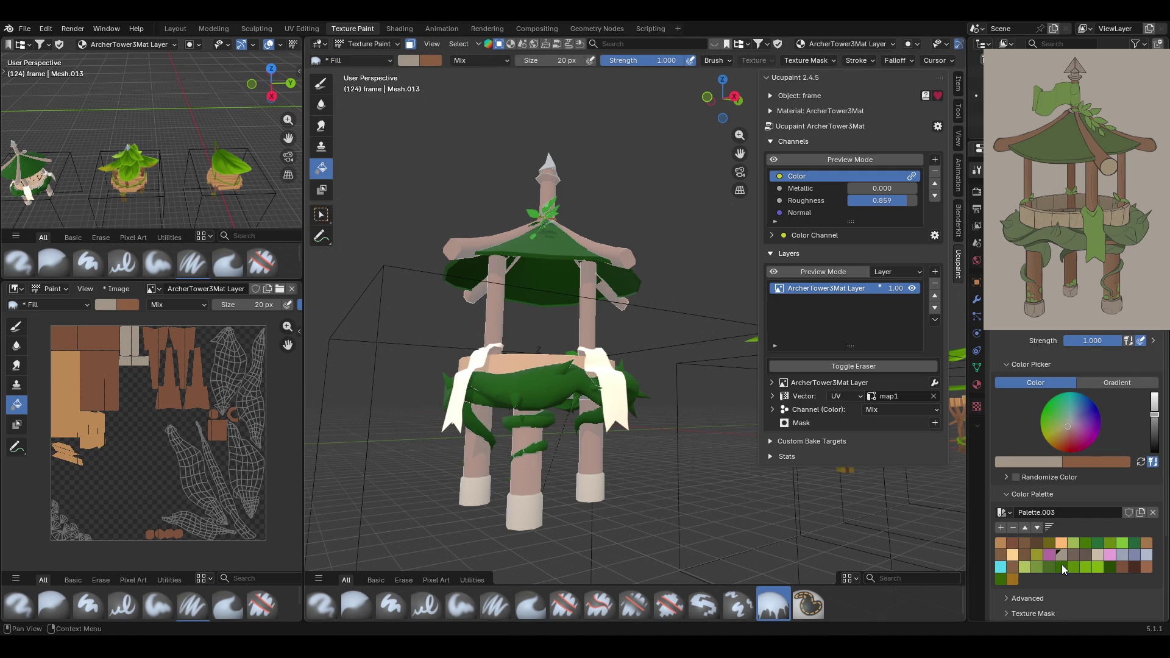
# Fill the masked vines with a green palette colour, frame the tower, and toggle the mask off and on.
pyautogui.scroll(-6, 693, 412)
pyautogui.moveTo(698, 343)
pyautogui.mouseDown(button='middle')
pyautogui.moveTo(699, 408)
pyautogui.moveTo(786, 420)
pyautogui.mouseUp(button='middle')
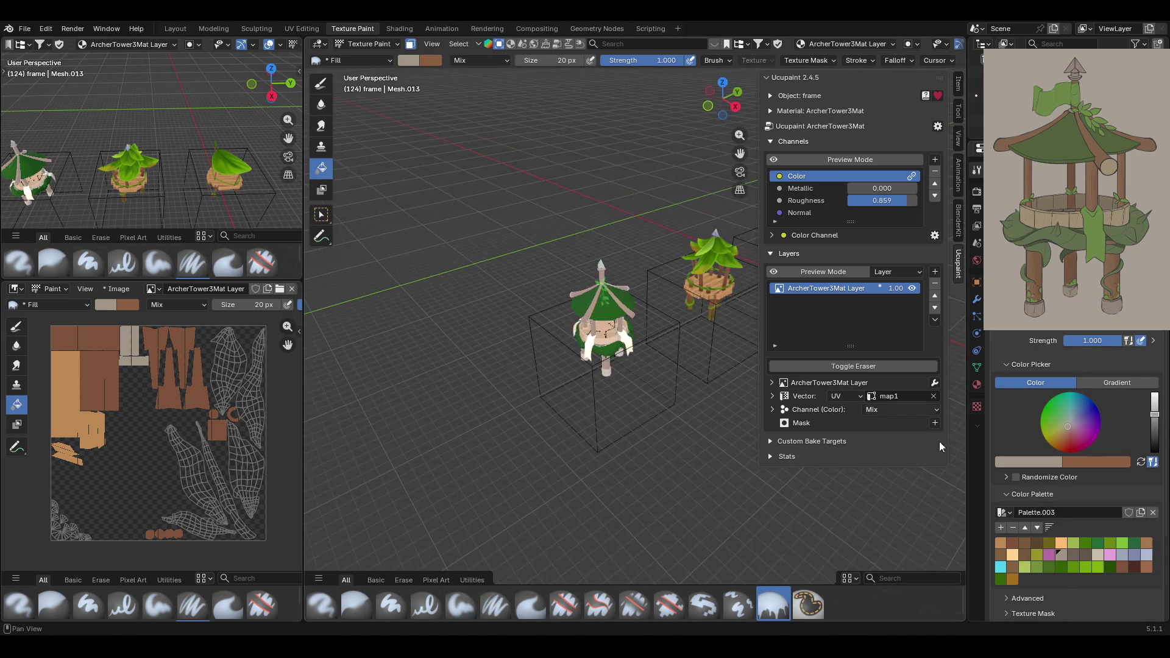
pyautogui.click(1053, 565)
pyautogui.click(603, 350)
pyautogui.moveTo(622, 364)
pyautogui.mouseDown(button='middle')
pyautogui.moveTo(922, 335)
pyautogui.moveTo(630, 379)
pyautogui.moveTo(669, 396)
pyautogui.moveTo(704, 393)
pyautogui.moveTo(676, 417)
pyautogui.mouseUp(button='middle')
pyautogui.press('KP_Decimal')
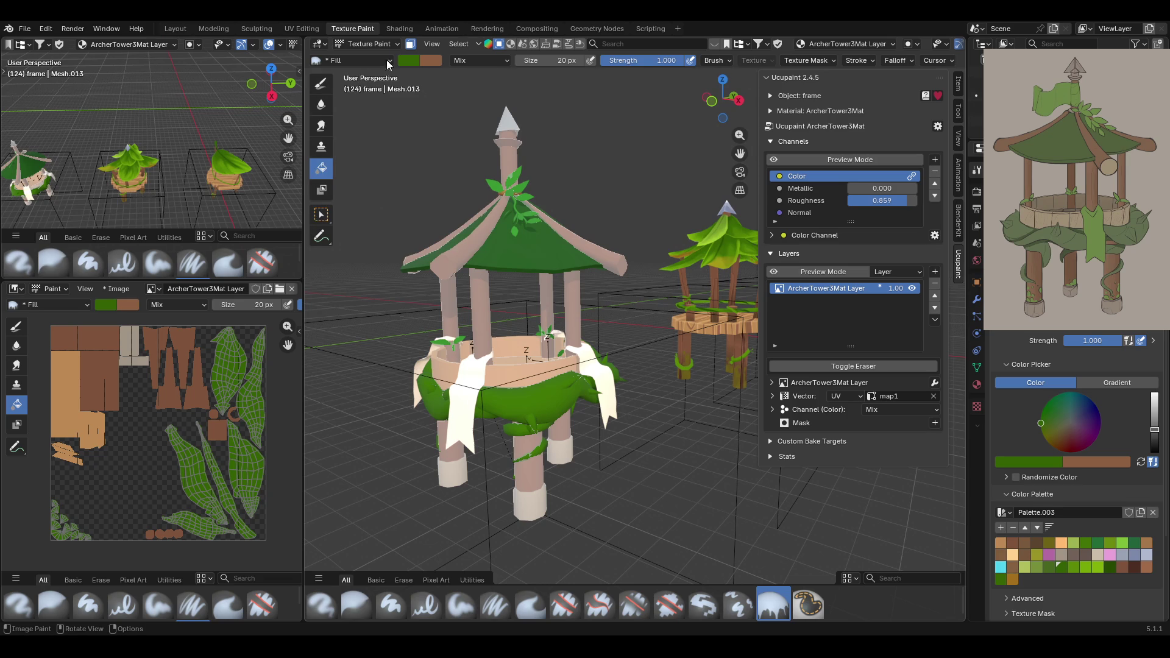
pyautogui.click(411, 44)
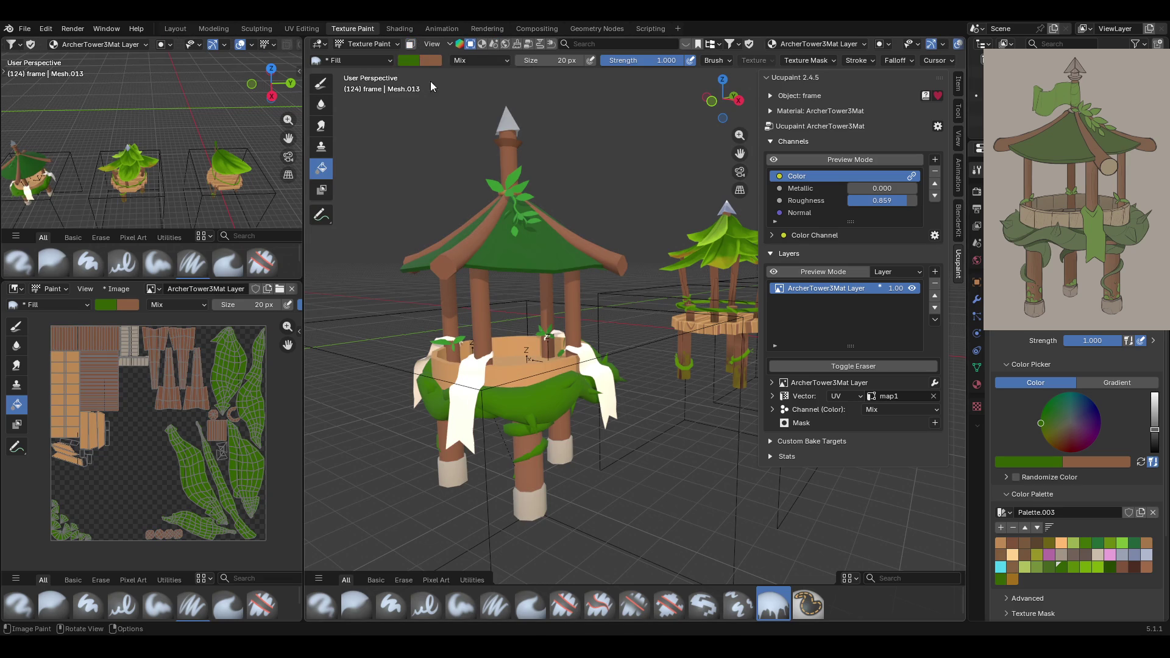
pyautogui.click(410, 48)
# Toggle the face mask off and back on, then deselect the vine faces.
pyautogui.moveTo(652, 335)
pyautogui.mouseDown(button='middle')
pyautogui.moveTo(539, 288)
pyautogui.moveTo(543, 245)
pyautogui.moveTo(554, 263)
pyautogui.moveTo(714, 299)
pyautogui.moveTo(737, 324)
pyautogui.mouseUp(button='middle')
pyautogui.click(410, 44)
pyautogui.moveTo(645, 306)
pyautogui.mouseDown(button='middle')
pyautogui.moveTo(676, 271)
pyautogui.moveTo(831, 292)
pyautogui.mouseUp(button='middle')
pyautogui.click(410, 44)
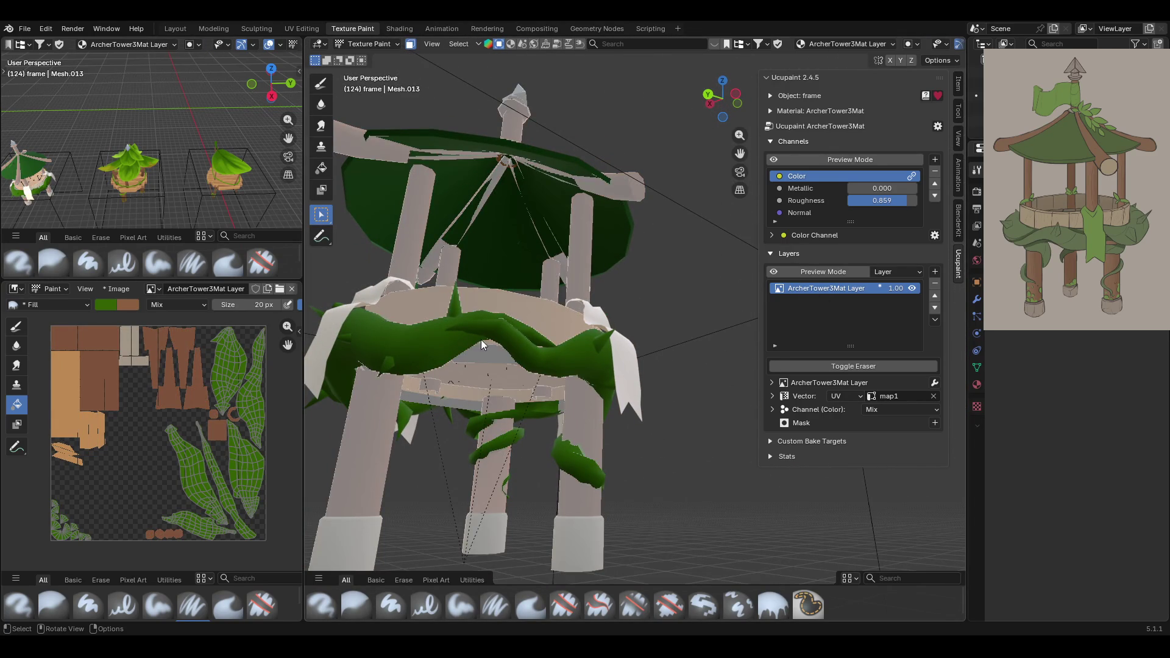
pyautogui.click(660, 387)
# Zoom onto the middle ring and set the Fill tool to a tan palette colour.
pyautogui.moveTo(660, 386)
pyautogui.mouseDown(button='middle')
pyautogui.moveTo(633, 382)
pyautogui.moveTo(537, 408)
pyautogui.moveTo(374, 355)
pyautogui.moveTo(412, 375)
pyautogui.moveTo(510, 345)
pyautogui.moveTo(585, 354)
pyautogui.moveTo(599, 334)
pyautogui.moveTo(557, 374)
pyautogui.moveTo(449, 430)
pyautogui.mouseUp(button='middle')
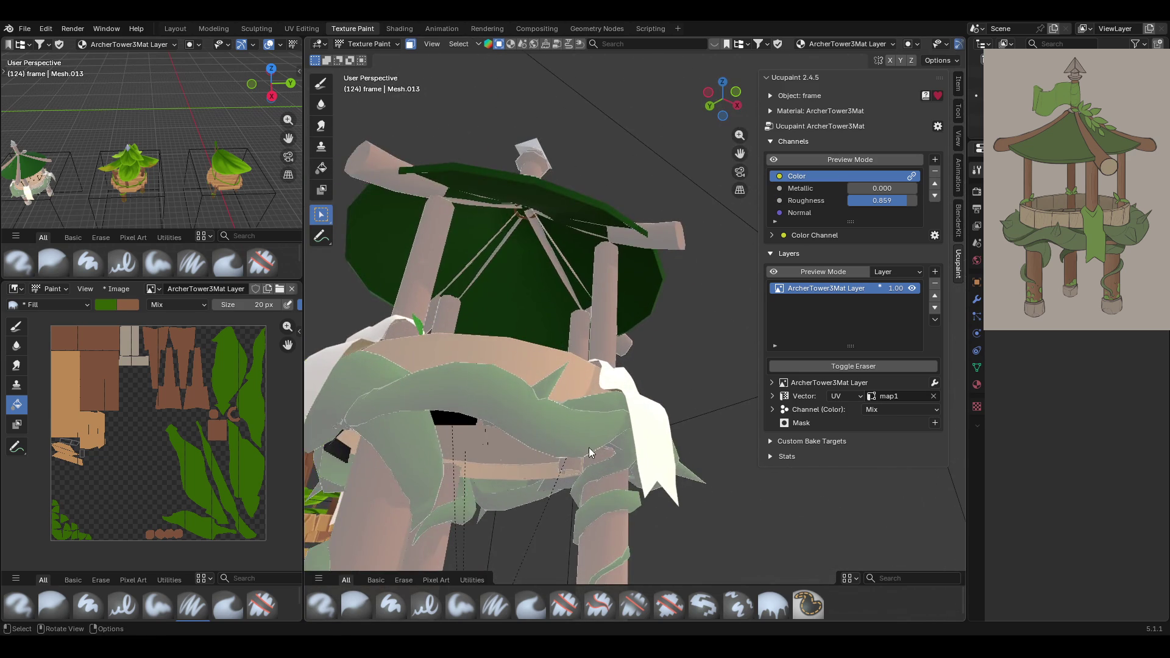
pyautogui.moveTo(589, 447)
pyautogui.mouseDown(button='middle')
pyautogui.moveTo(534, 441)
pyautogui.moveTo(550, 417)
pyautogui.moveTo(597, 445)
pyautogui.moveTo(498, 460)
pyautogui.moveTo(717, 459)
pyautogui.moveTo(583, 477)
pyautogui.moveTo(535, 314)
pyautogui.moveTo(580, 273)
pyautogui.moveTo(692, 354)
pyautogui.moveTo(641, 374)
pyautogui.moveTo(639, 336)
pyautogui.moveTo(629, 359)
pyautogui.moveTo(616, 348)
pyautogui.mouseUp(button='middle')
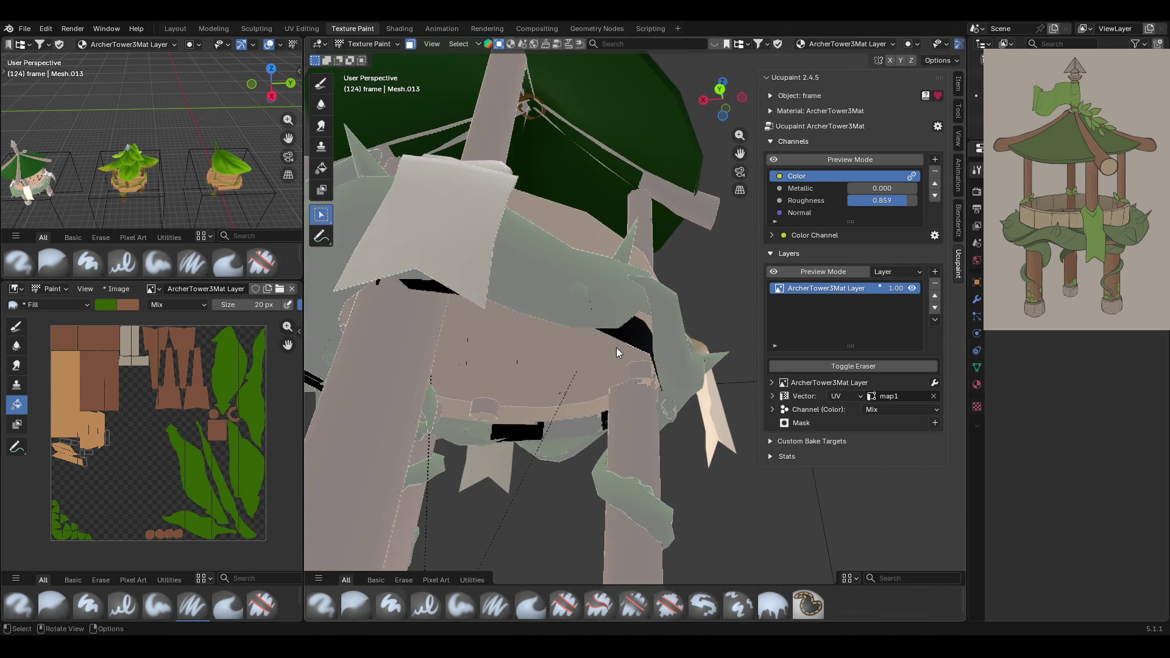
pyautogui.moveTo(586, 429)
pyautogui.mouseDown(button='middle')
pyautogui.moveTo(663, 414)
pyautogui.moveTo(907, 419)
pyautogui.moveTo(901, 406)
pyautogui.moveTo(959, 401)
pyautogui.moveTo(375, 414)
pyautogui.mouseUp(button='middle')
pyautogui.moveTo(484, 417)
pyautogui.mouseDown(button='middle')
pyautogui.moveTo(459, 434)
pyautogui.moveTo(618, 426)
pyautogui.moveTo(596, 457)
pyautogui.mouseUp(button='middle')
pyautogui.scroll(5, 596, 458)
pyautogui.moveTo(480, 444)
pyautogui.mouseDown(button='middle')
pyautogui.moveTo(470, 429)
pyautogui.moveTo(481, 465)
pyautogui.mouseUp(button='middle')
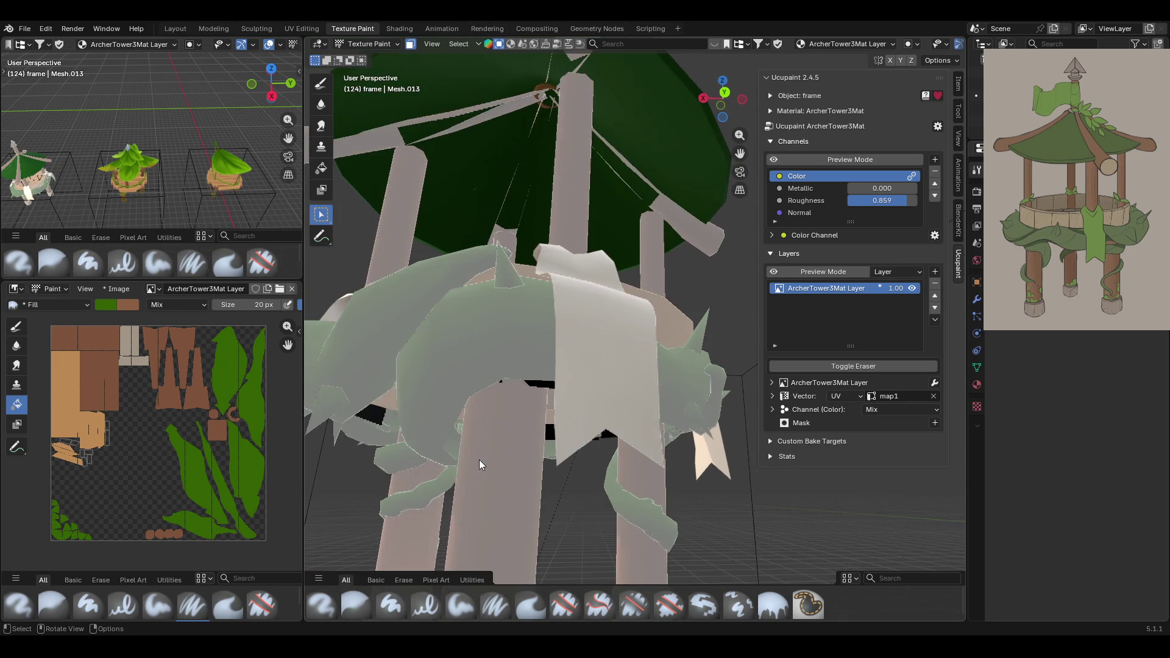
pyautogui.click(322, 167)
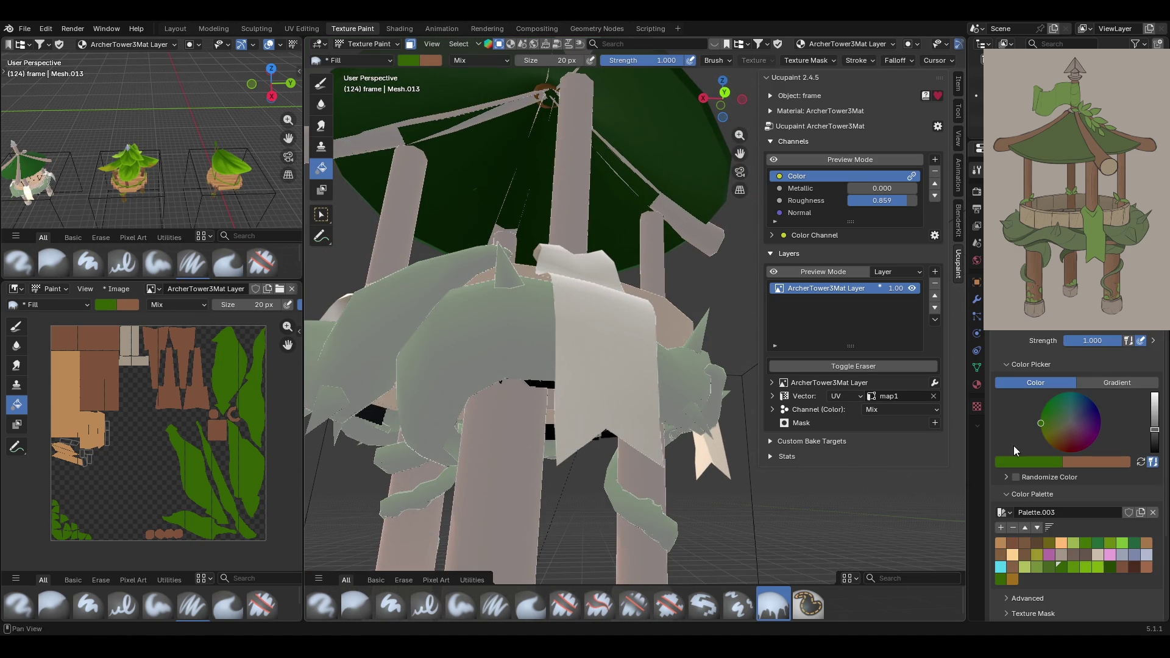
pyautogui.click(1002, 543)
# Disable the face mask and orbit to review the tower's full painted texture.
pyautogui.moveTo(540, 383)
pyautogui.mouseDown(button='middle')
pyautogui.moveTo(560, 433)
pyautogui.moveTo(617, 383)
pyautogui.moveTo(941, 398)
pyautogui.moveTo(828, 441)
pyautogui.moveTo(626, 473)
pyautogui.moveTo(568, 458)
pyautogui.moveTo(598, 375)
pyautogui.mouseUp(button='middle')
pyautogui.click(411, 44)
pyautogui.moveTo(451, 122)
pyautogui.mouseDown(button='middle')
pyautogui.moveTo(516, 261)
pyautogui.moveTo(675, 292)
pyautogui.moveTo(400, 327)
pyautogui.moveTo(466, 366)
pyautogui.moveTo(530, 334)
pyautogui.mouseUp(button='middle')
pyautogui.scroll(-5, 529, 345)
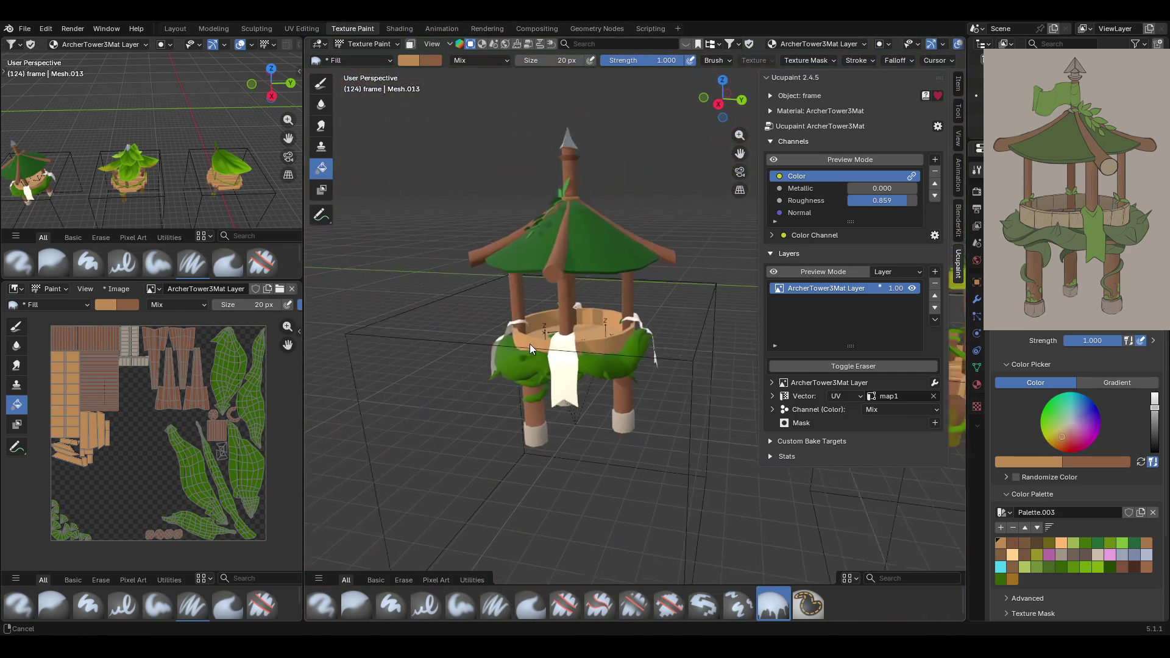
pyautogui.scroll(3, 529, 345)
# Isolate the tower's wooden frame mesh in Local View and pick a dark brown palette colour.
pyautogui.moveTo(749, 153)
pyautogui.mouseDown(button='middle')
pyautogui.moveTo(623, 251)
pyautogui.moveTo(711, 279)
pyautogui.moveTo(704, 299)
pyautogui.moveTo(680, 249)
pyautogui.moveTo(645, 228)
pyautogui.moveTo(593, 275)
pyautogui.moveTo(580, 231)
pyautogui.mouseUp(button='middle')
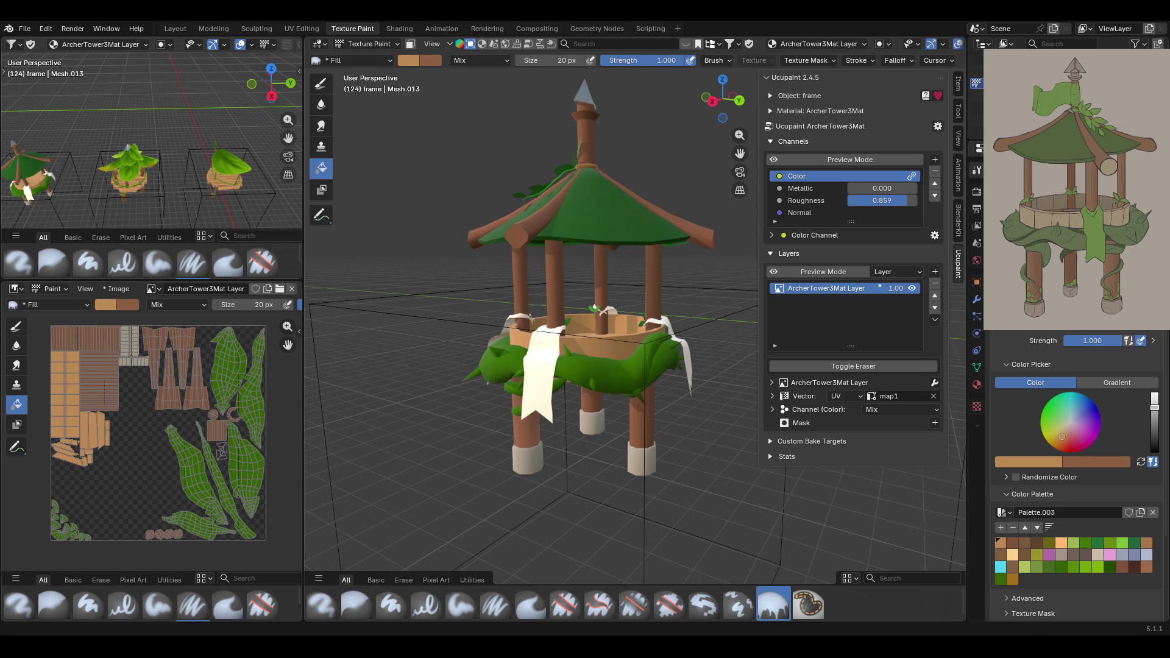
pyautogui.moveTo(539, 291)
pyautogui.mouseDown(button='middle')
pyautogui.moveTo(623, 236)
pyautogui.moveTo(670, 357)
pyautogui.moveTo(659, 328)
pyautogui.moveTo(539, 307)
pyautogui.moveTo(524, 341)
pyautogui.moveTo(573, 360)
pyautogui.moveTo(686, 338)
pyautogui.moveTo(784, 352)
pyautogui.moveTo(781, 386)
pyautogui.moveTo(720, 426)
pyautogui.moveTo(485, 387)
pyautogui.moveTo(685, 394)
pyautogui.moveTo(665, 390)
pyautogui.mouseUp(button='middle')
pyautogui.click(371, 45)
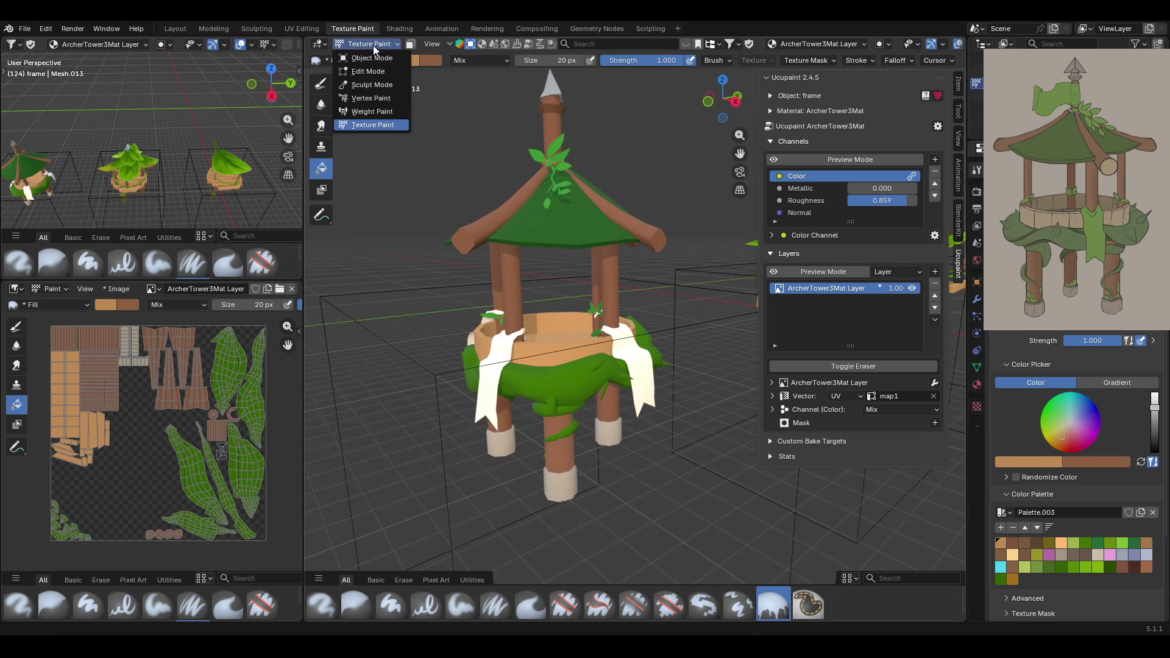
pyautogui.moveTo(547, 283)
pyautogui.mouseDown(button='middle')
pyautogui.moveTo(609, 261)
pyautogui.moveTo(664, 304)
pyautogui.moveTo(693, 288)
pyautogui.moveTo(650, 298)
pyautogui.moveTo(791, 335)
pyautogui.moveTo(318, 330)
pyautogui.moveTo(362, 321)
pyautogui.mouseUp(button='middle')
pyautogui.press('KP_Divide')
pyautogui.moveTo(719, 183)
pyautogui.mouseDown(button='middle')
pyautogui.moveTo(518, 274)
pyautogui.moveTo(554, 330)
pyautogui.moveTo(719, 286)
pyautogui.moveTo(832, 281)
pyautogui.moveTo(688, 281)
pyautogui.moveTo(598, 312)
pyautogui.moveTo(501, 317)
pyautogui.moveTo(390, 272)
pyautogui.moveTo(322, 265)
pyautogui.moveTo(880, 284)
pyautogui.moveTo(953, 249)
pyautogui.moveTo(382, 246)
pyautogui.moveTo(624, 268)
pyautogui.moveTo(591, 331)
pyautogui.moveTo(677, 316)
pyautogui.mouseUp(button='middle')
pyautogui.click(1120, 568)
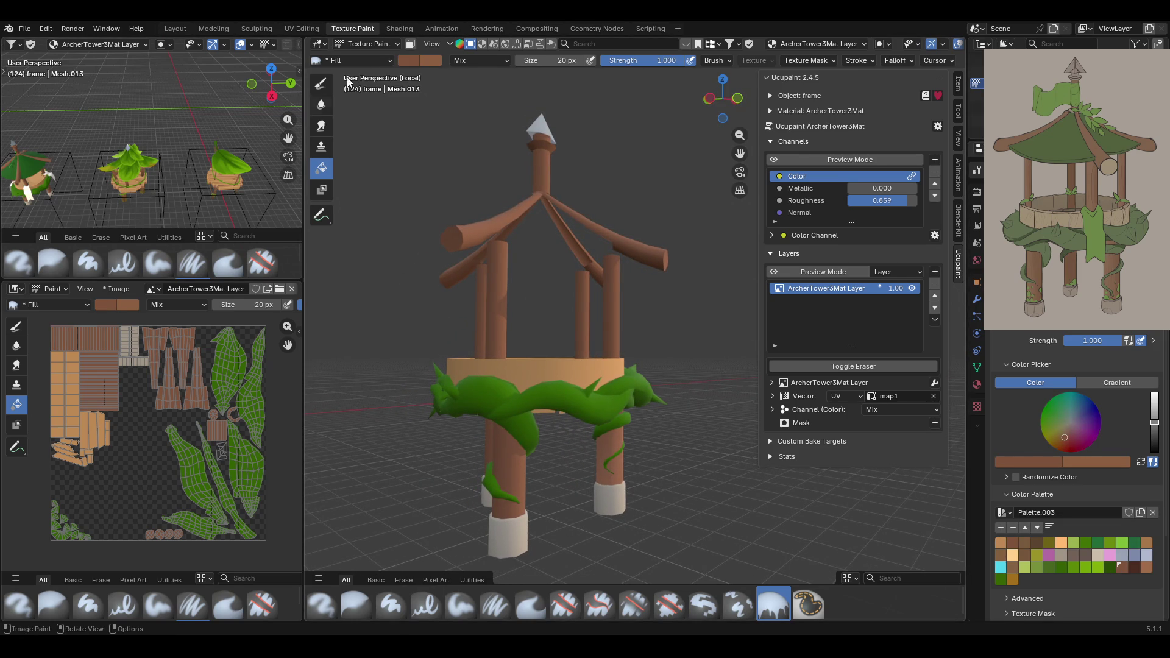
# Mask the two front legs with Ctrl+L and set a Fill gradient stop to dark red.
pyautogui.click(410, 44)
pyautogui.moveTo(511, 442); pyautogui.dragTo(642, 453, button='middle')
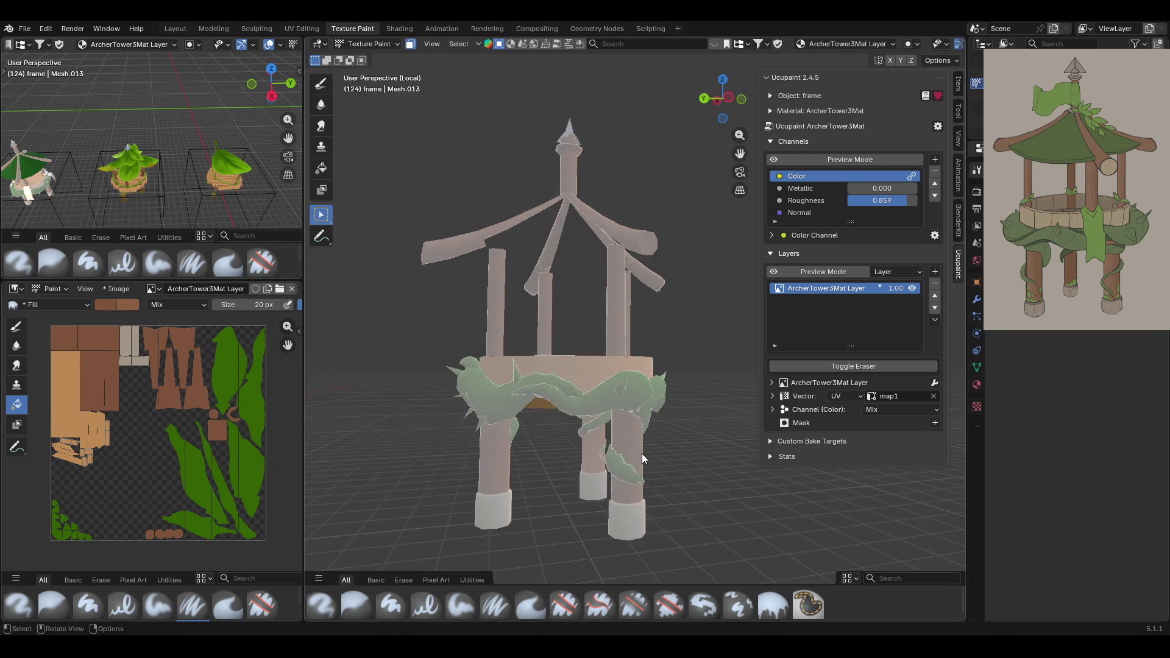
pyautogui.moveTo(495, 459)
pyautogui.mouseDown(button='middle')
pyautogui.moveTo(586, 495)
pyautogui.moveTo(575, 482)
pyautogui.mouseUp(button='middle')
pyautogui.hotkey('ctrl', 'l')
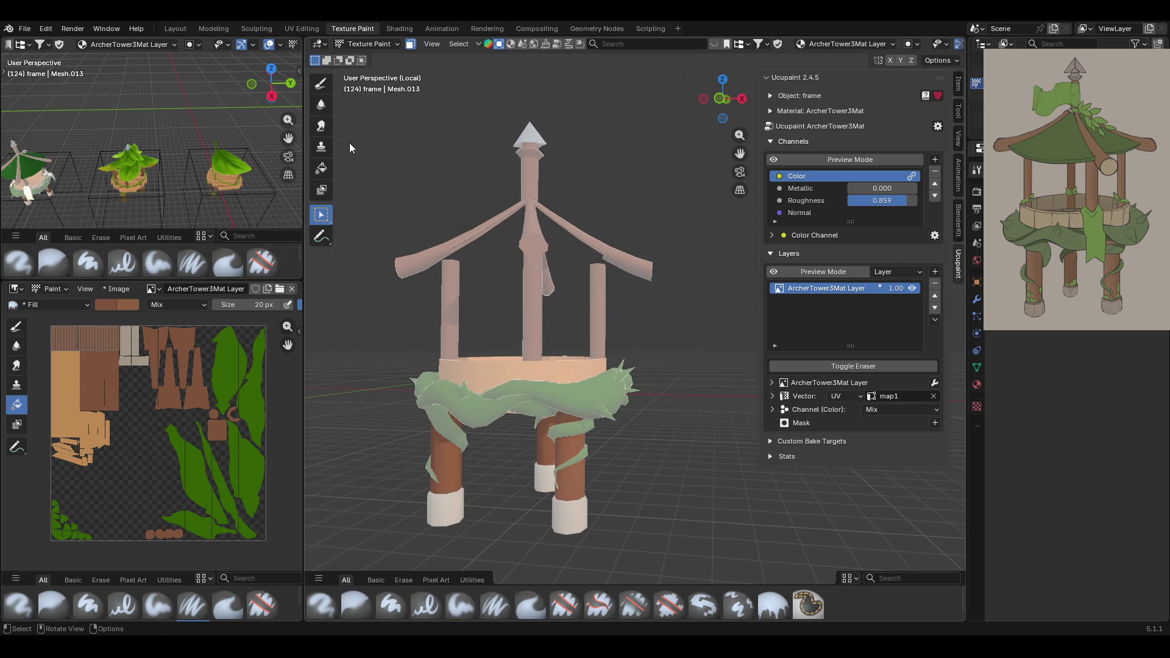
pyautogui.click(326, 174)
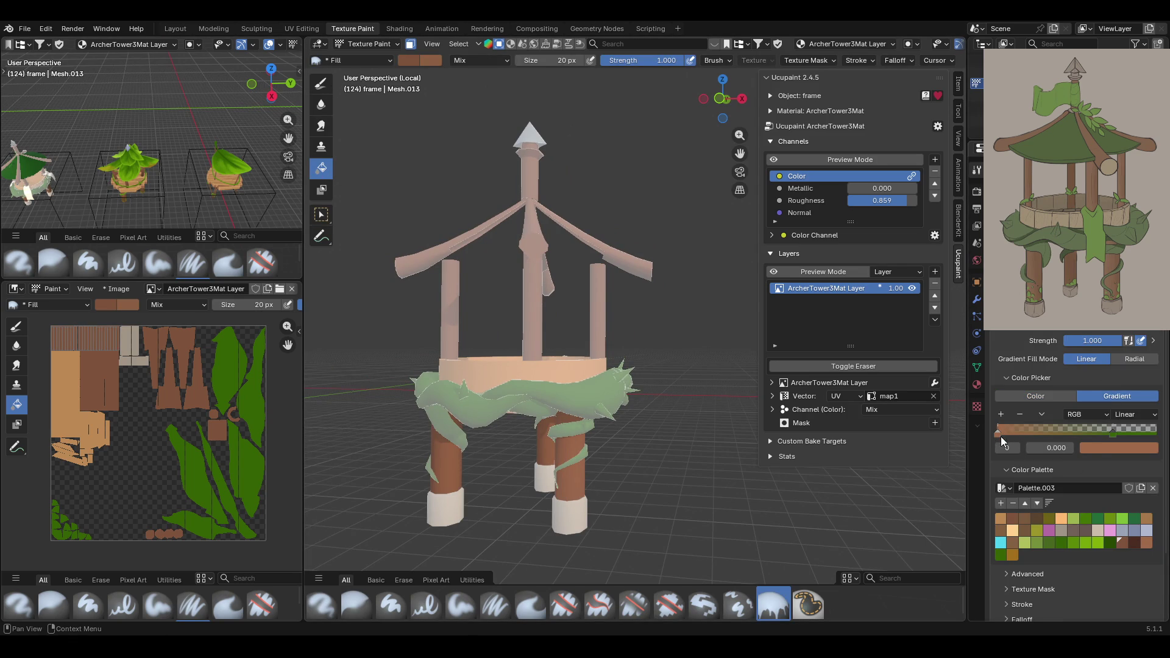
pyautogui.click(1132, 542)
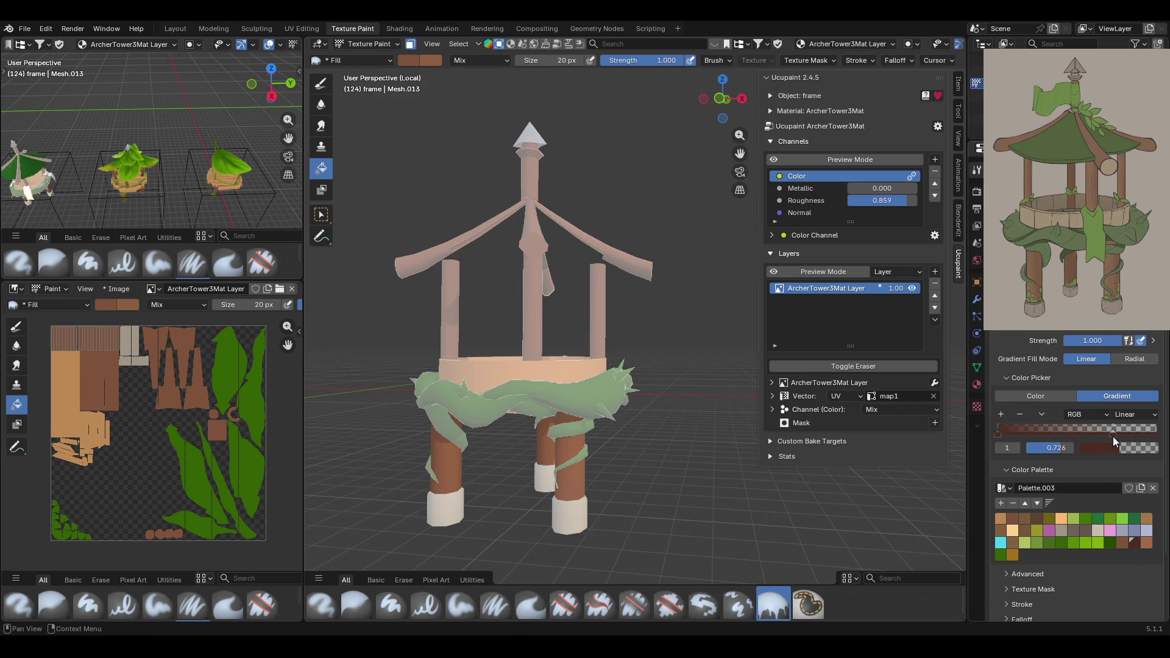
# Try a brown gradient fill down the pillars, then undo it.
pyautogui.moveTo(513, 404)
pyautogui.mouseDown(button='middle')
pyautogui.moveTo(495, 427)
pyautogui.moveTo(574, 425)
pyautogui.moveTo(541, 421)
pyautogui.moveTo(584, 403)
pyautogui.moveTo(546, 366)
pyautogui.mouseUp(button='middle')
pyautogui.click(321, 214)
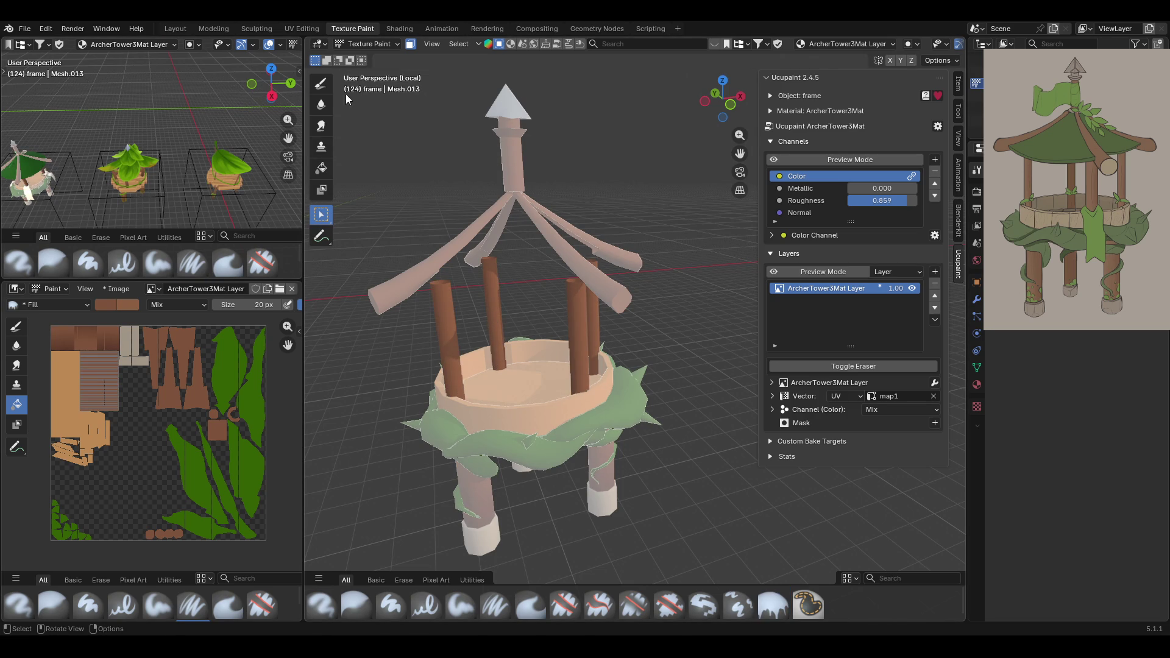
pyautogui.click(322, 168)
pyautogui.moveTo(579, 396)
pyautogui.mouseDown(button='middle')
pyautogui.moveTo(582, 355)
pyautogui.moveTo(602, 355)
pyautogui.mouseUp(button='middle')
pyautogui.moveTo(553, 312)
pyautogui.mouseDown()
pyautogui.moveTo(547, 389)
pyautogui.moveTo(549, 346)
pyautogui.mouseUp()
pyautogui.moveTo(536, 198); pyautogui.dragTo(540, 317)
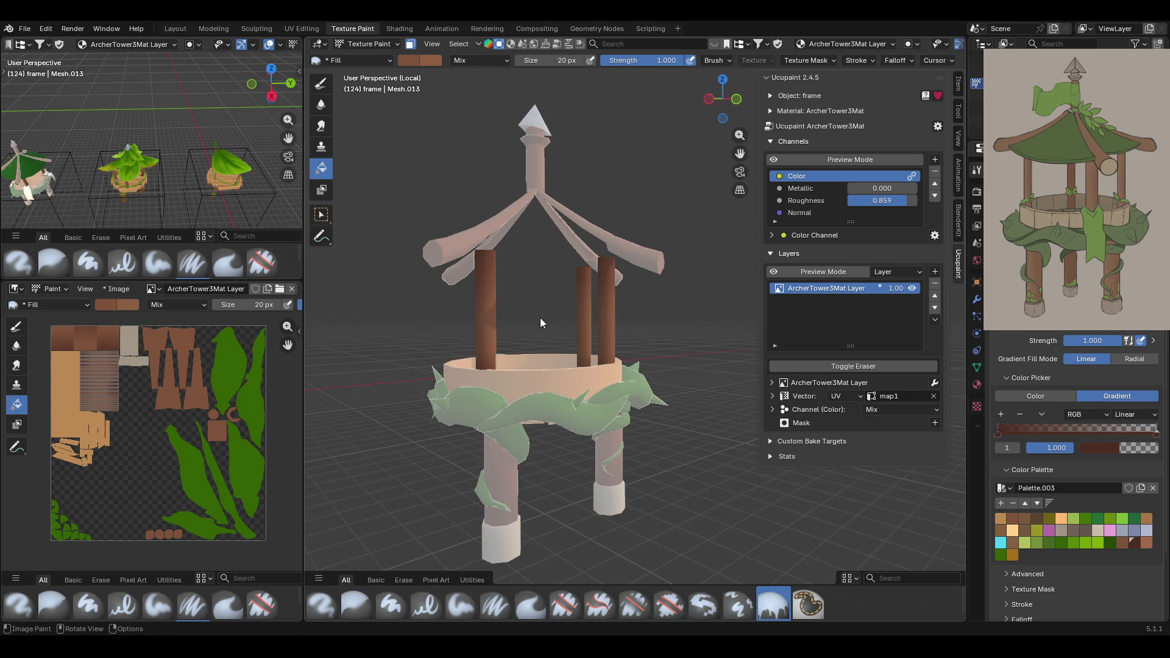
pyautogui.hotkey('ctrl', 'z')
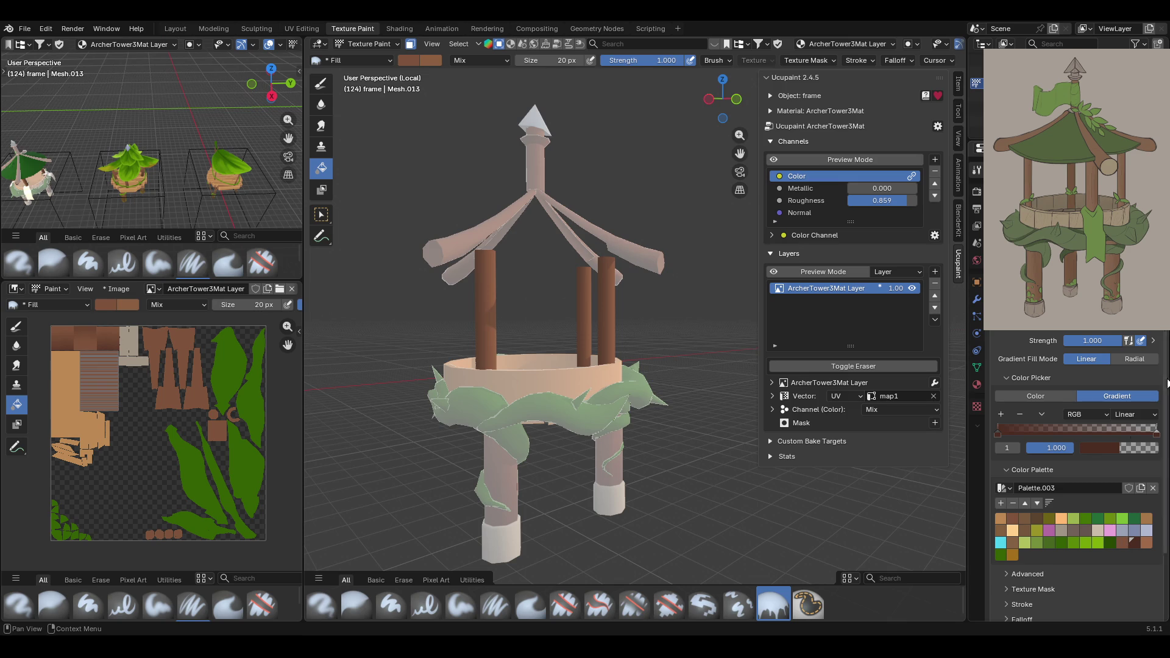
# Lighten the gradient's dark brown end, sample a lighter red-brown start, and regradient the pillars.
pyautogui.click(1088, 450)
pyautogui.moveTo(1096, 399); pyautogui.dragTo(1101, 399)
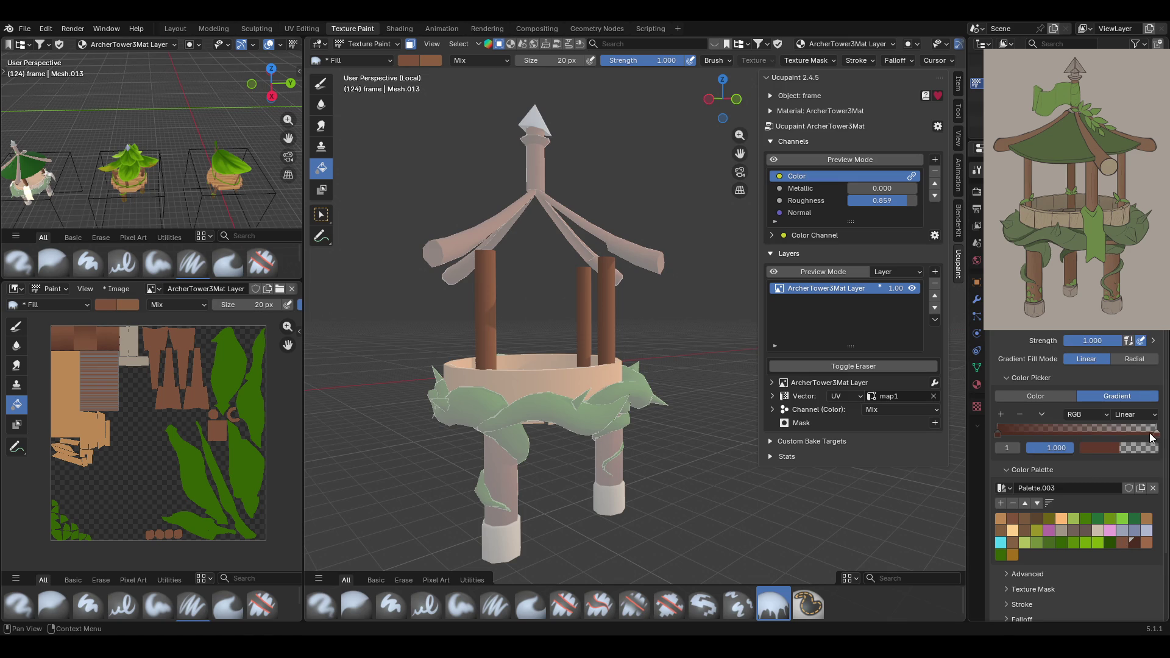
pyautogui.click(998, 436)
pyautogui.click(1119, 455)
pyautogui.click(1157, 422)
pyautogui.click(1159, 432)
pyautogui.moveTo(524, 283); pyautogui.dragTo(525, 287)
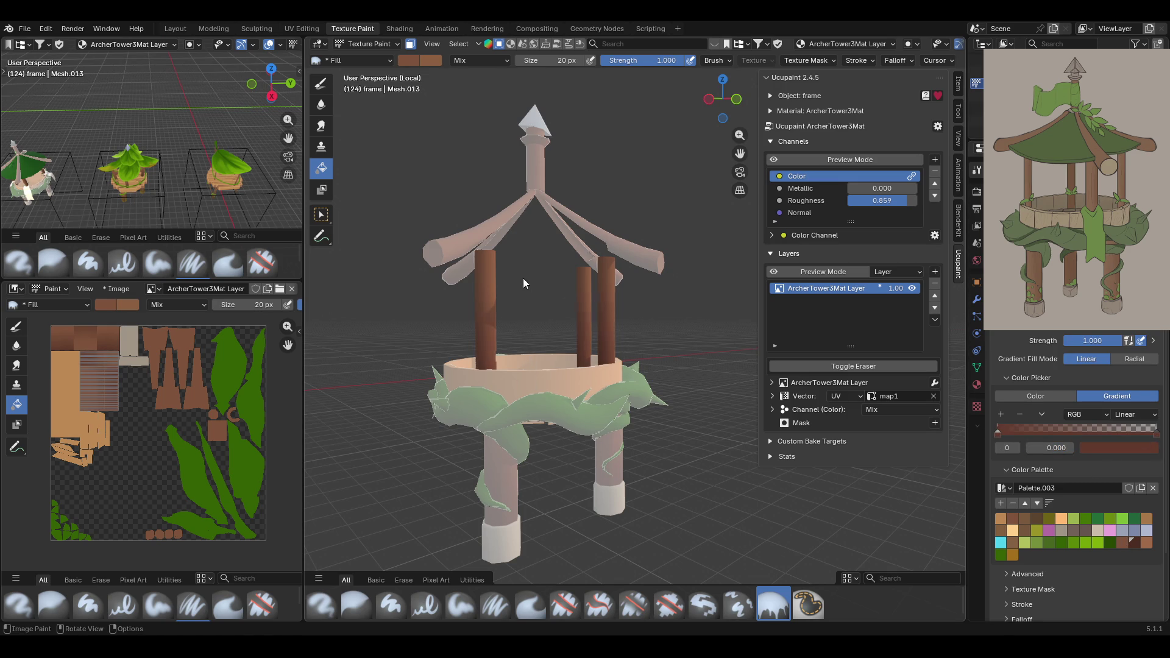
pyautogui.moveTo(545, 312)
pyautogui.mouseDown(button='middle')
pyautogui.moveTo(567, 334)
pyautogui.moveTo(562, 379)
pyautogui.moveTo(547, 367)
pyautogui.moveTo(547, 377)
pyautogui.mouseUp(button='middle')
# Try a gradient along the left pillar and undo it.
pyautogui.moveTo(553, 360)
pyautogui.mouseDown()
pyautogui.moveTo(543, 314)
pyautogui.moveTo(547, 346)
pyautogui.mouseUp()
pyautogui.hotkey('ctrl', 'z')
pyautogui.hotkey('ctrl', 'z')
pyautogui.moveTo(539, 324)
pyautogui.mouseDown(button='middle')
pyautogui.moveTo(521, 365)
pyautogui.moveTo(539, 372)
pyautogui.mouseUp(button='middle')
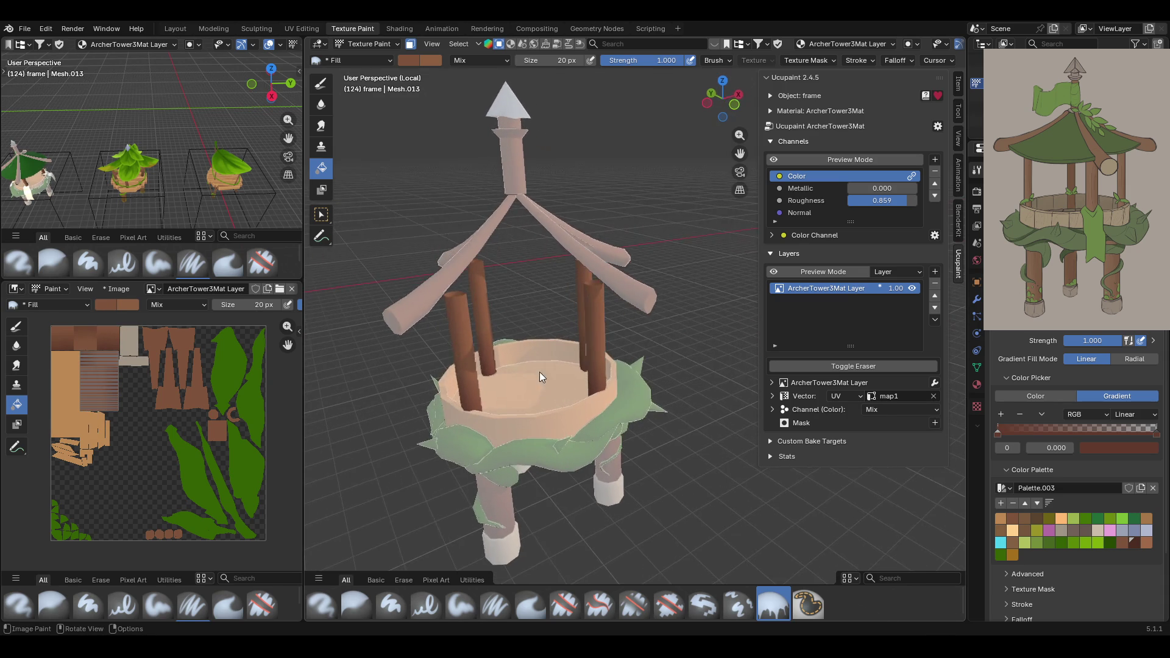
pyautogui.click(328, 215)
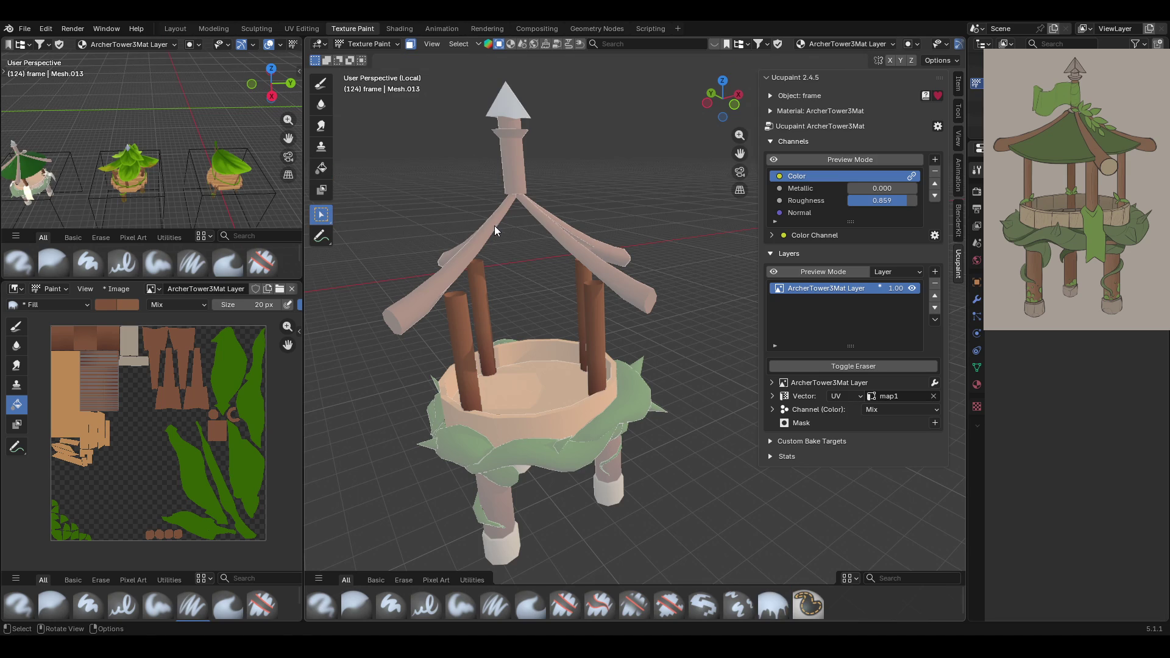
pyautogui.hotkey('ctrl', 'z')
# Select the central post and paint a gradient down it.
pyautogui.moveTo(580, 254)
pyautogui.mouseDown(button='middle')
pyautogui.moveTo(566, 239)
pyautogui.moveTo(630, 248)
pyautogui.mouseUp(button='middle')
pyautogui.moveTo(460, 257); pyautogui.dragTo(575, 273, button='middle')
pyautogui.hotkey('ctrl', 'shift', 'z')
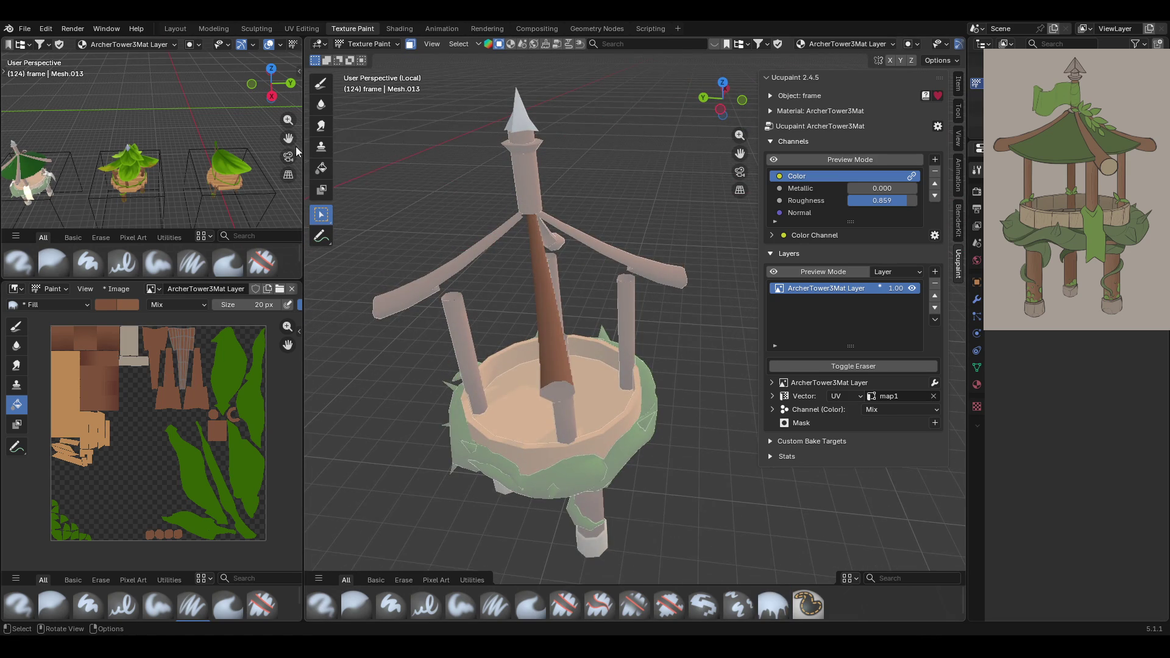
pyautogui.click(321, 169)
pyautogui.moveTo(546, 292); pyautogui.dragTo(554, 322)
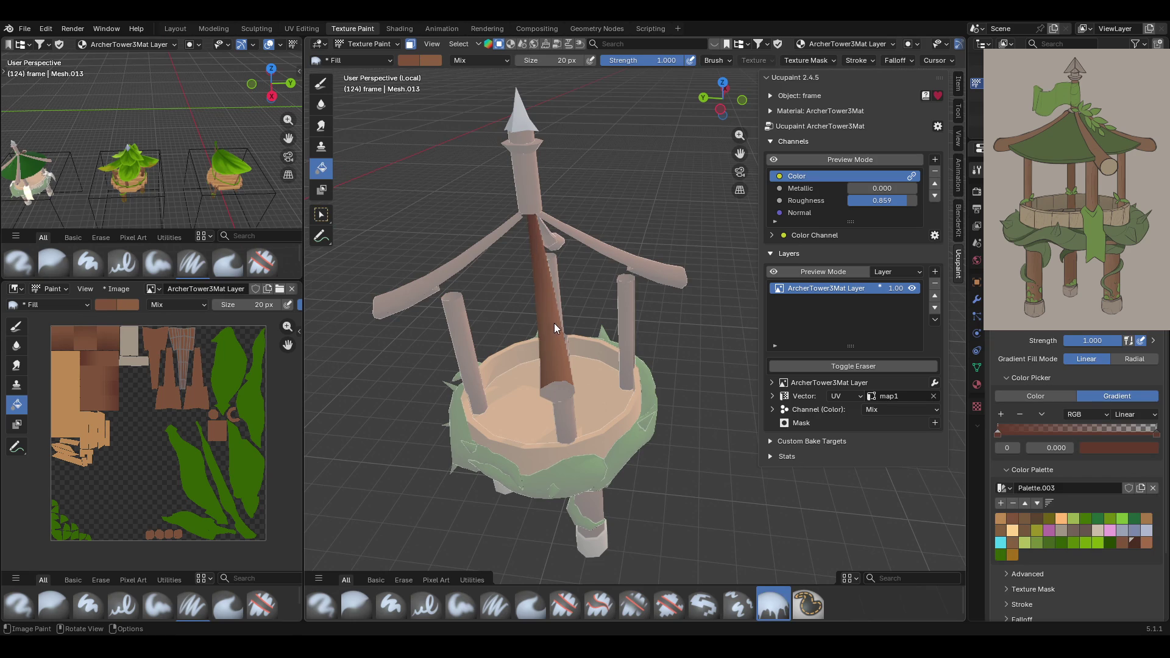
pyautogui.moveTo(540, 272); pyautogui.dragTo(655, 284, button='middle')
# Select another piece of the frame and paint a gradient along the roof beam.
pyautogui.click(321, 217)
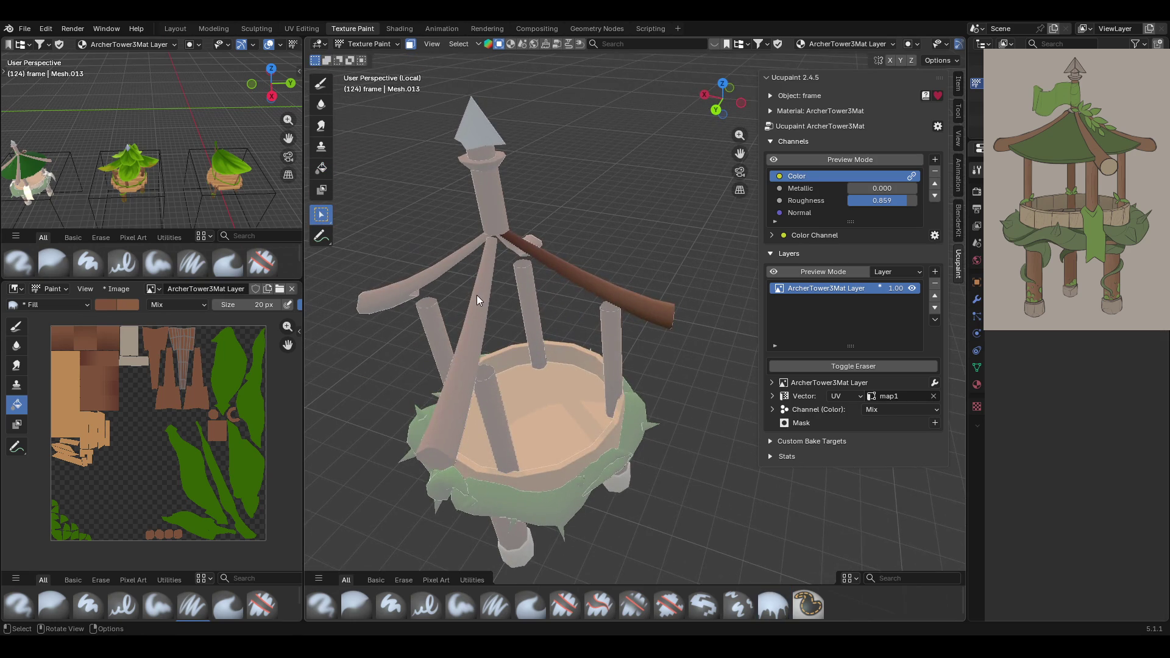
pyautogui.hotkey('ctrl', 'z')
pyautogui.hotkey('ctrl', 'z')
pyautogui.click(322, 169)
pyautogui.moveTo(381, 170)
pyautogui.mouseDown(button='middle')
pyautogui.moveTo(537, 184)
pyautogui.moveTo(487, 227)
pyautogui.mouseUp(button='middle')
pyautogui.moveTo(530, 412)
pyautogui.mouseDown(button='middle')
pyautogui.moveTo(565, 298)
pyautogui.moveTo(664, 291)
pyautogui.mouseUp(button='middle')
pyautogui.click(321, 215)
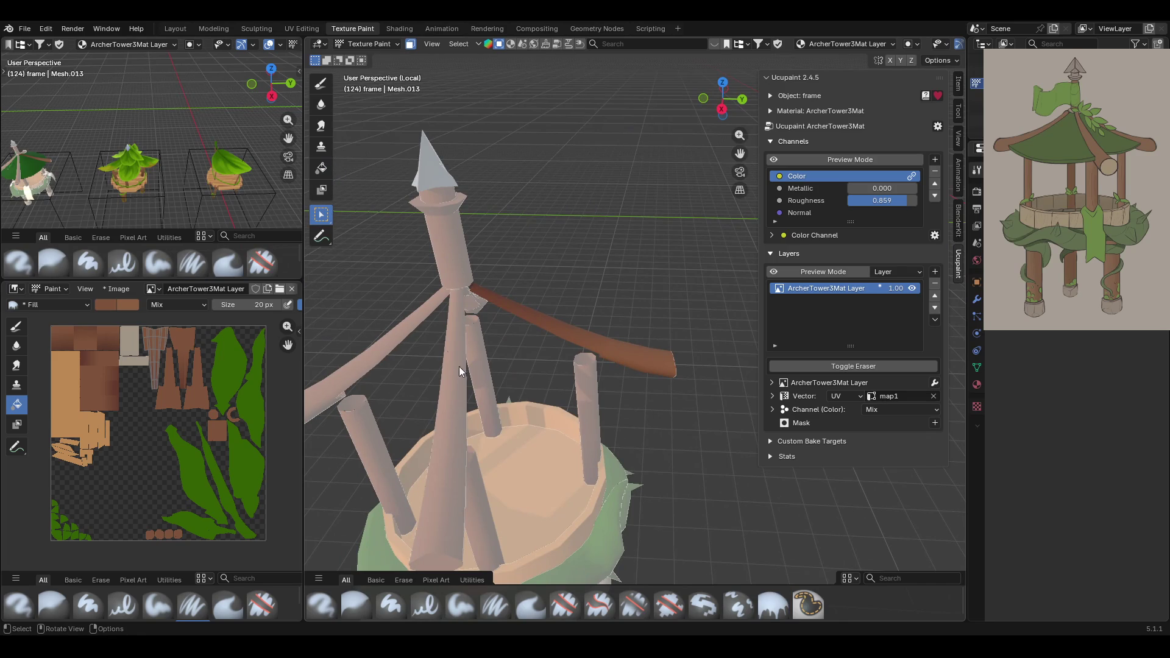
pyautogui.hotkey('ctrl', 'z')
pyautogui.hotkey('ctrl', 'z')
pyautogui.click(321, 169)
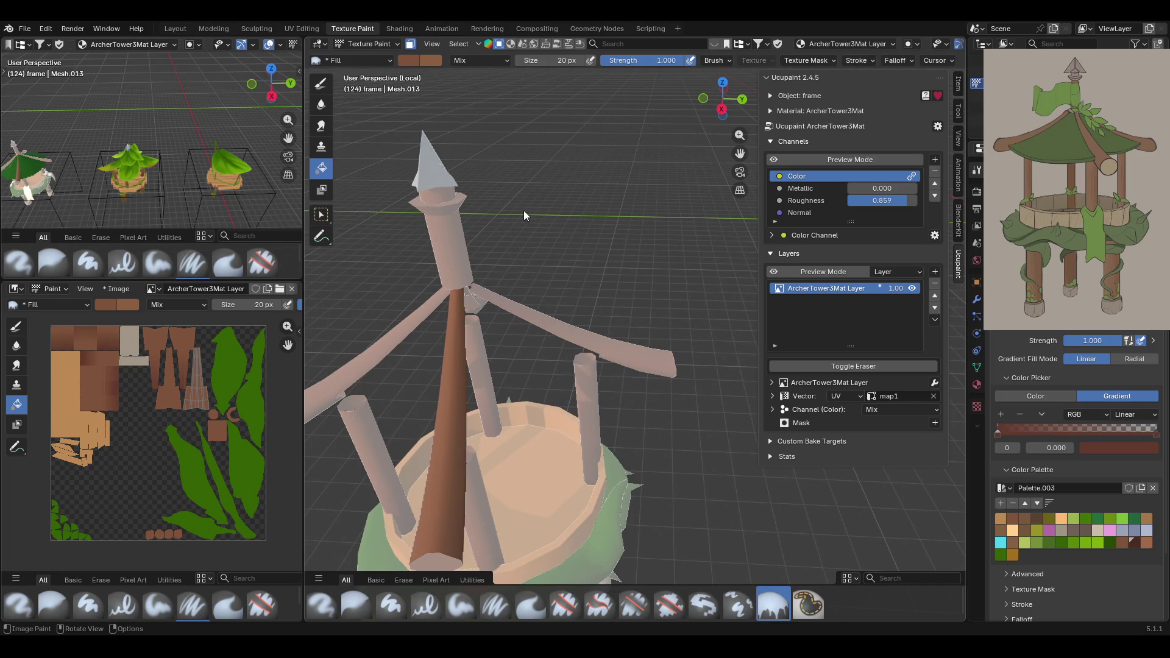
pyautogui.moveTo(503, 210); pyautogui.dragTo(542, 221, button='middle')
# Select the spire post and paint a darker gradient on the beam.
pyautogui.moveTo(507, 470)
pyautogui.mouseDown(button='middle')
pyautogui.moveTo(550, 395)
pyautogui.moveTo(535, 371)
pyautogui.mouseUp(button='middle')
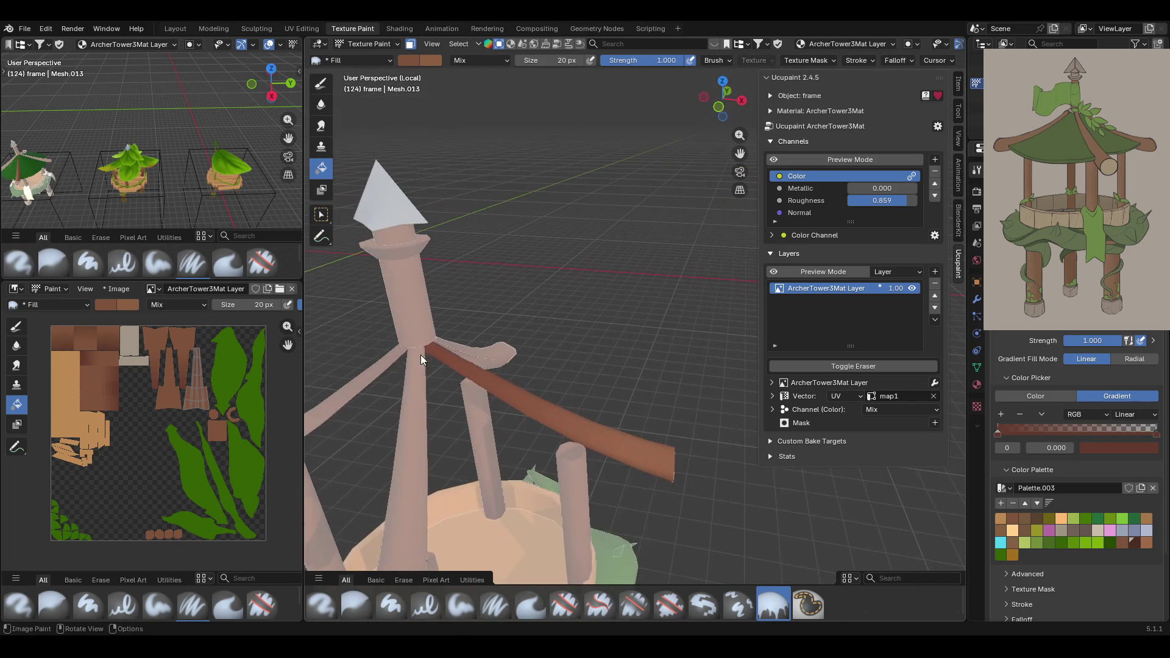
pyautogui.click(317, 214)
pyautogui.hotkey('ctrl', 'z')
pyautogui.hotkey('ctrl', 'z')
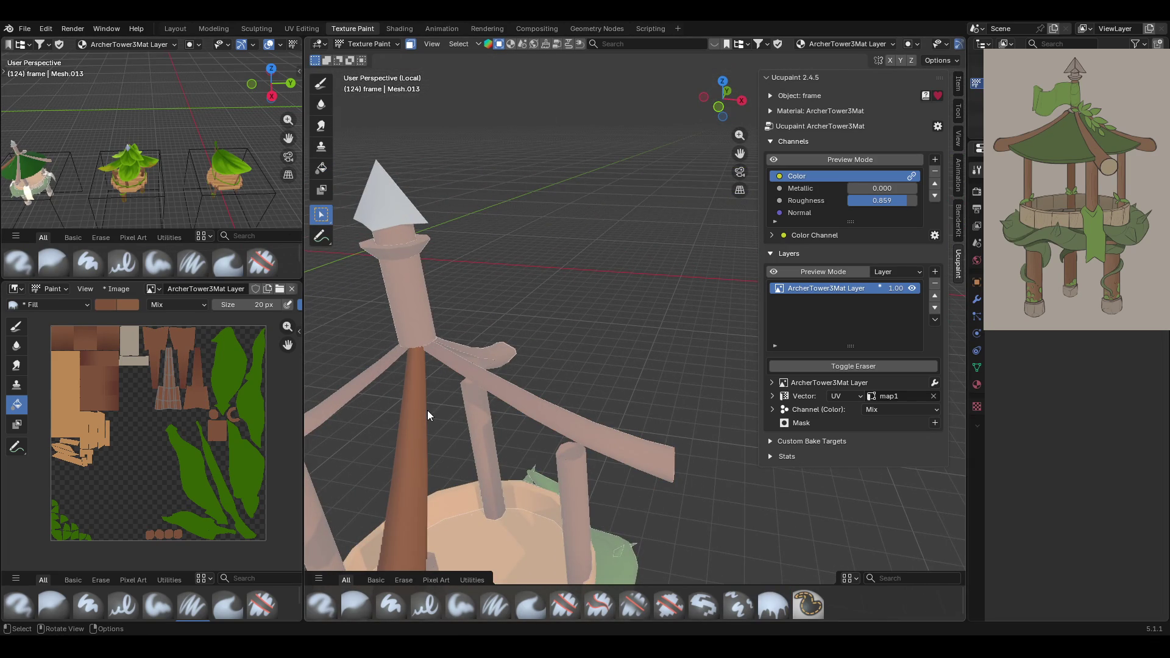
pyautogui.moveTo(548, 304)
pyautogui.mouseDown(button='middle')
pyautogui.moveTo(525, 262)
pyautogui.moveTo(423, 236)
pyautogui.mouseUp(button='middle')
pyautogui.click(322, 169)
pyautogui.moveTo(603, 422); pyautogui.dragTo(603, 422)
pyautogui.moveTo(611, 284); pyautogui.dragTo(365, 181, button='middle')
# Undo the dark beam paint and fill the whole spire post with a dark brown gradient.
pyautogui.click(322, 214)
pyautogui.moveTo(620, 364)
pyautogui.mouseDown(button='middle')
pyautogui.moveTo(585, 272)
pyautogui.moveTo(594, 293)
pyautogui.mouseUp(button='middle')
pyautogui.hotkey('ctrl', 'z')
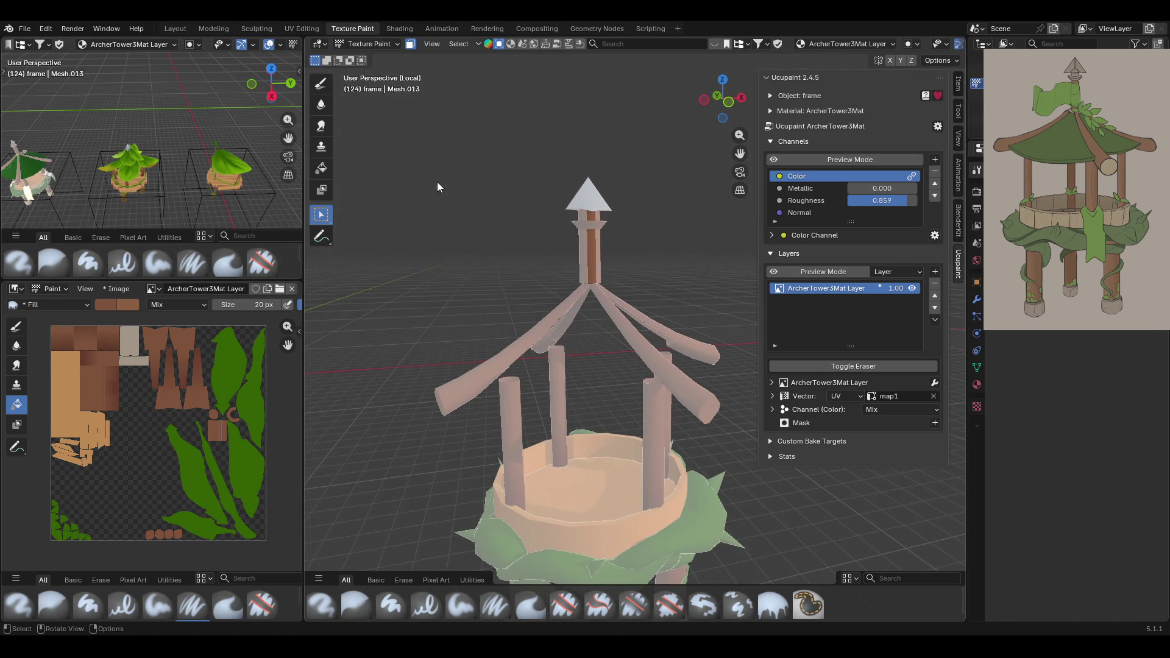
pyautogui.hotkey('ctrl', 'z')
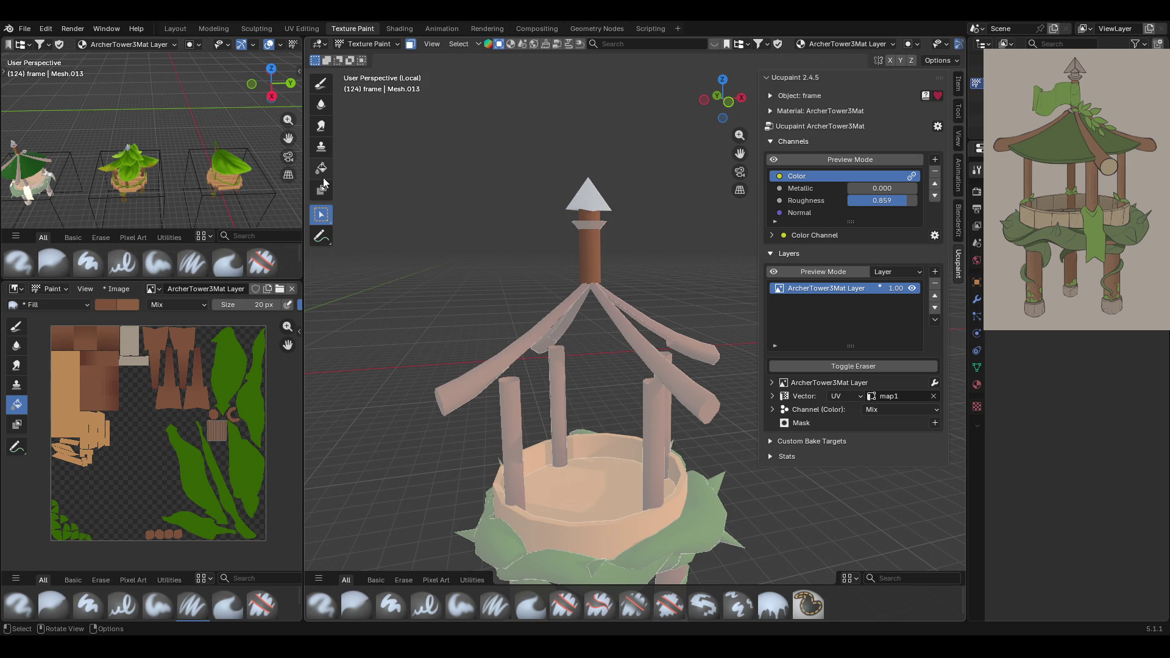
pyautogui.click(321, 170)
pyautogui.moveTo(593, 289); pyautogui.dragTo(560, 214)
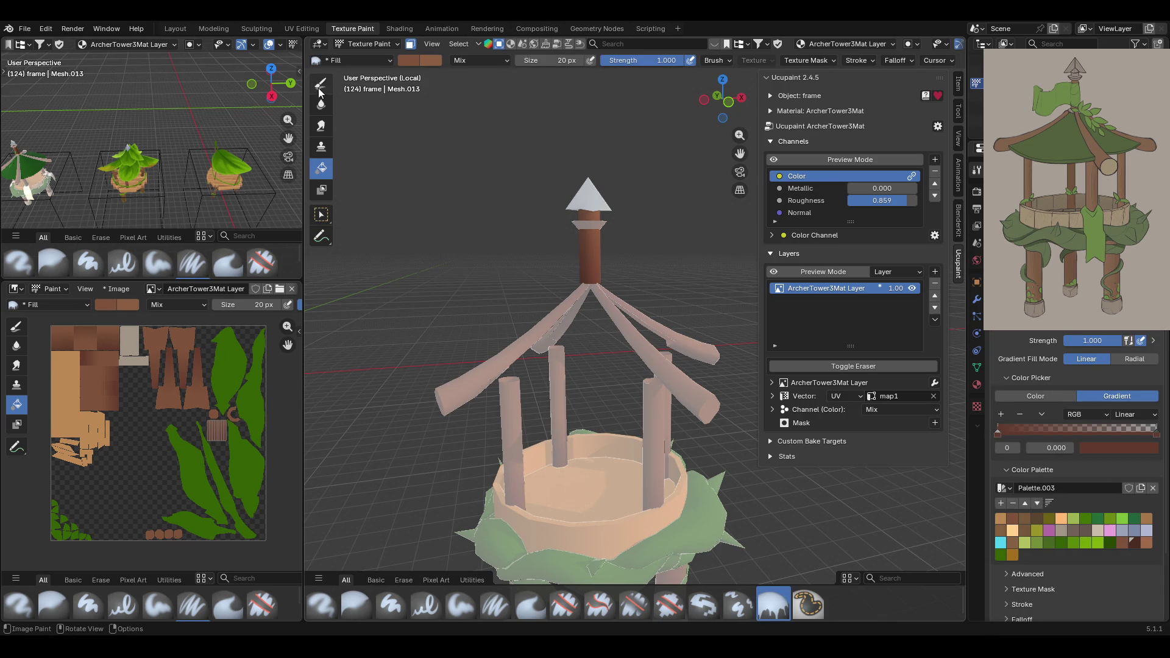
# Turn off the face mask and inspect the textured tower from a low side view.
pyautogui.click(404, 46)
pyautogui.moveTo(679, 230)
pyautogui.mouseDown(button='middle')
pyautogui.moveTo(673, 284)
pyautogui.moveTo(610, 290)
pyautogui.moveTo(649, 264)
pyautogui.moveTo(638, 289)
pyautogui.moveTo(720, 328)
pyautogui.moveTo(887, 316)
pyautogui.moveTo(712, 311)
pyautogui.moveTo(705, 250)
pyautogui.mouseUp(button='middle')
pyautogui.moveTo(738, 152); pyautogui.dragTo(739, 153)
pyautogui.moveTo(573, 414)
pyautogui.mouseDown(button='middle')
pyautogui.moveTo(599, 396)
pyautogui.moveTo(580, 429)
pyautogui.moveTo(599, 396)
pyautogui.moveTo(613, 397)
pyautogui.moveTo(604, 418)
pyautogui.moveTo(622, 294)
pyautogui.mouseUp(button='middle')
pyautogui.moveTo(736, 157); pyautogui.dragTo(723, 152)
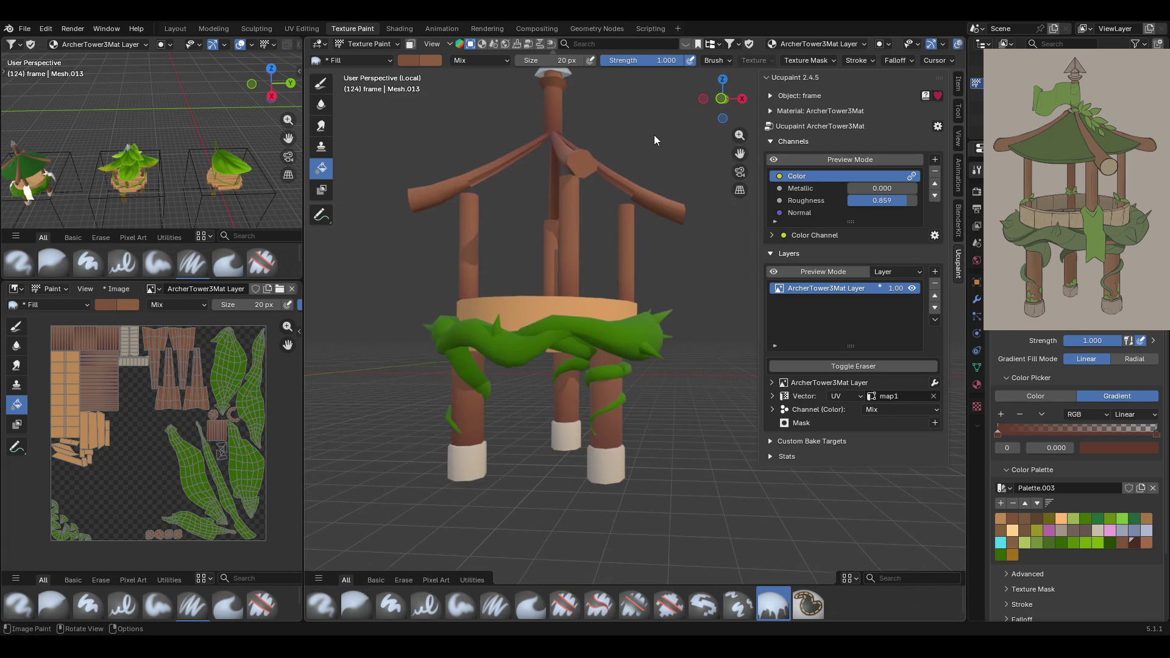
# Re-enable the face selection mask, select the pillar bases, and return to gradient filling.
pyautogui.click(410, 44)
pyautogui.click(321, 215)
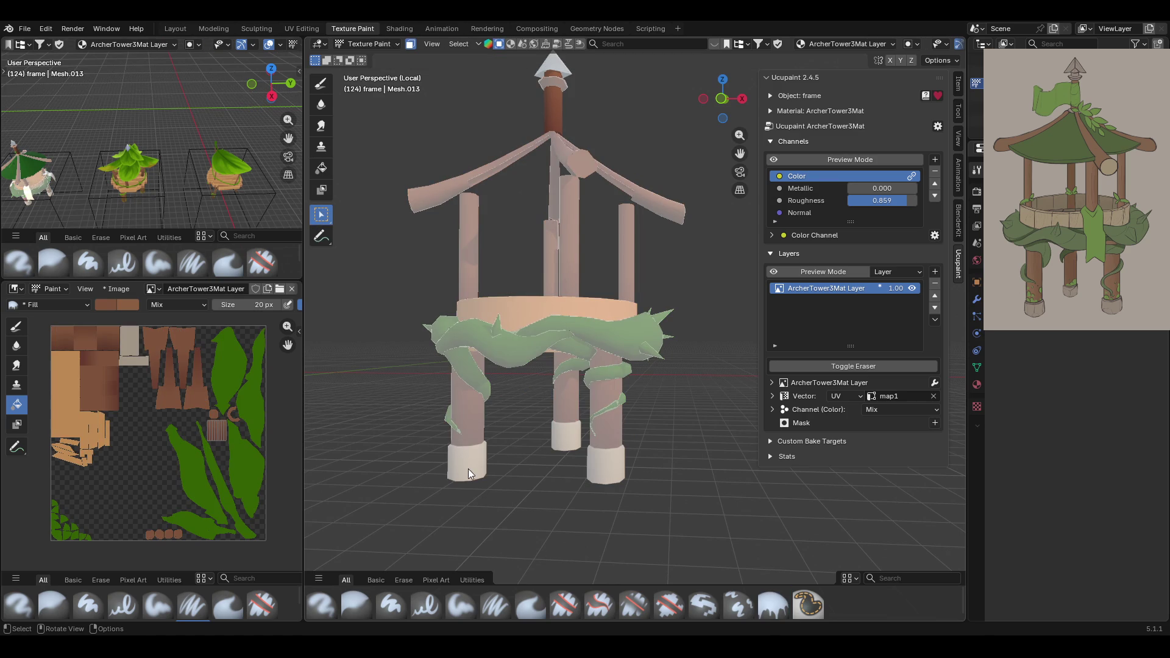
pyautogui.click(561, 434)
pyautogui.click(321, 169)
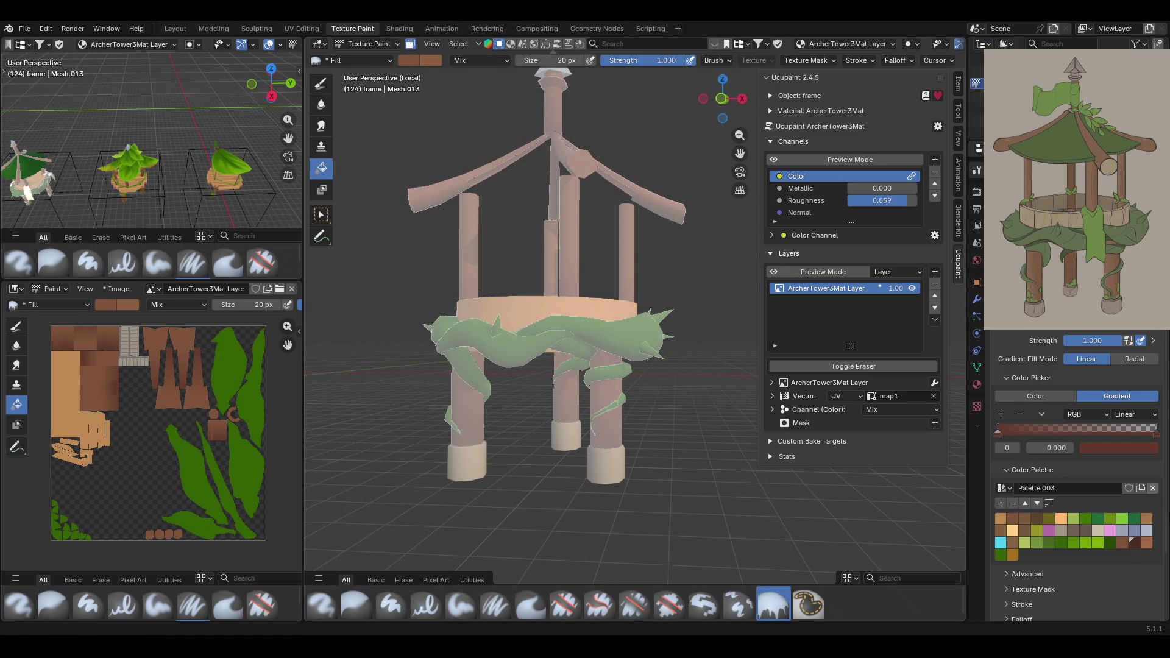
# Set the gradient start stop to a bluish grey and the end stop to grey-brown from the palette.
pyautogui.click(1132, 532)
pyautogui.click(1156, 433)
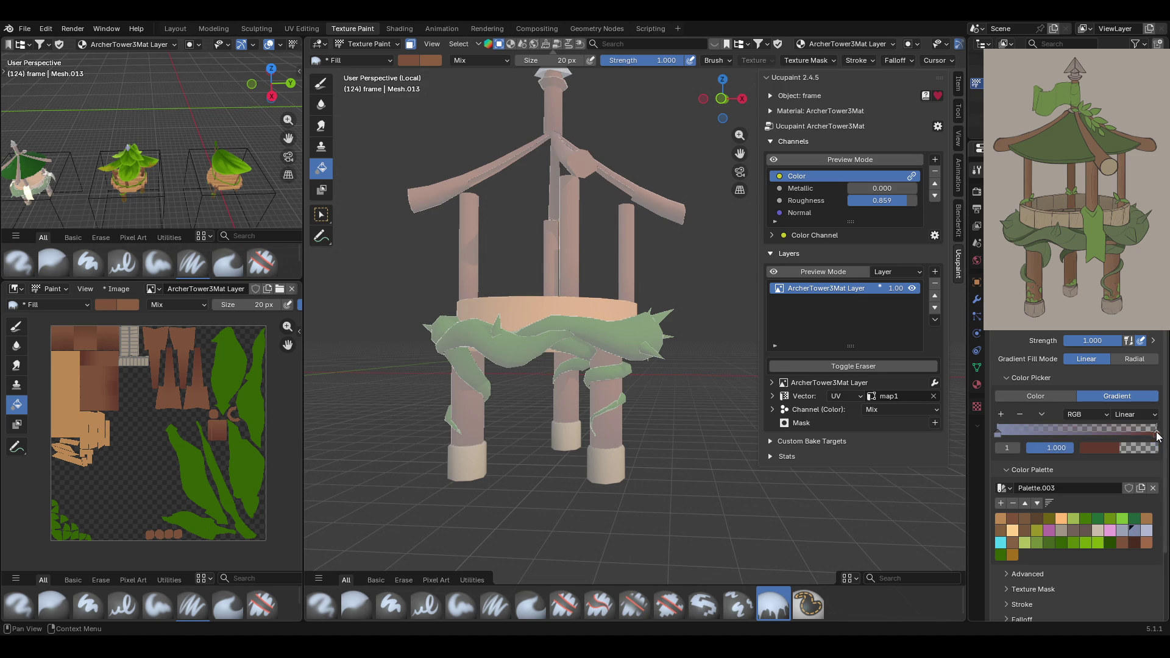
pyautogui.click(997, 434)
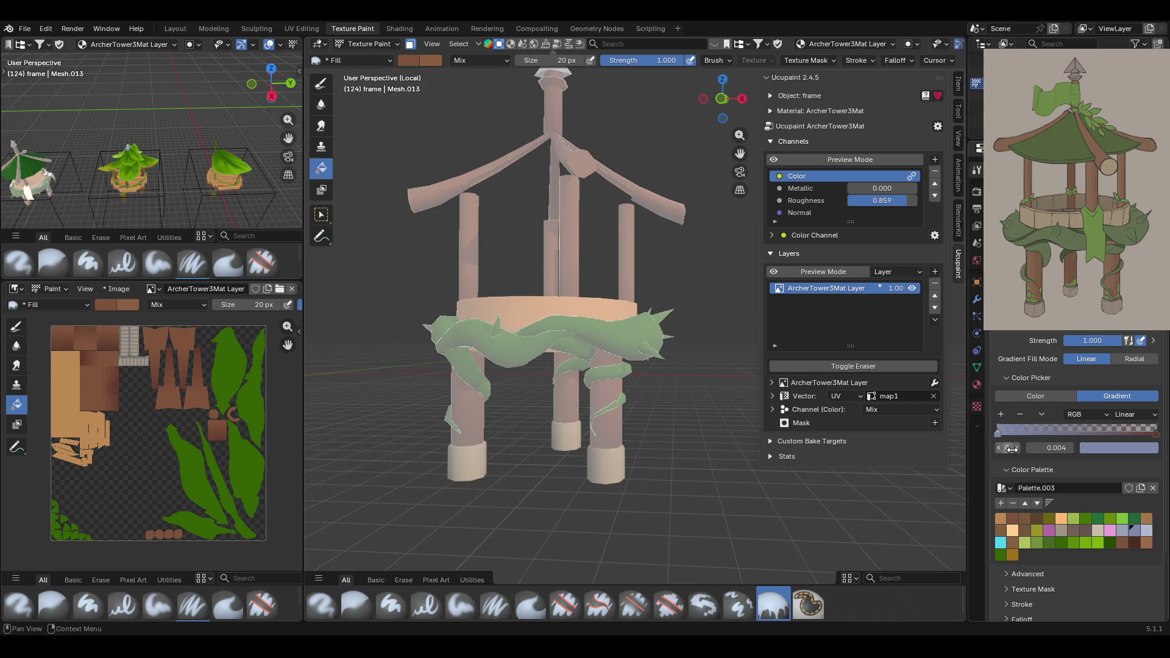
pyautogui.click(1076, 531)
pyautogui.click(1156, 433)
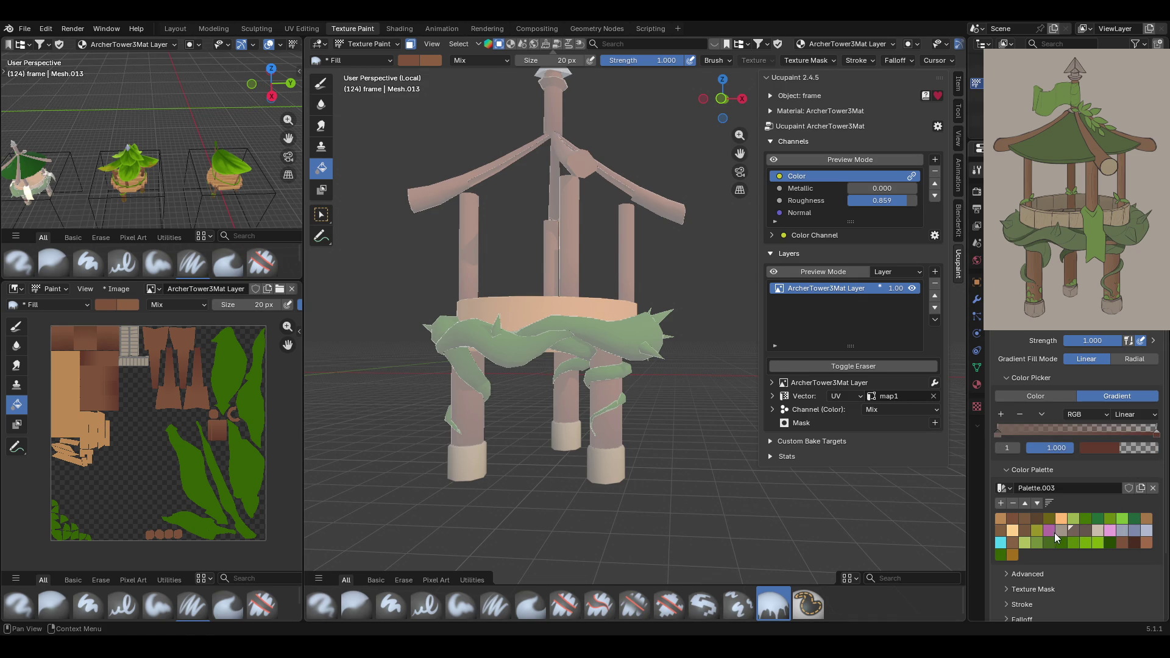
pyautogui.click(1071, 529)
# Check the tower in Back Orthographic view and toggle the face mask off and on again.
pyautogui.moveTo(563, 453); pyautogui.dragTo(615, 438, button='middle')
pyautogui.click(726, 104)
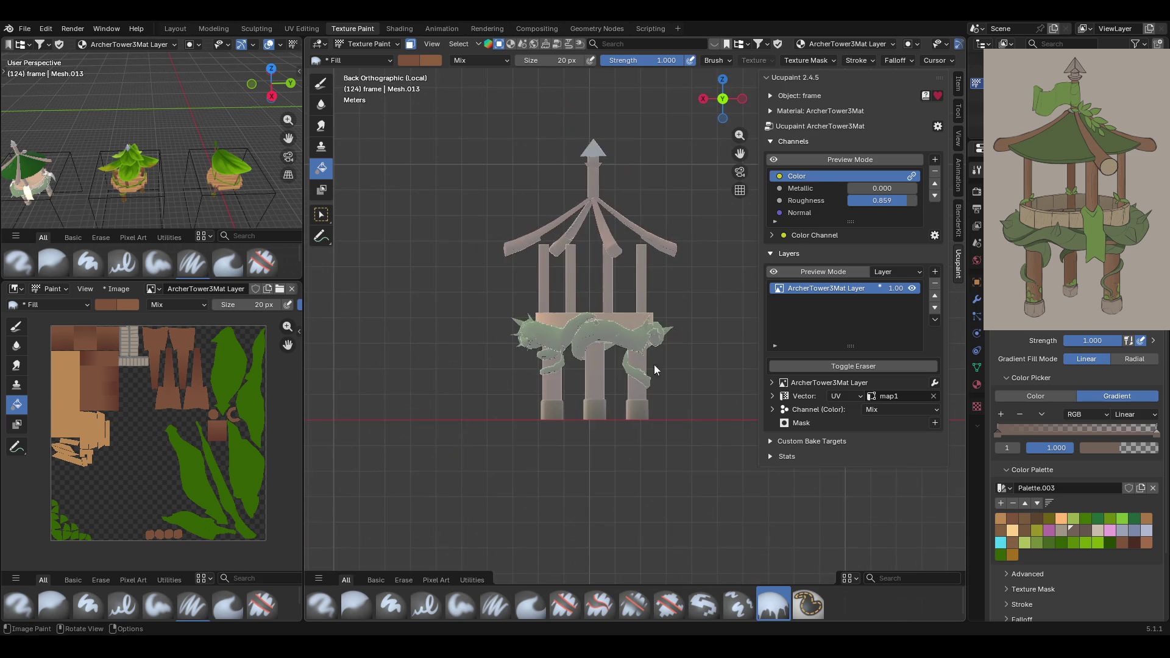
pyautogui.moveTo(596, 378)
pyautogui.mouseDown(button='middle')
pyautogui.moveTo(688, 419)
pyautogui.moveTo(574, 72)
pyautogui.mouseUp(button='middle')
pyautogui.click(409, 46)
pyautogui.moveTo(604, 323)
pyautogui.mouseDown(button='middle')
pyautogui.moveTo(822, 312)
pyautogui.moveTo(608, 226)
pyautogui.moveTo(467, 281)
pyautogui.moveTo(622, 260)
pyautogui.moveTo(639, 316)
pyautogui.moveTo(664, 263)
pyautogui.moveTo(664, 245)
pyautogui.moveTo(637, 242)
pyautogui.moveTo(714, 253)
pyautogui.mouseUp(button='middle')
pyautogui.click(410, 44)
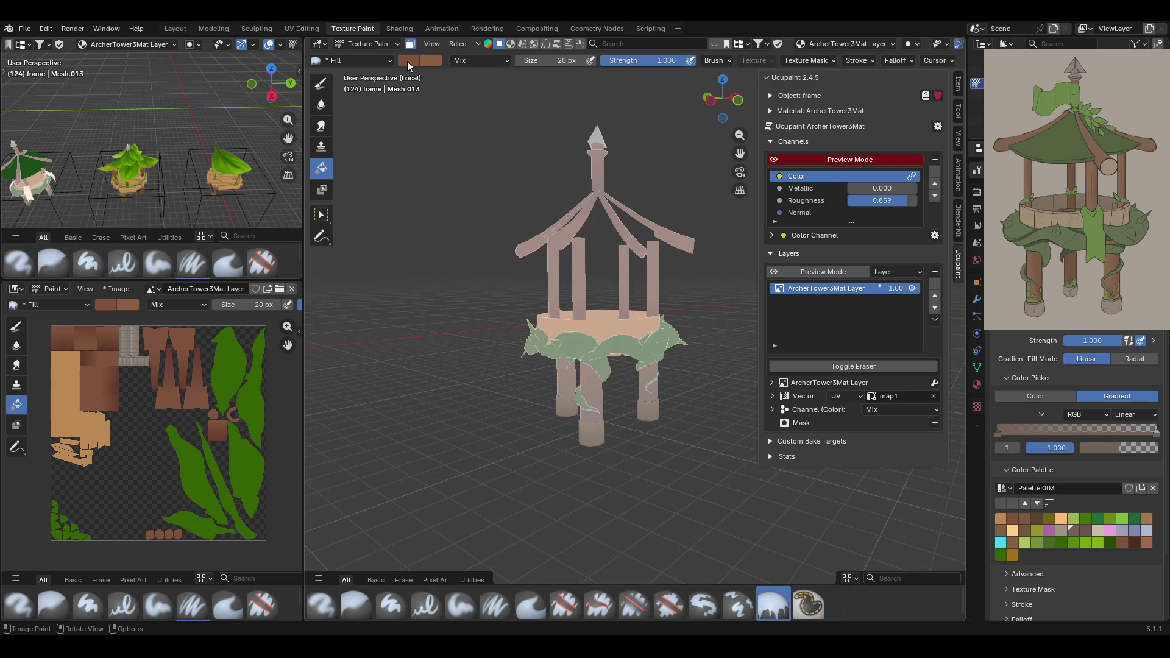
# Select the ring band's face loop on the tower frame for painting.
pyautogui.click(321, 215)
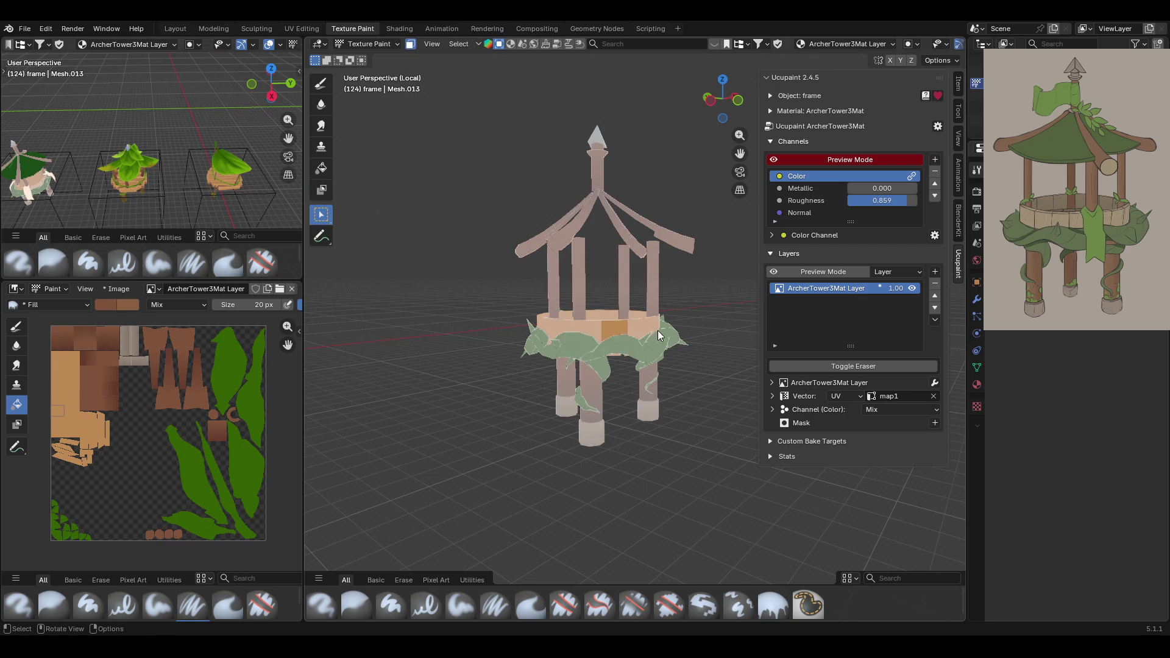
pyautogui.moveTo(656, 332); pyautogui.dragTo(578, 339, button='middle')
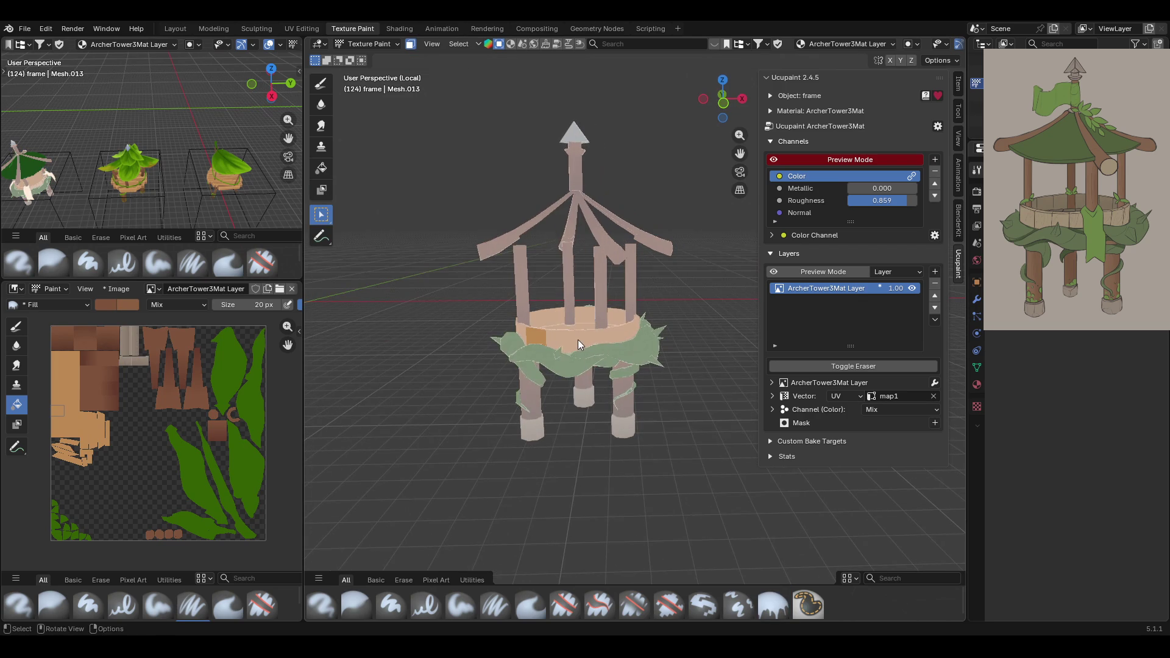
pyautogui.keyDown('shift'); pyautogui.click(627, 330); pyautogui.keyUp('shift')
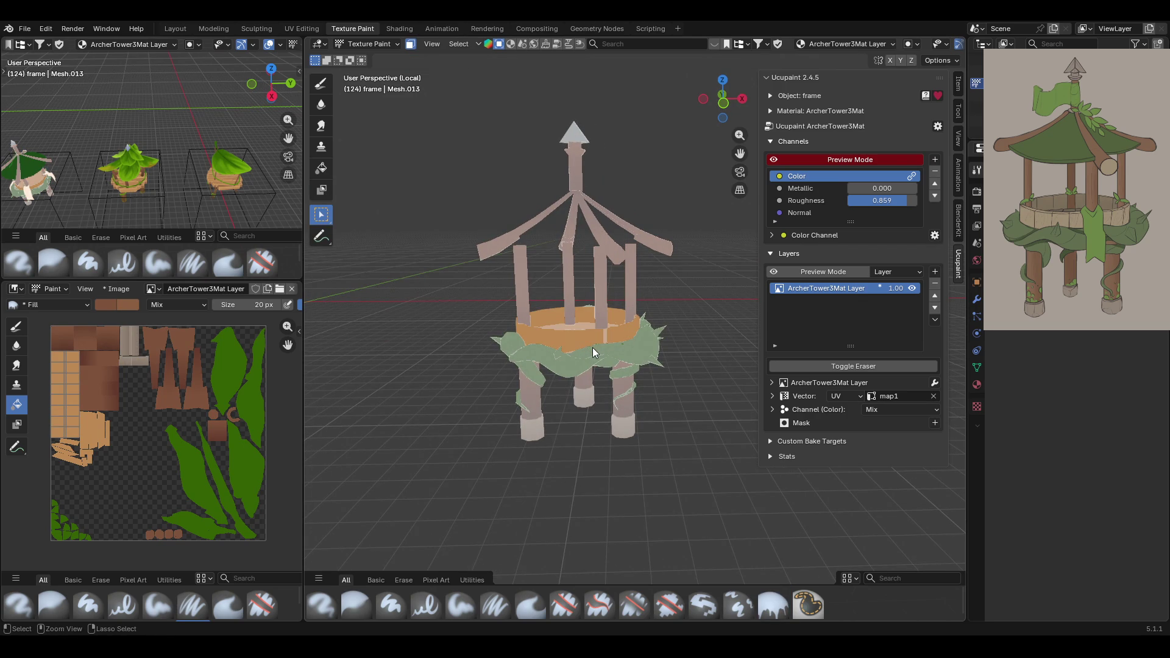
pyautogui.click(604, 337)
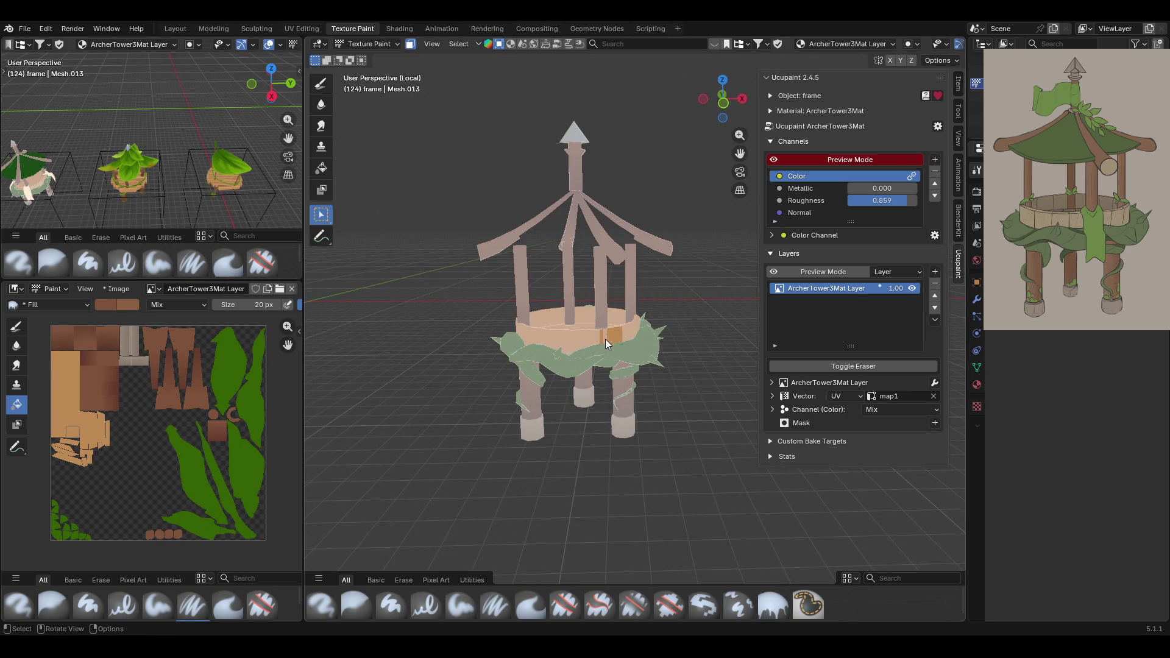
pyautogui.keyDown('alt'); pyautogui.click(571, 340); pyautogui.keyUp('alt')
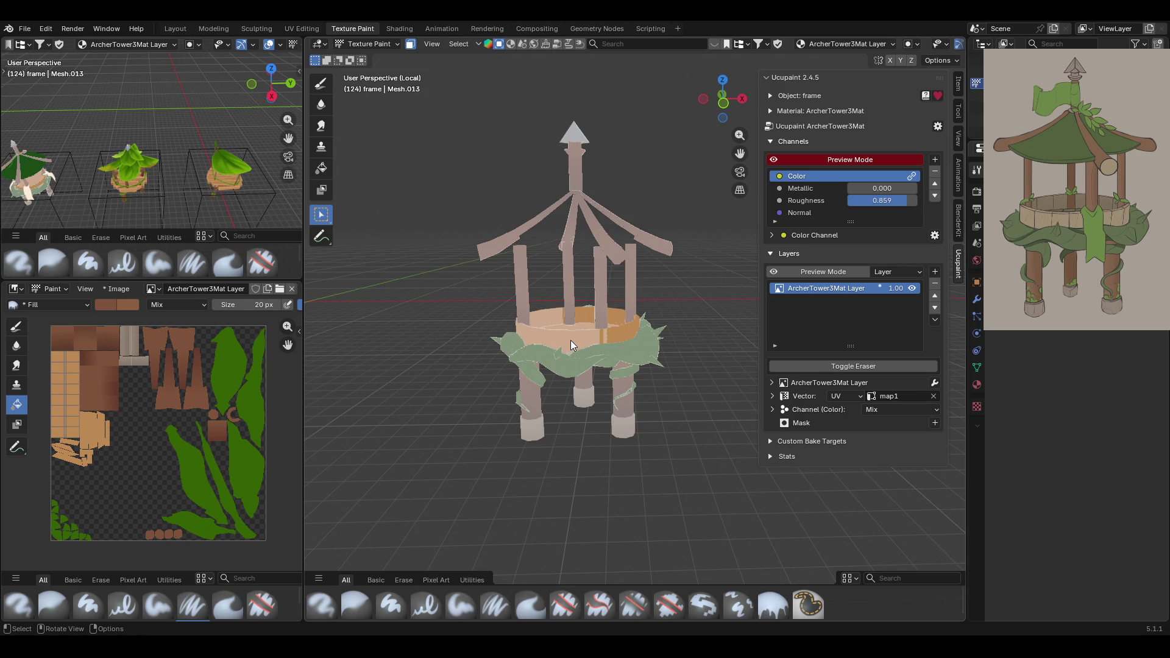
pyautogui.moveTo(563, 342)
pyautogui.mouseDown(button='middle')
pyautogui.moveTo(485, 378)
pyautogui.moveTo(363, 386)
pyautogui.moveTo(429, 331)
pyautogui.moveTo(491, 330)
pyautogui.moveTo(693, 366)
pyautogui.moveTo(603, 357)
pyautogui.moveTo(653, 367)
pyautogui.moveTo(546, 367)
pyautogui.mouseUp(button='middle')
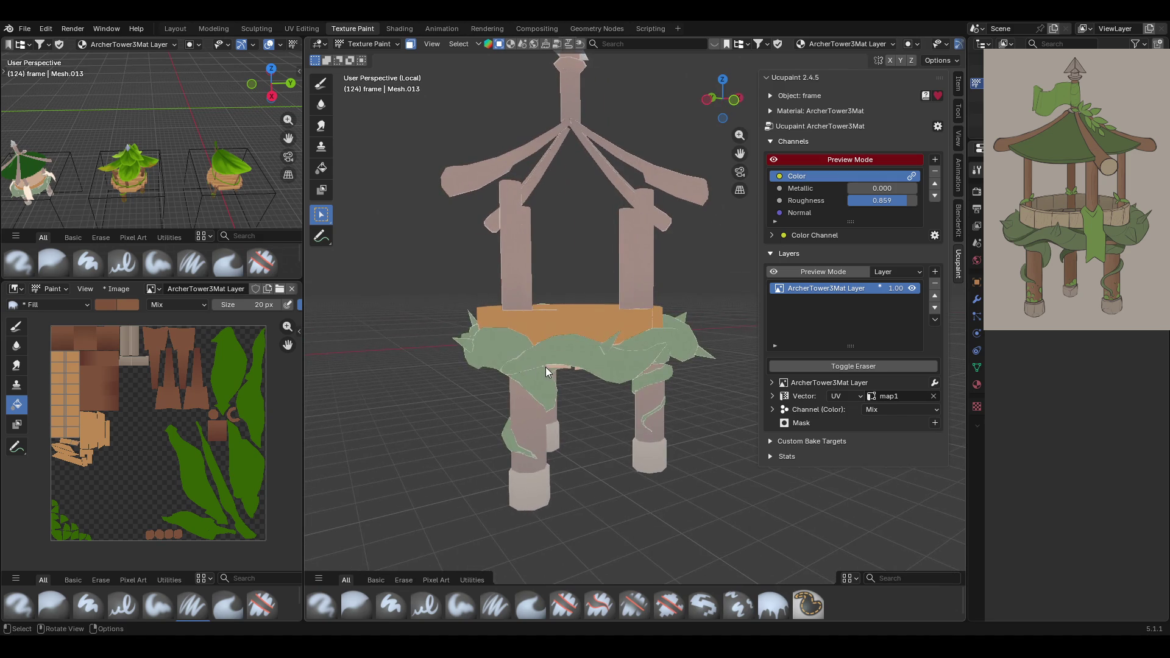
pyautogui.moveTo(657, 382)
pyautogui.mouseDown(button='middle')
pyautogui.moveTo(575, 381)
pyautogui.moveTo(539, 360)
pyautogui.moveTo(576, 370)
pyautogui.moveTo(527, 371)
pyautogui.moveTo(559, 362)
pyautogui.moveTo(551, 349)
pyautogui.moveTo(581, 363)
pyautogui.moveTo(547, 367)
pyautogui.moveTo(579, 357)
pyautogui.moveTo(607, 367)
pyautogui.moveTo(437, 368)
pyautogui.moveTo(519, 376)
pyautogui.moveTo(418, 358)
pyautogui.moveTo(669, 363)
pyautogui.moveTo(608, 390)
pyautogui.moveTo(615, 371)
pyautogui.mouseUp(button='middle')
# Shade the orange floor plank with a Fill gradient stroke.
pyautogui.click(325, 167)
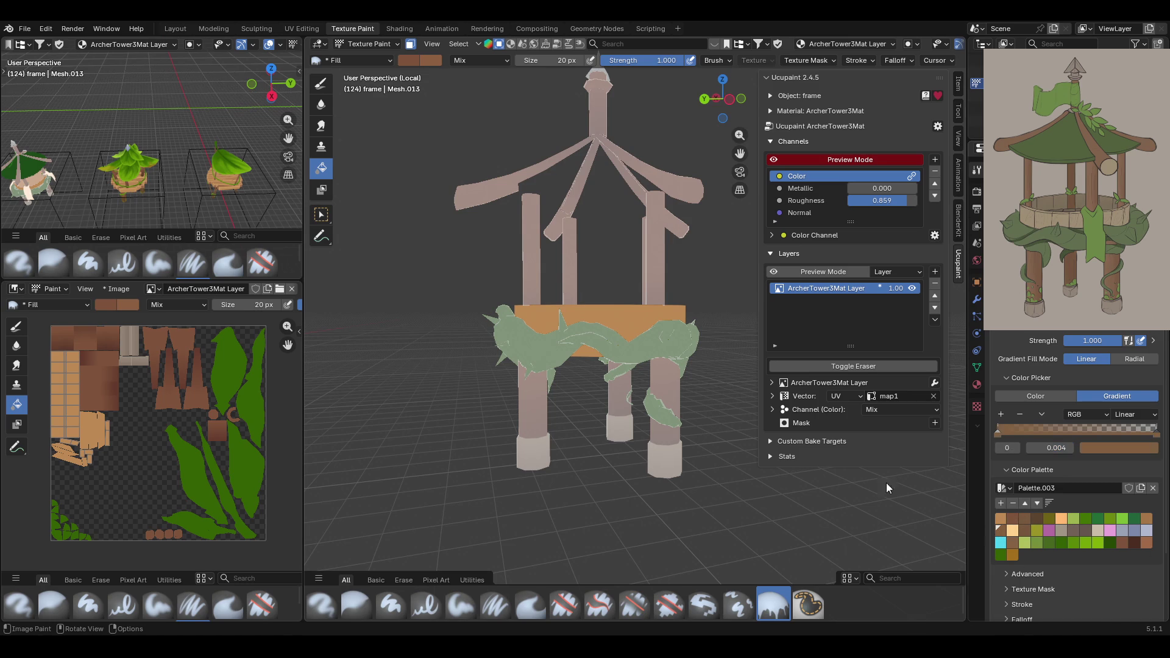
pyautogui.moveTo(594, 385); pyautogui.dragTo(604, 287)
pyautogui.moveTo(590, 376)
pyautogui.mouseDown()
pyautogui.moveTo(587, 228)
pyautogui.moveTo(594, 445)
pyautogui.moveTo(601, 358)
pyautogui.mouseUp()
pyautogui.moveTo(586, 369)
pyautogui.mouseDown(button='middle')
pyautogui.moveTo(703, 392)
pyautogui.moveTo(755, 434)
pyautogui.moveTo(627, 389)
pyautogui.moveTo(520, 433)
pyautogui.moveTo(668, 418)
pyautogui.moveTo(702, 396)
pyautogui.mouseUp(button='middle')
# Choose Select Box, disable the face selection mask and zoom out over the whole frame.
pyautogui.click(321, 214)
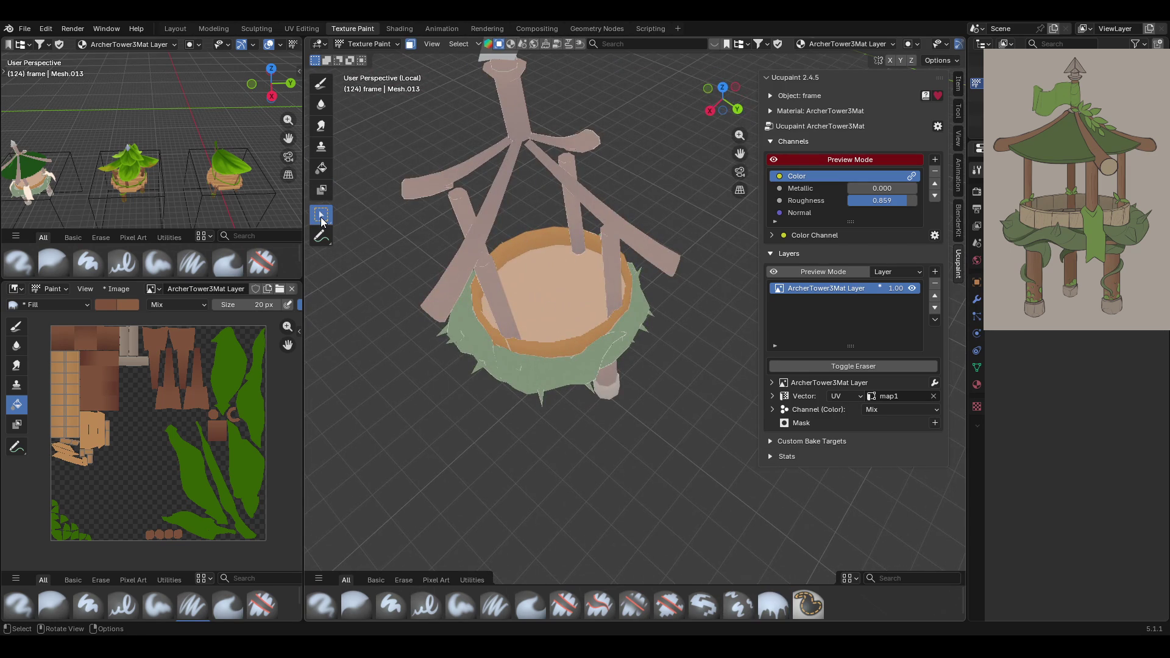
pyautogui.moveTo(531, 304)
pyautogui.mouseDown(button='middle')
pyautogui.moveTo(594, 347)
pyautogui.moveTo(643, 305)
pyautogui.moveTo(705, 311)
pyautogui.moveTo(748, 350)
pyautogui.moveTo(758, 316)
pyautogui.moveTo(829, 306)
pyautogui.moveTo(648, 319)
pyautogui.mouseUp(button='middle')
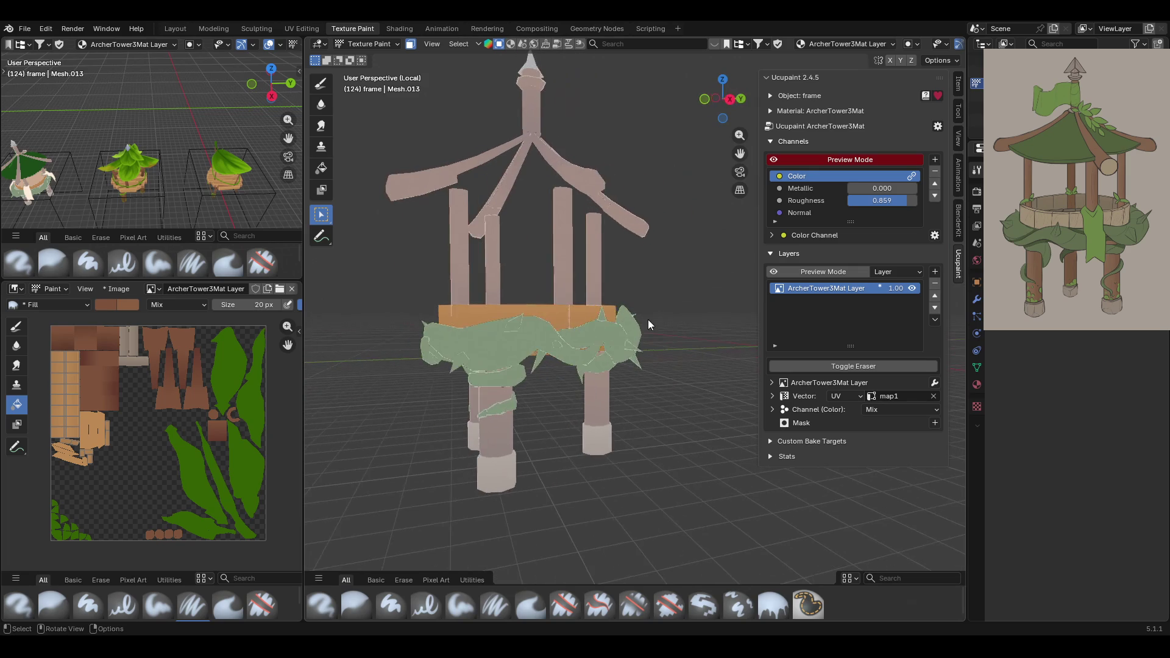
pyautogui.click(411, 47)
pyautogui.scroll(-6, 644, 237)
pyautogui.moveTo(642, 255)
pyautogui.mouseDown(button='middle')
pyautogui.moveTo(729, 290)
pyautogui.moveTo(549, 281)
pyautogui.mouseUp(button='middle')
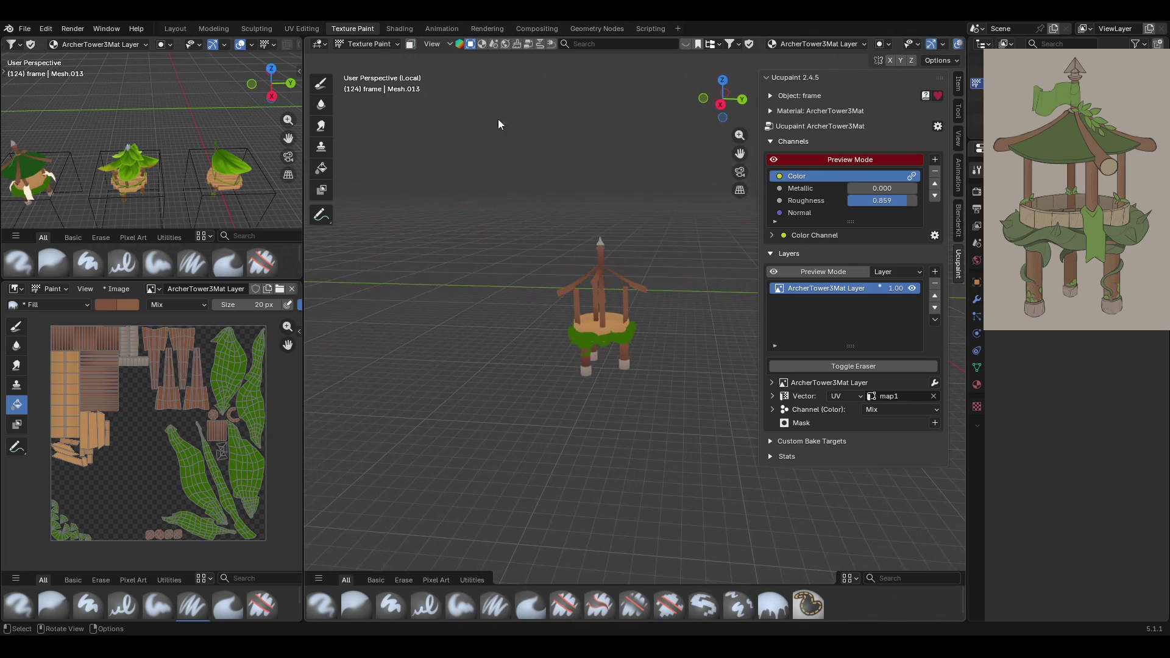
# Exit local view with Numpad / and switch to Object Mode.
pyautogui.click(359, 44)
pyautogui.press('Escape')
pyautogui.press('KP_Divide')
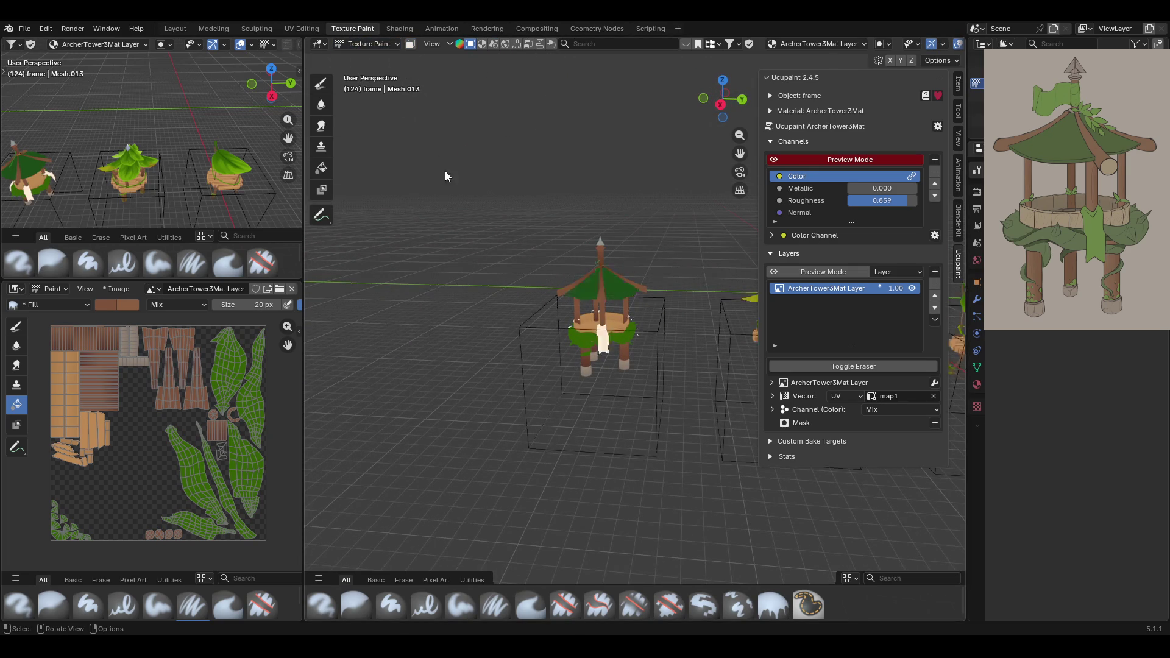
pyautogui.moveTo(522, 206)
pyautogui.mouseDown(button='middle')
pyautogui.moveTo(682, 193)
pyautogui.moveTo(359, 212)
pyautogui.moveTo(381, 210)
pyautogui.moveTo(375, 195)
pyautogui.mouseUp(button='middle')
pyautogui.click(364, 42)
pyautogui.press('Escape')
pyautogui.click(367, 44)
pyautogui.click(369, 58)
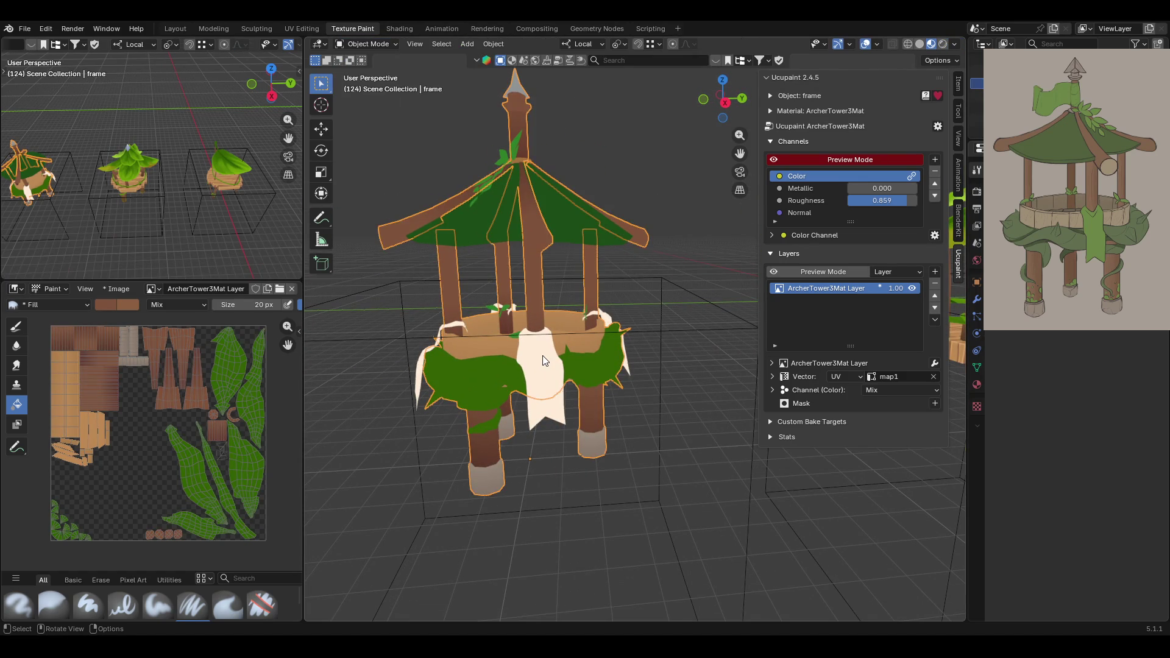
# Select the cloth and roof leaves objects while viewing the whole tower.
pyautogui.click(543, 358)
pyautogui.moveTo(519, 213)
pyautogui.mouseDown(button='middle')
pyautogui.moveTo(619, 269)
pyautogui.moveTo(517, 166)
pyautogui.mouseUp(button='middle')
pyautogui.click(496, 159)
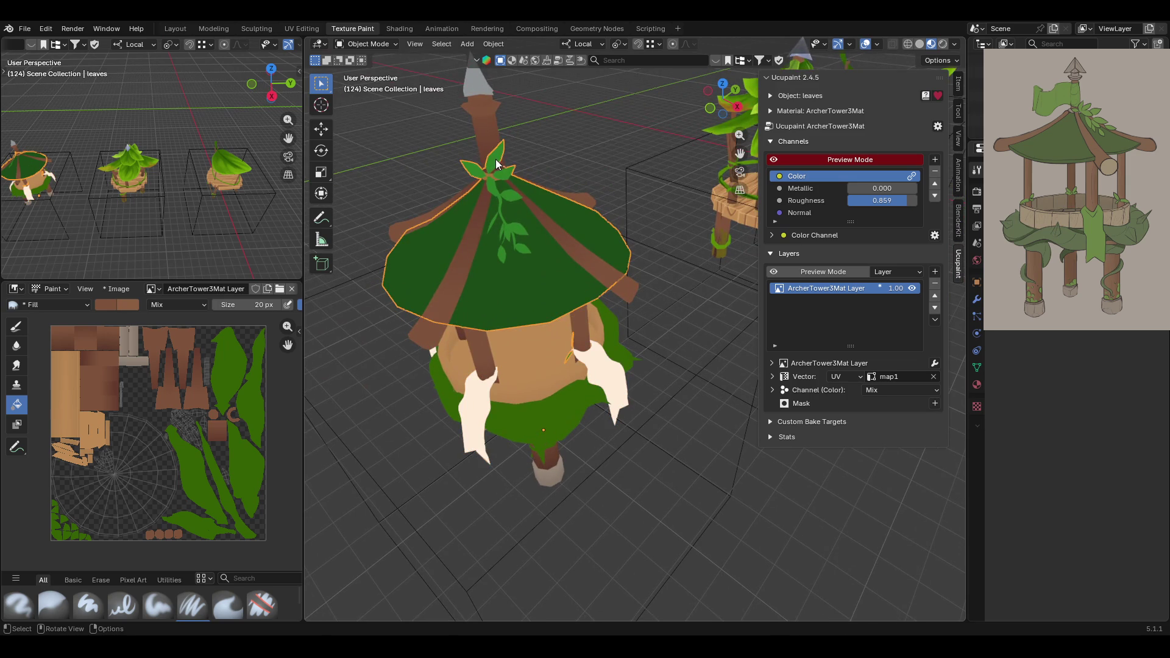
pyautogui.moveTo(585, 383)
pyautogui.mouseDown(button='middle')
pyautogui.moveTo(594, 321)
pyautogui.moveTo(628, 312)
pyautogui.moveTo(665, 309)
pyautogui.moveTo(808, 353)
pyautogui.moveTo(705, 348)
pyautogui.moveTo(445, 370)
pyautogui.moveTo(407, 424)
pyautogui.moveTo(451, 335)
pyautogui.moveTo(674, 382)
pyautogui.moveTo(793, 392)
pyautogui.moveTo(575, 383)
pyautogui.moveTo(723, 373)
pyautogui.moveTo(665, 384)
pyautogui.mouseUp(button='middle')
pyautogui.moveTo(739, 156); pyautogui.dragTo(617, 138)
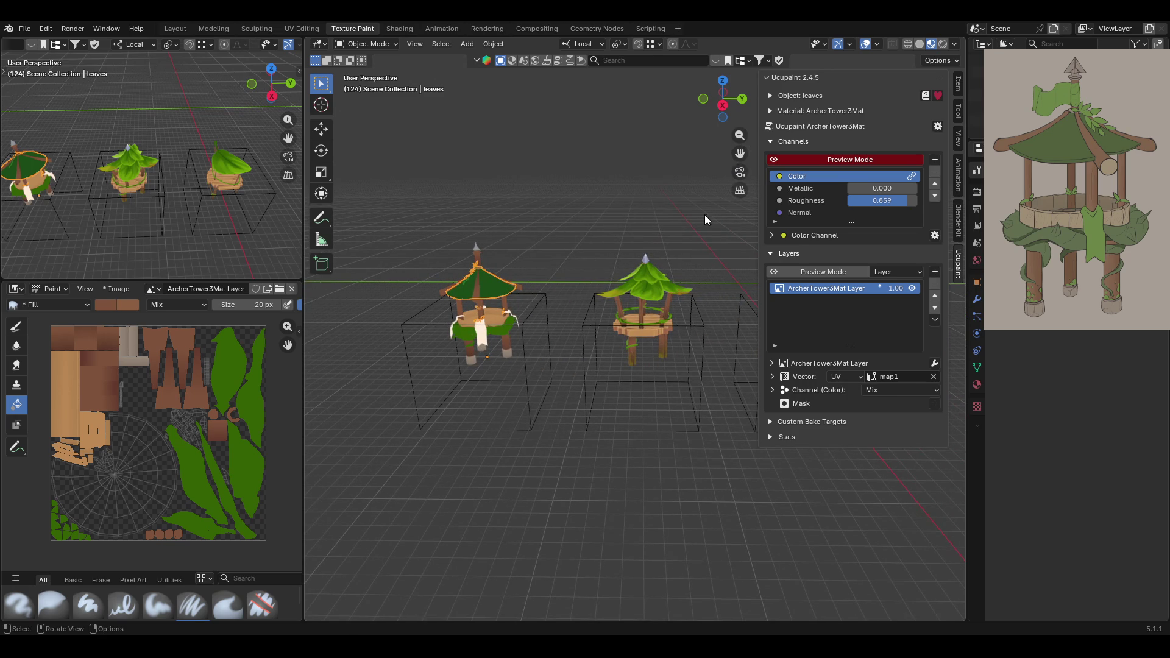
pyautogui.moveTo(617, 137); pyautogui.dragTo(769, 139)
pyautogui.scroll(6, 711, 401)
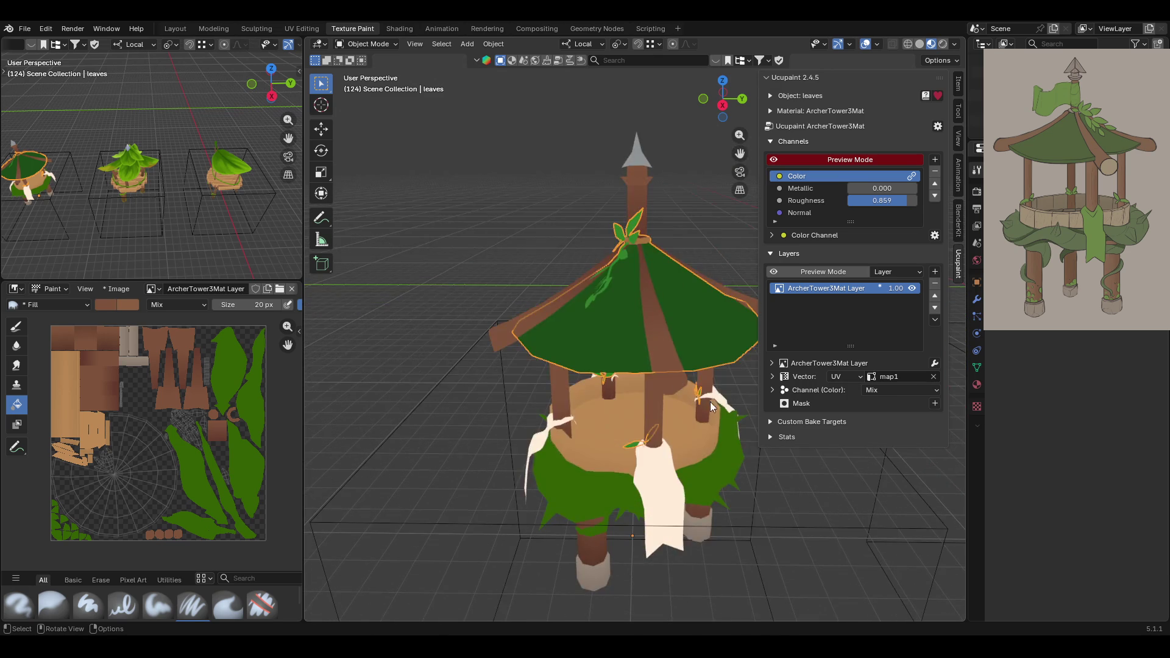
pyautogui.moveTo(699, 429); pyautogui.dragTo(639, 434, button='middle')
# Select the tower frame object and put it in Texture Paint mode.
pyautogui.click(638, 433)
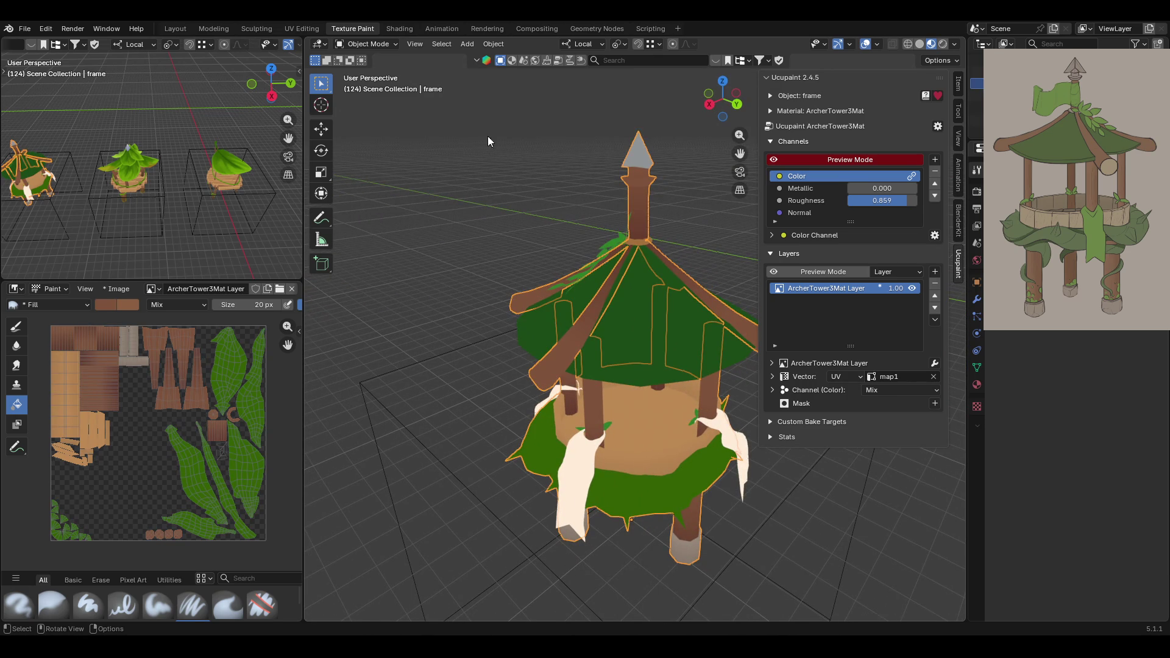
pyautogui.click(365, 44)
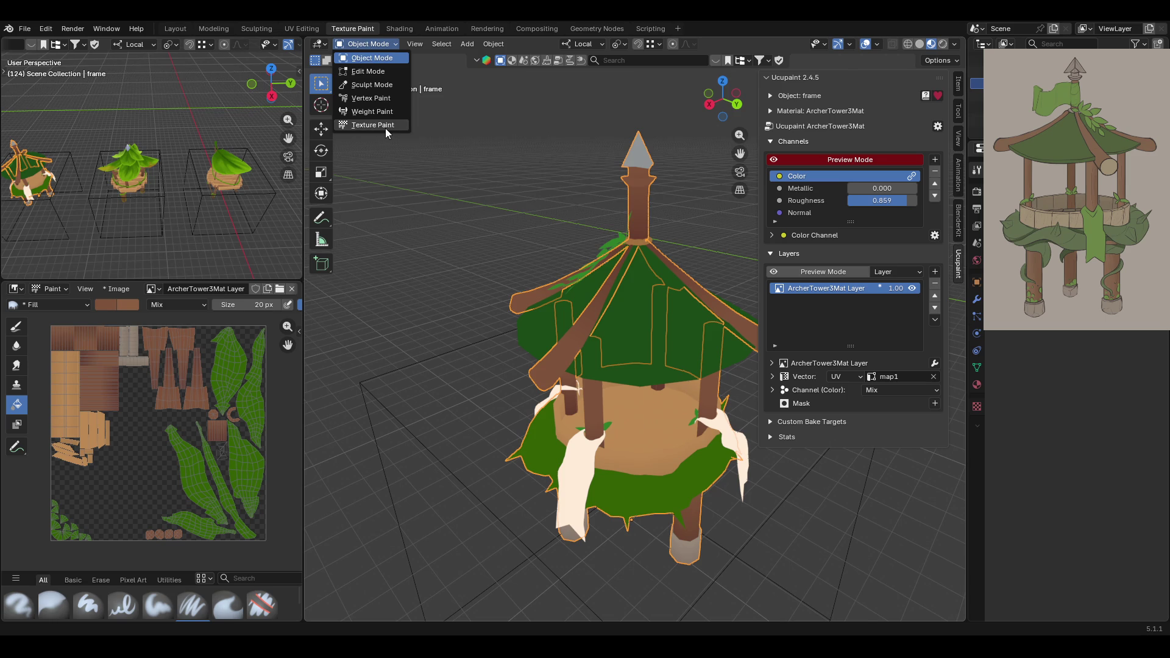
pyautogui.click(379, 127)
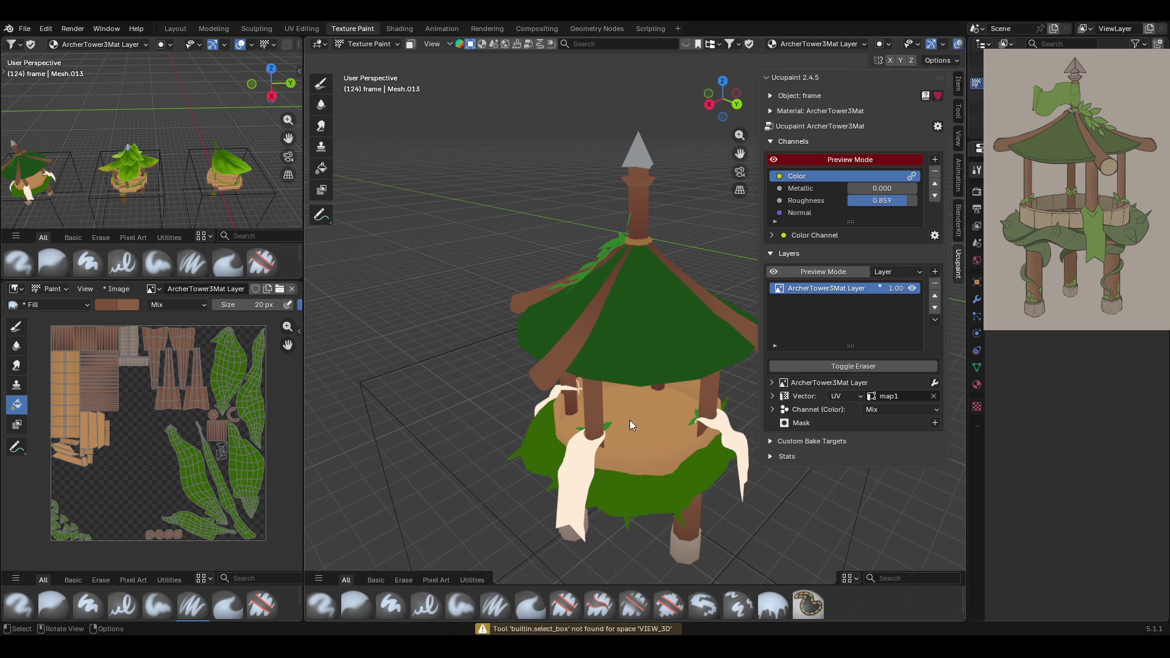
# Enable face masking and isolate the frame with Numpad /, zooming to the floor.
pyautogui.click(411, 44)
pyautogui.moveTo(642, 429)
pyautogui.mouseDown(button='middle')
pyautogui.moveTo(784, 397)
pyautogui.moveTo(906, 410)
pyautogui.moveTo(630, 452)
pyautogui.mouseUp(button='middle')
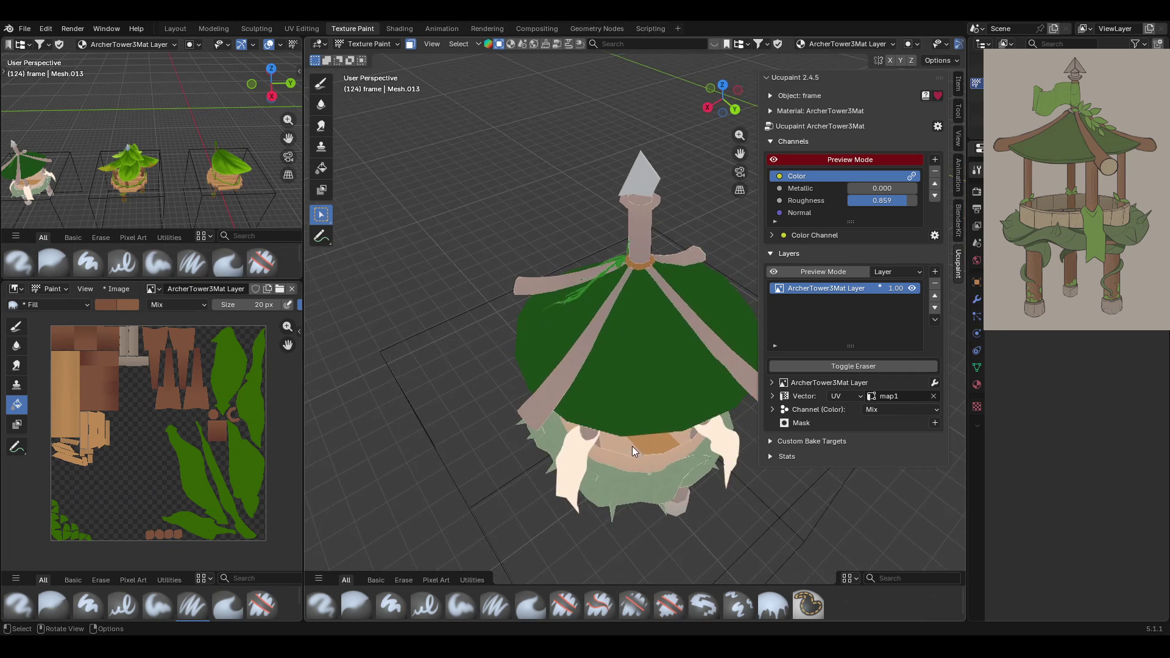
pyautogui.press('KP_Divide')
pyautogui.moveTo(662, 386)
pyautogui.mouseDown(button='middle')
pyautogui.moveTo(620, 404)
pyautogui.moveTo(619, 393)
pyautogui.moveTo(613, 431)
pyautogui.moveTo(631, 393)
pyautogui.moveTo(623, 383)
pyautogui.moveTo(663, 356)
pyautogui.moveTo(621, 352)
pyautogui.moveTo(748, 279)
pyautogui.mouseUp(button='middle')
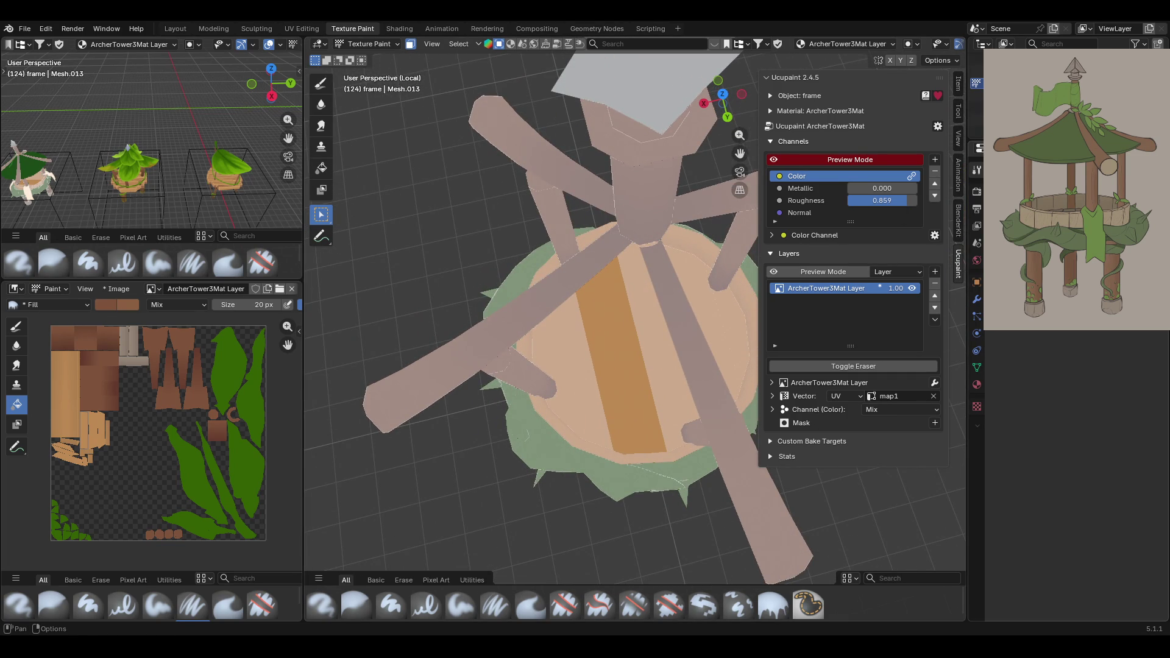
pyautogui.keyDown('shift'); pyautogui.moveTo(731, 278); pyautogui.dragTo(699, 276, button='middle'); pyautogui.keyUp('shift')
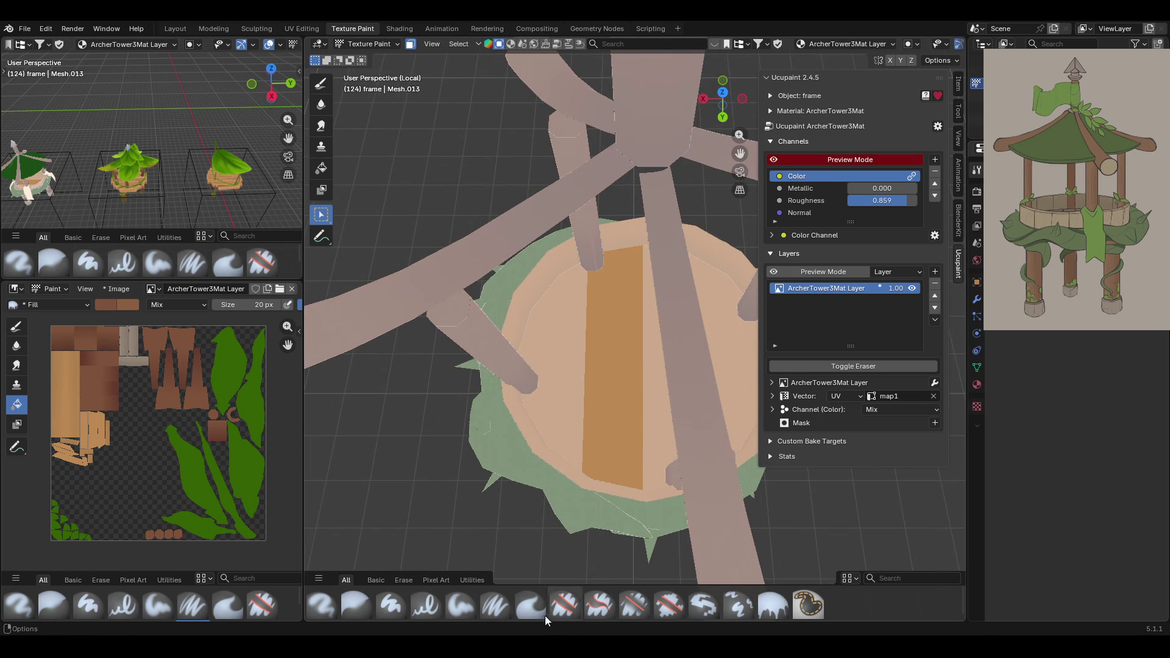
# Set the Paint Soft brush to white, strength 1.000, size 103 px, with Texture expanded.
pyautogui.click(470, 607)
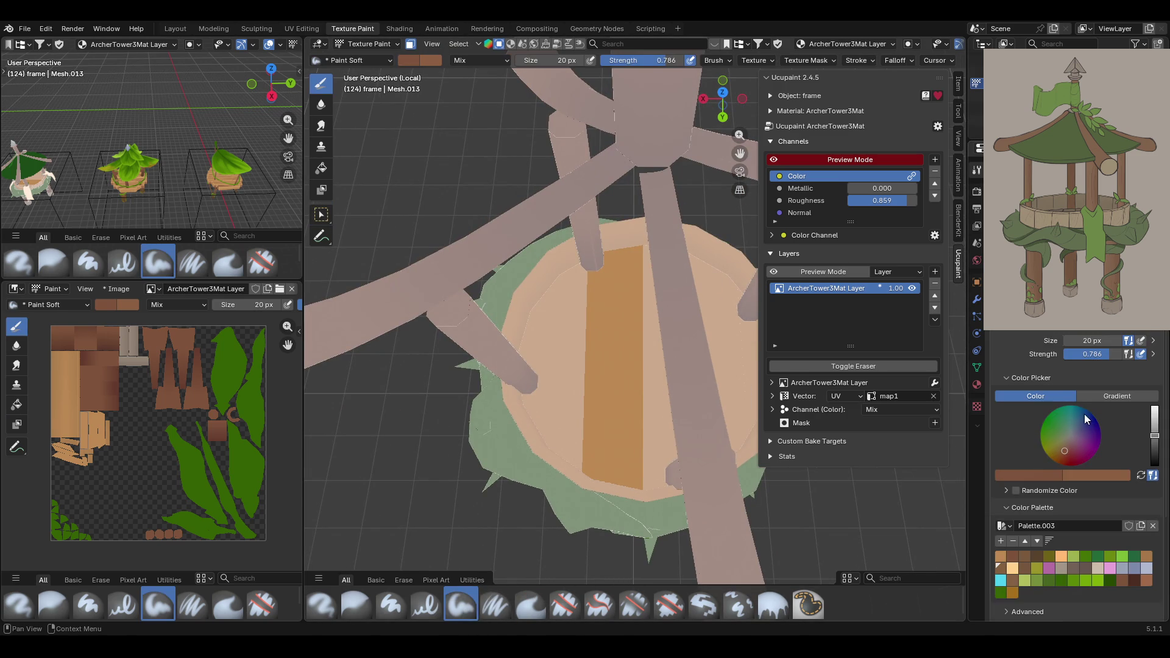
pyautogui.moveTo(1091, 354); pyautogui.dragTo(1121, 354)
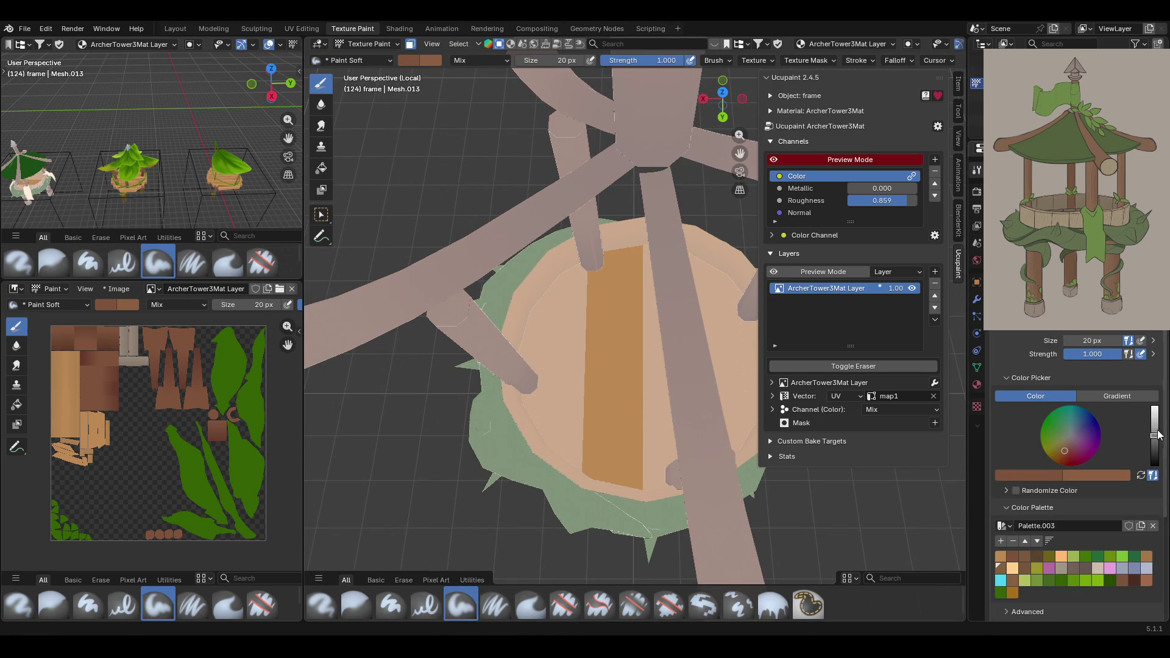
pyautogui.moveTo(1155, 435); pyautogui.dragTo(1134, 401)
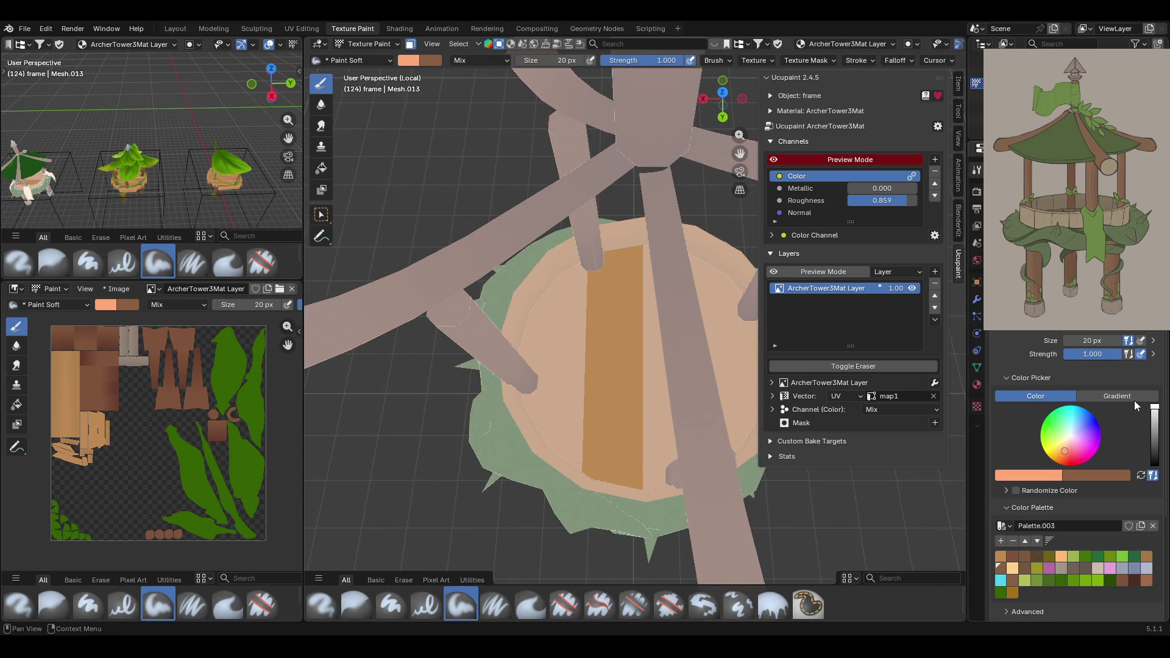
pyautogui.click(1054, 474)
pyautogui.moveTo(1036, 427); pyautogui.dragTo(942, 426)
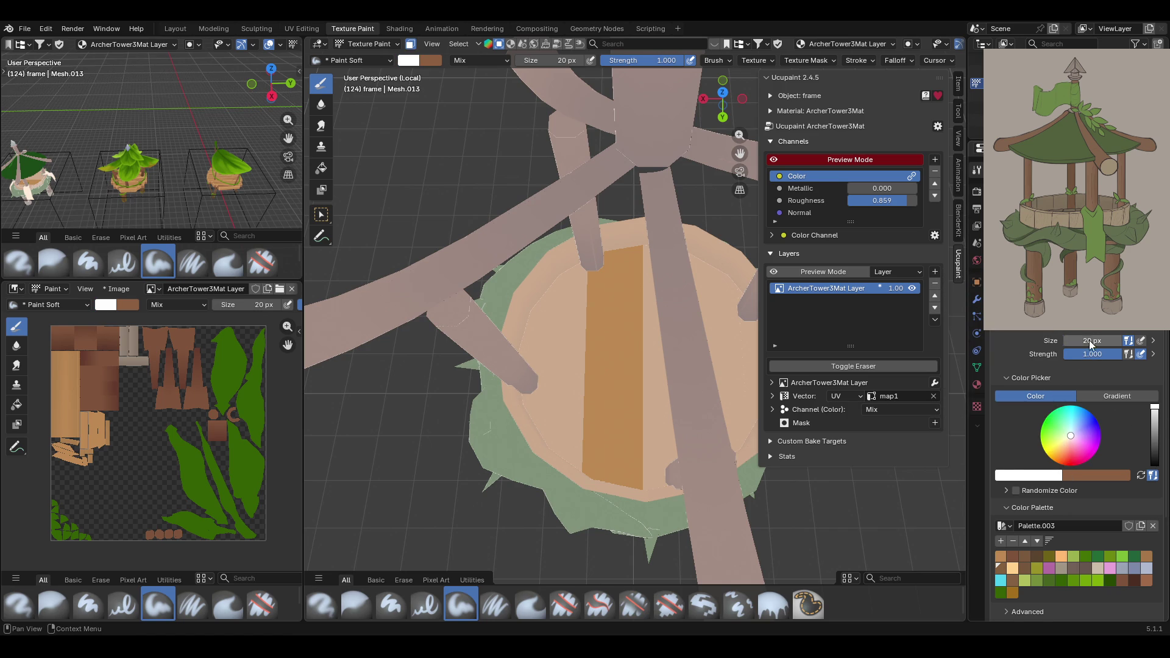
pyautogui.moveTo(1097, 340); pyautogui.dragTo(1085, 340)
pyautogui.scroll(-5, 1054, 482)
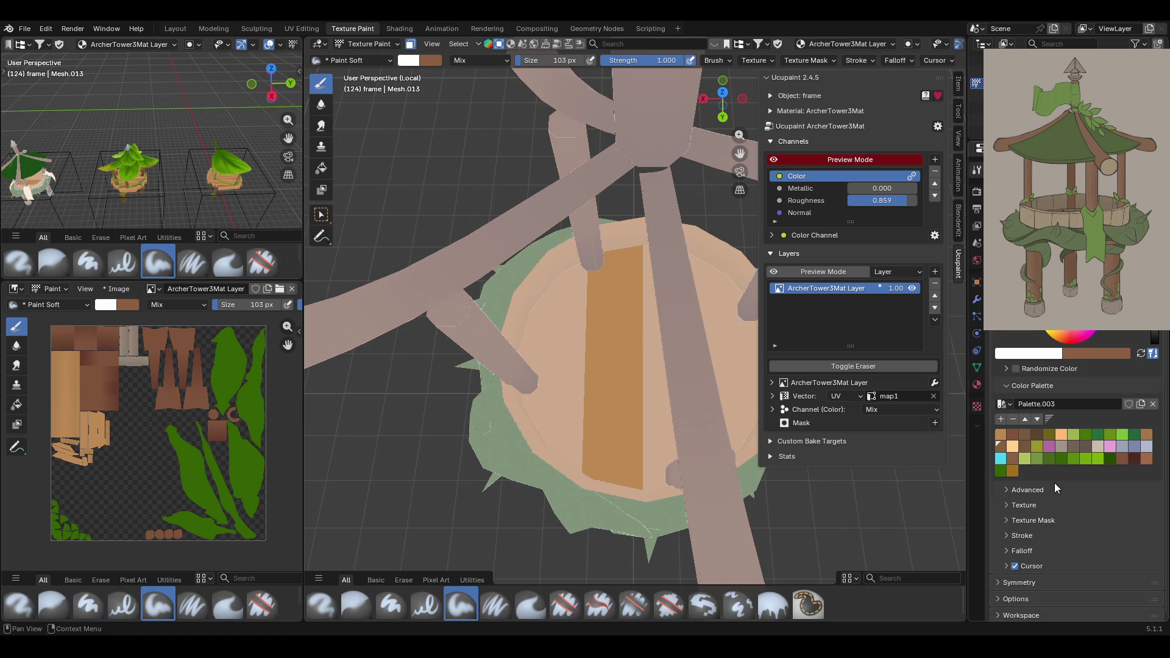
pyautogui.click(1007, 503)
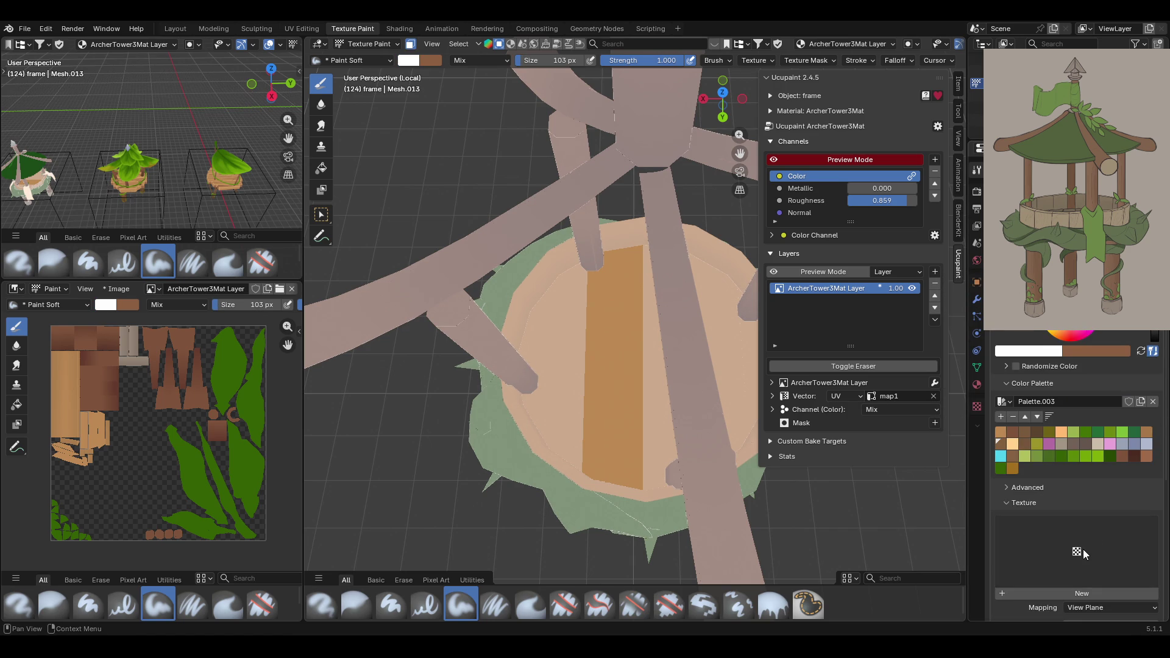
# Assign the plank image as the brush texture with Stencil mapping.
pyautogui.click(1055, 532)
pyautogui.click(787, 353)
pyautogui.moveTo(723, 363); pyautogui.dragTo(513, 354, button='middle')
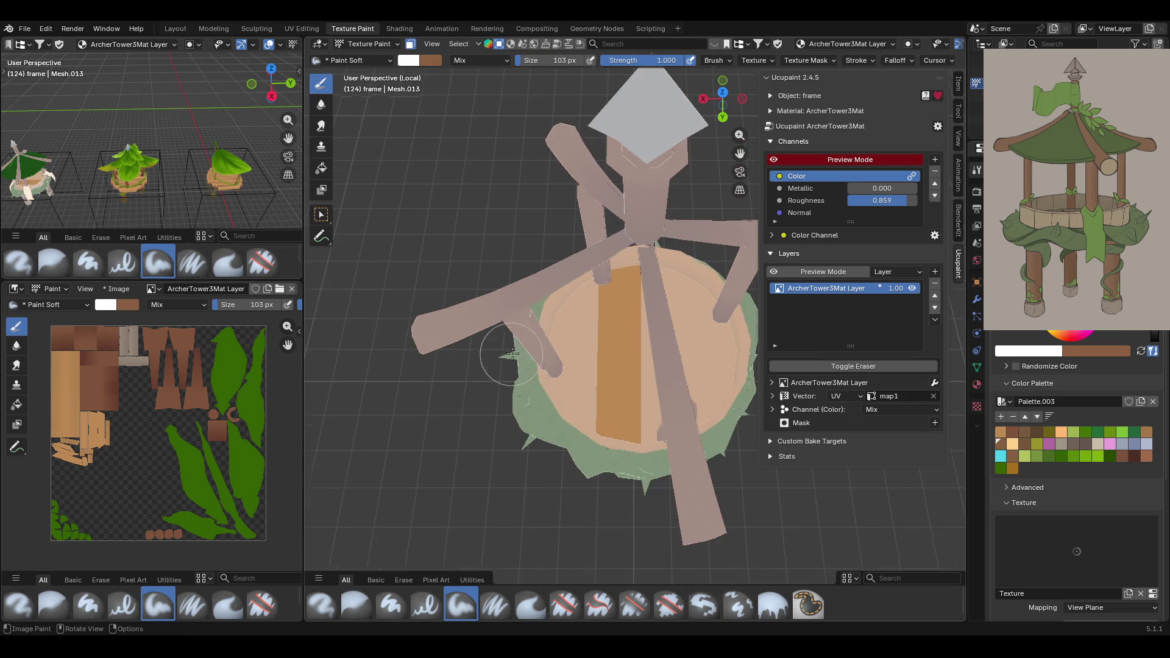
pyautogui.scroll(-3, 1051, 549)
pyautogui.click(1106, 536)
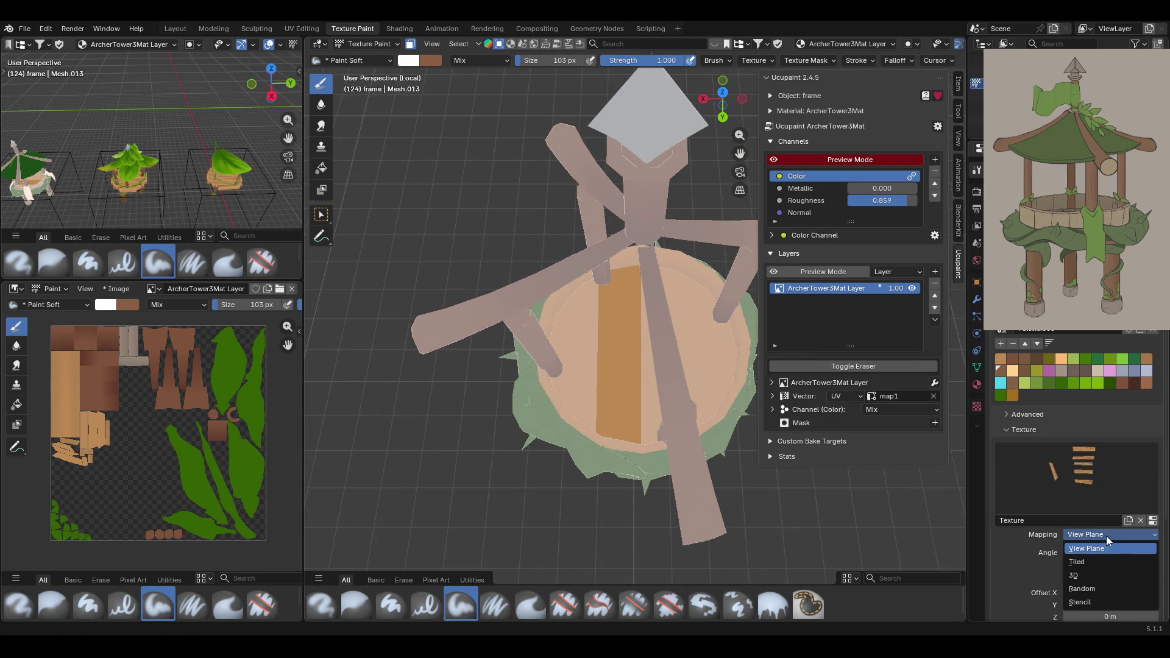
pyautogui.click(1084, 603)
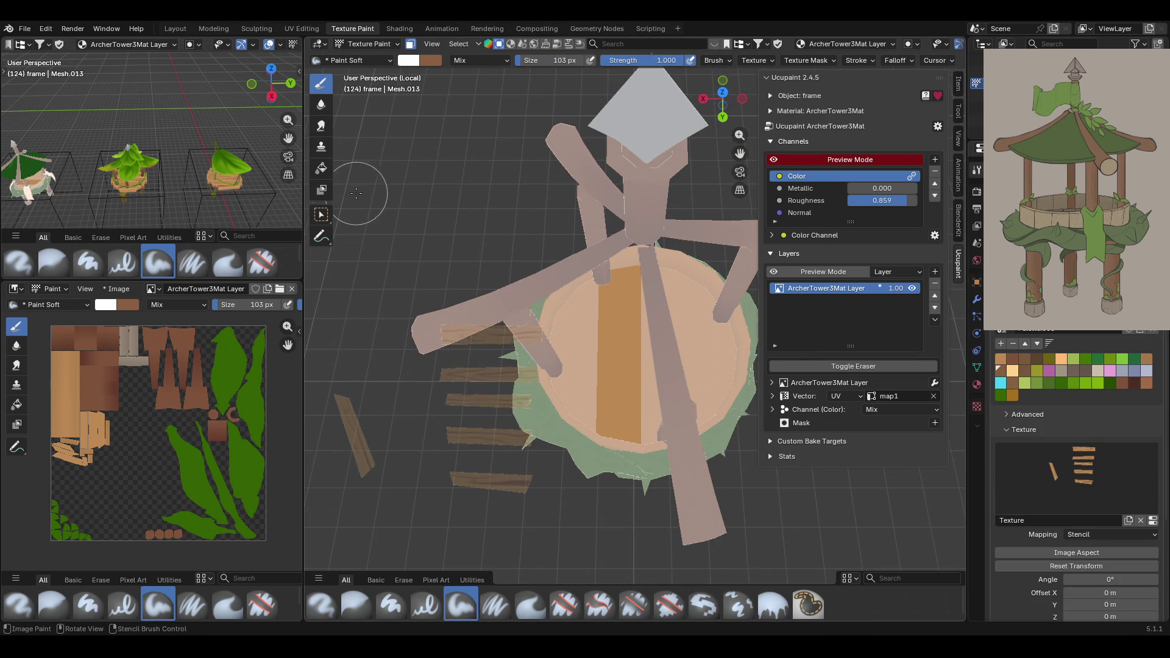
# Rotate the plank stencil to 266°, place it over the floor and paint the planks.
pyautogui.moveTo(470, 519); pyautogui.dragTo(530, 479, button='right')
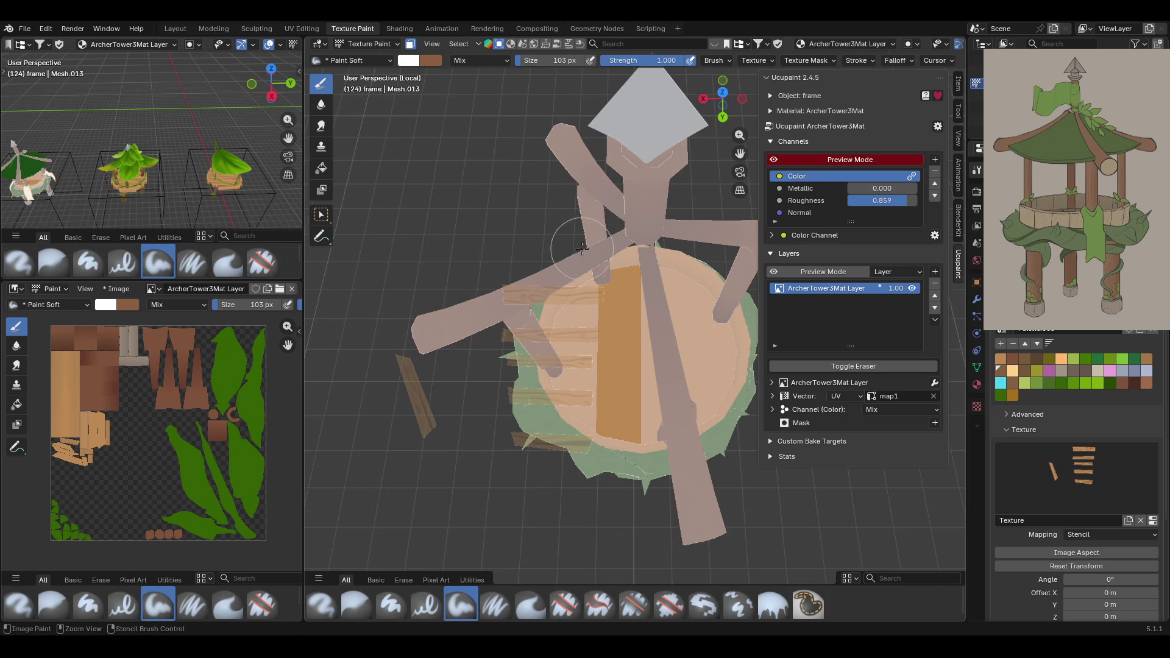
pyautogui.moveTo(583, 227)
pyautogui.keyDown('ctrl'); pyautogui.mouseDown(button='right')
pyautogui.moveTo(554, 451)
pyautogui.moveTo(652, 439)
pyautogui.moveTo(682, 500)
pyautogui.moveTo(700, 496)
pyautogui.moveTo(607, 363)
pyautogui.moveTo(711, 369)
pyautogui.moveTo(695, 204)
pyautogui.mouseUp(button='right'); pyautogui.keyUp('ctrl')
pyautogui.moveTo(695, 204)
pyautogui.mouseDown(button='middle')
pyautogui.moveTo(672, 187)
pyautogui.moveTo(670, 204)
pyautogui.mouseUp(button='middle')
pyautogui.moveTo(671, 204)
pyautogui.mouseDown(button='right')
pyautogui.moveTo(691, 153)
pyautogui.moveTo(696, 173)
pyautogui.moveTo(691, 190)
pyautogui.moveTo(648, 154)
pyautogui.moveTo(666, 152)
pyautogui.mouseUp(button='right')
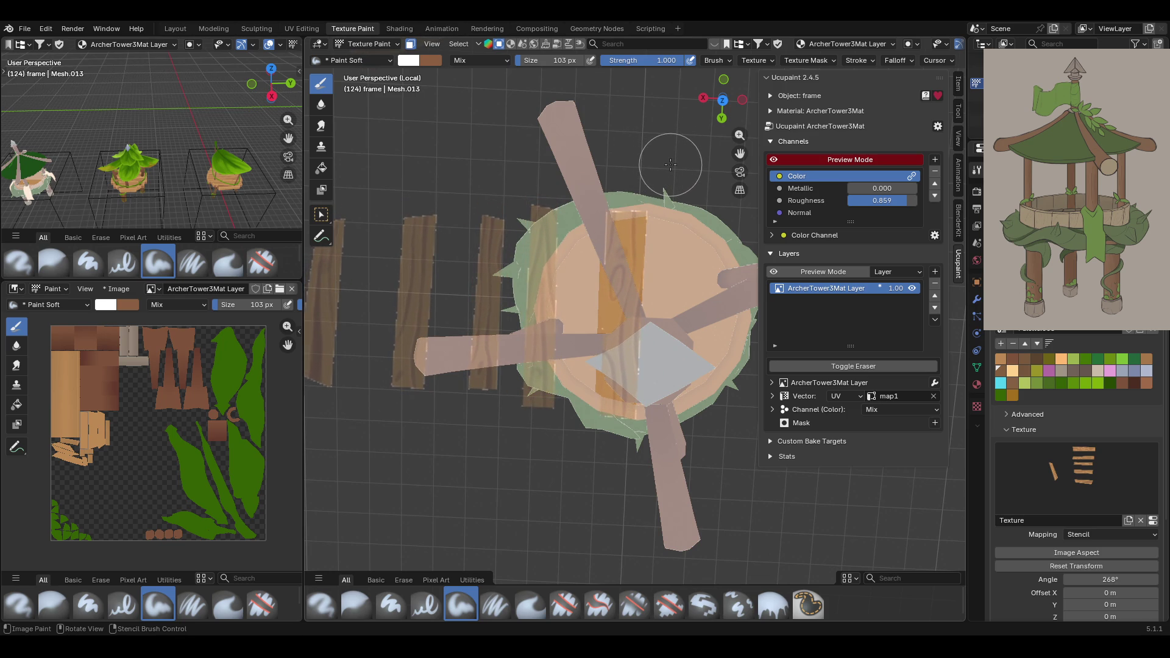
pyautogui.moveTo(672, 181)
pyautogui.mouseDown(button='right')
pyautogui.moveTo(532, 283)
pyautogui.moveTo(690, 176)
pyautogui.mouseUp(button='right')
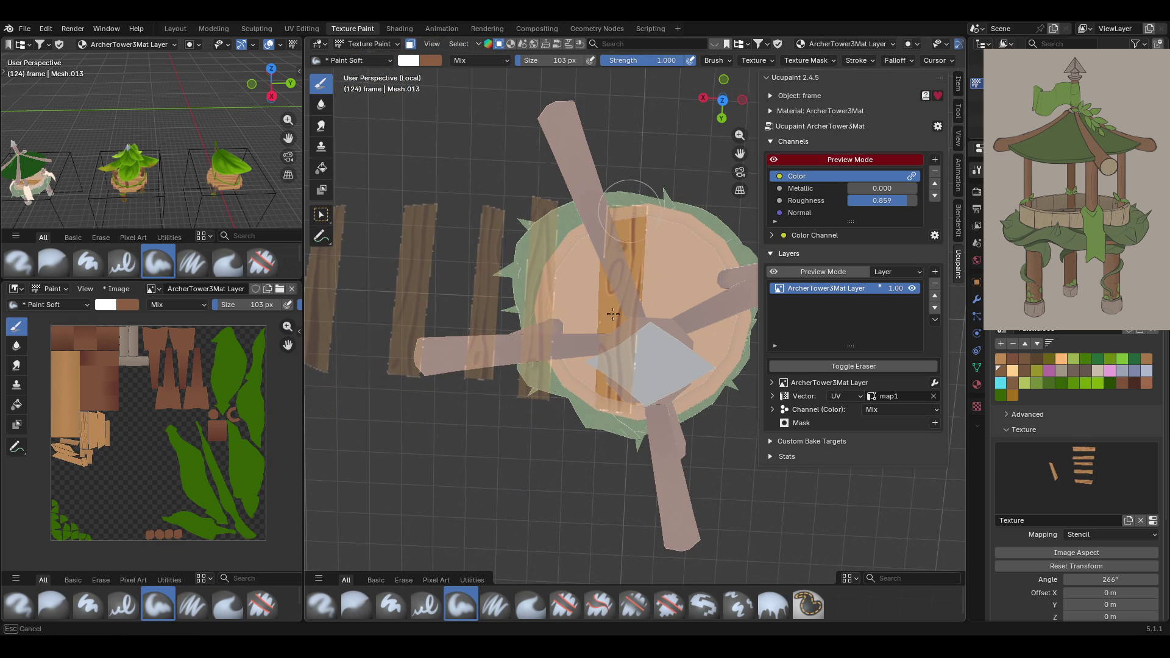
pyautogui.moveTo(690, 417)
pyautogui.mouseDown(button='right')
pyautogui.moveTo(792, 256)
pyautogui.moveTo(711, 380)
pyautogui.moveTo(427, 50)
pyautogui.mouseUp(button='right')
# Check the floor with face masking off, then re-enable masking and Select Box.
pyautogui.click(411, 44)
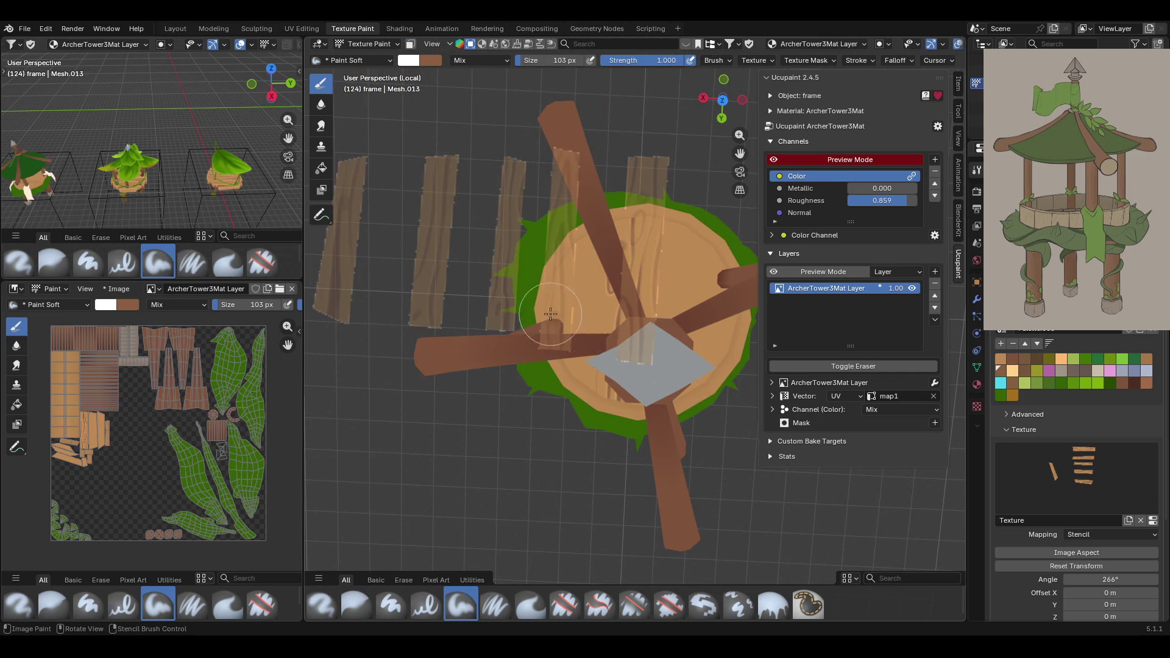
pyautogui.moveTo(509, 209)
pyautogui.mouseDown(button='middle')
pyautogui.moveTo(574, 295)
pyautogui.moveTo(517, 396)
pyautogui.mouseUp(button='middle')
pyautogui.click(410, 44)
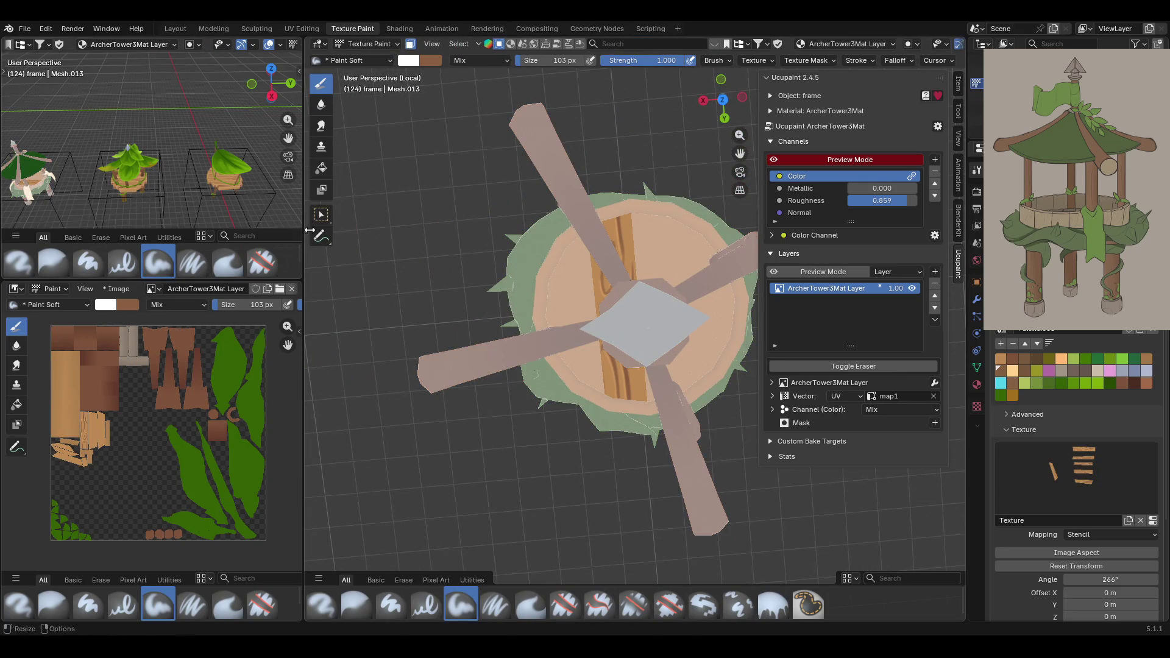
pyautogui.click(321, 214)
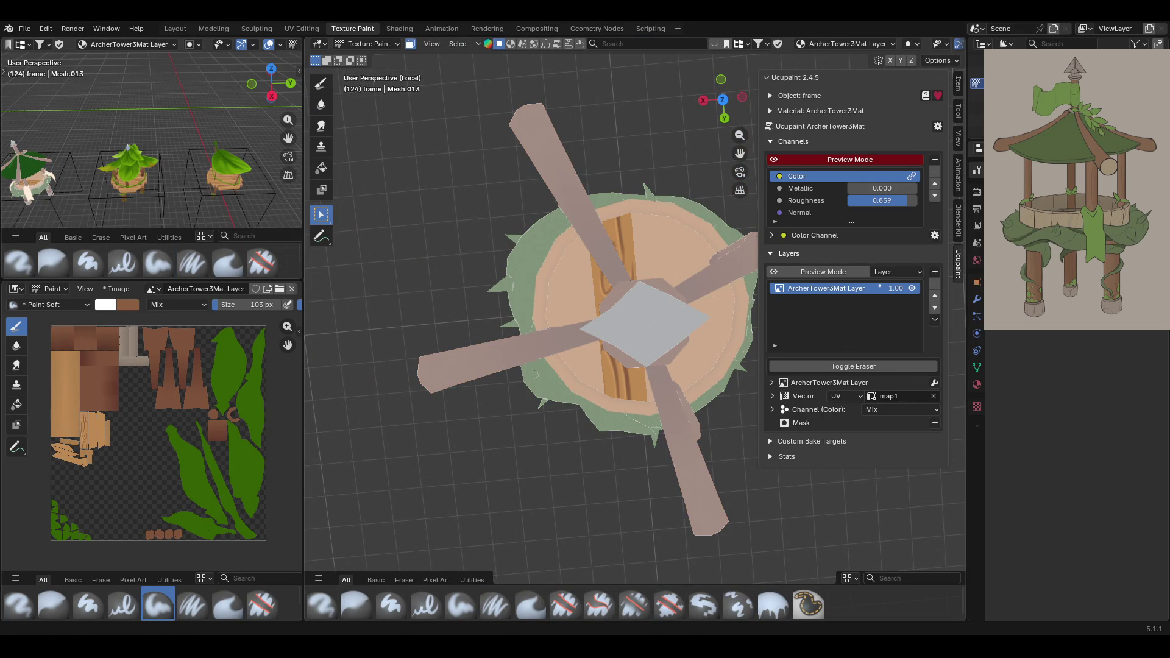